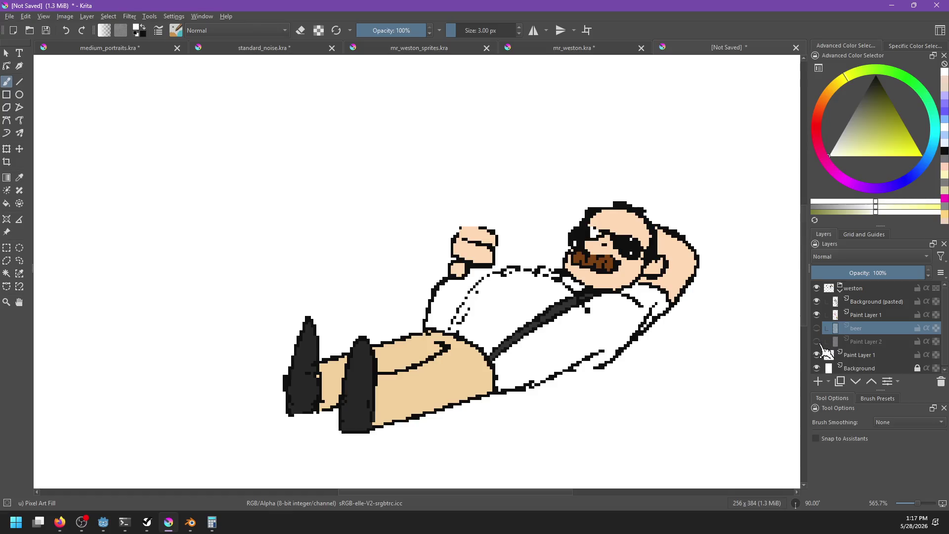
# Hide the red-collar Paint Layer 2 and the white Background layer, selecting Paint Layer 1
pyautogui.click(823, 343)
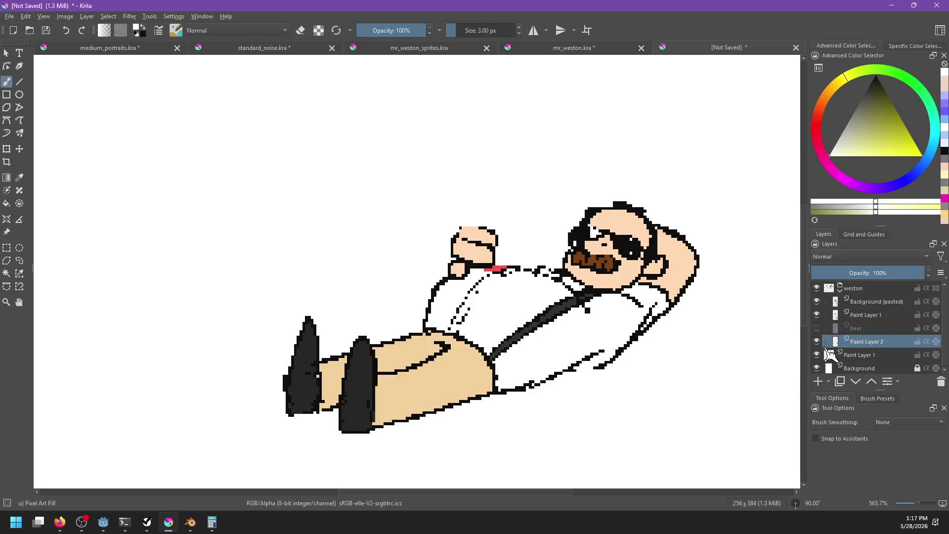
pyautogui.click(817, 341)
pyautogui.click(816, 314)
pyautogui.click(817, 315)
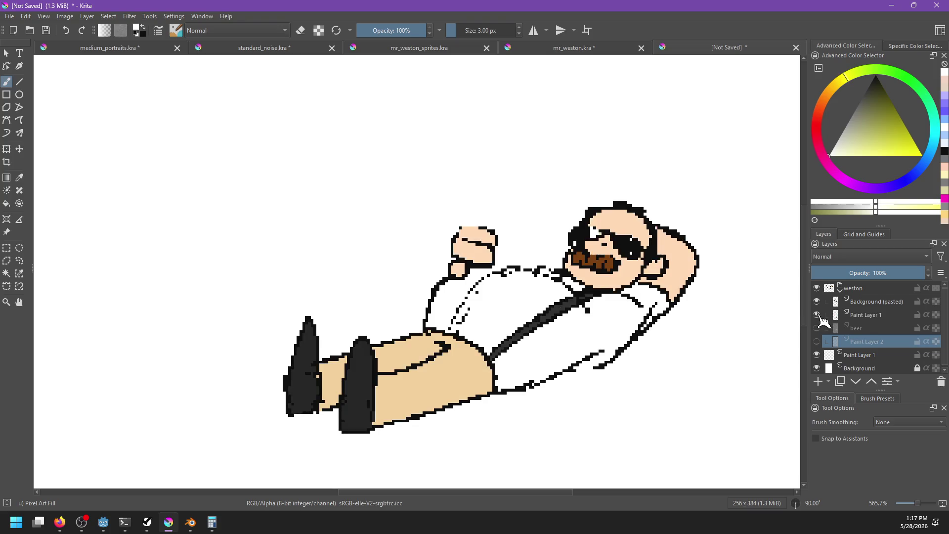
pyautogui.click(864, 315)
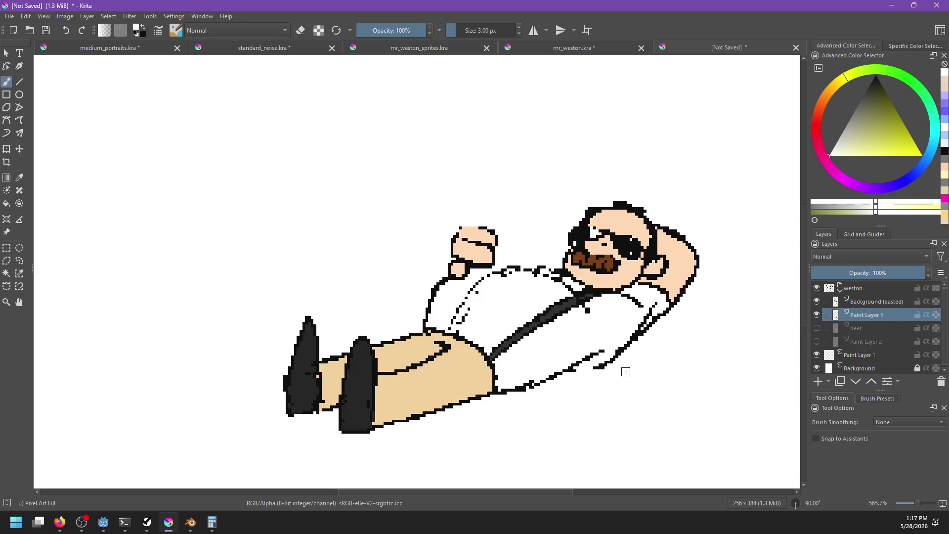
pyautogui.moveTo(571, 271); pyautogui.dragTo(609, 269)
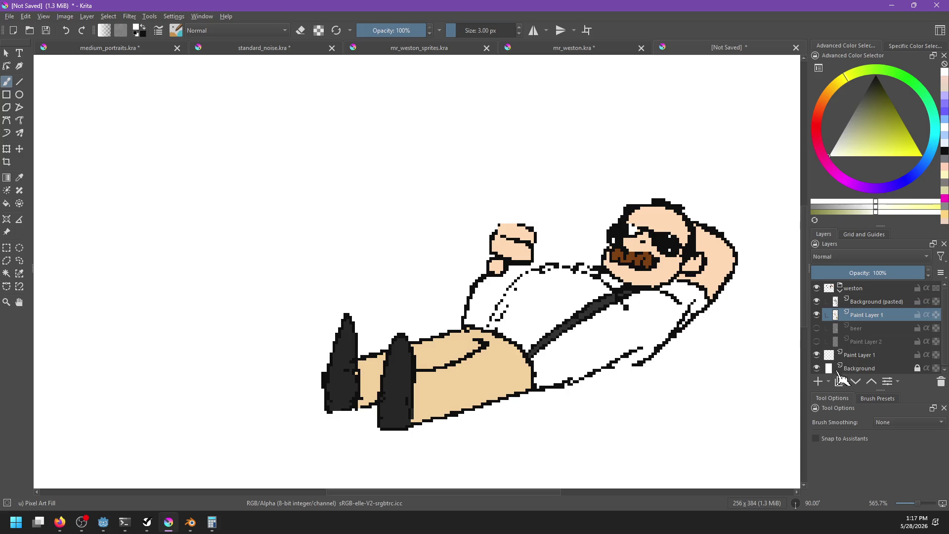
pyautogui.click(817, 368)
pyautogui.moveTo(557, 318); pyautogui.dragTo(555, 312)
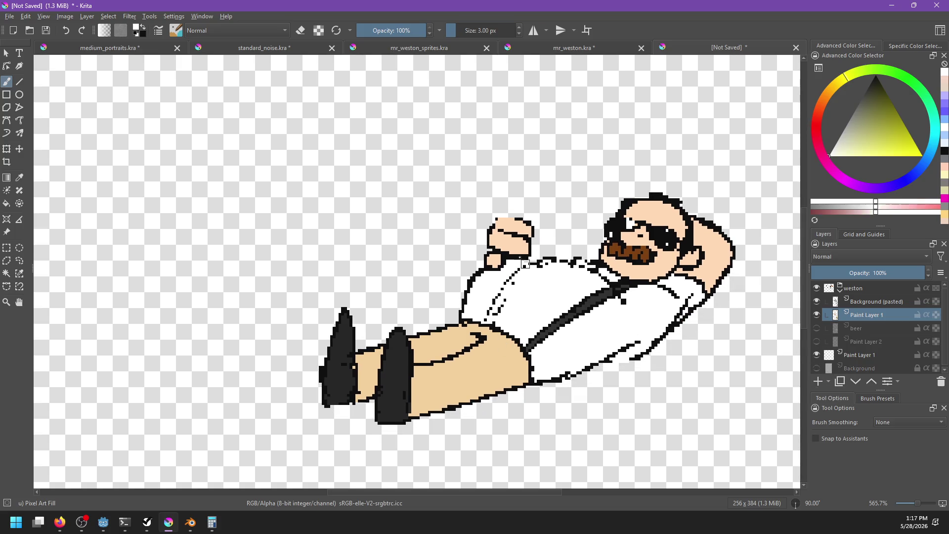
# Outline the shirt top in black, paint the strap white, and remove the Background (pasted) layer
pyautogui.keyDown('ctrl'); pyautogui.click(467, 295); pyautogui.keyUp('ctrl')
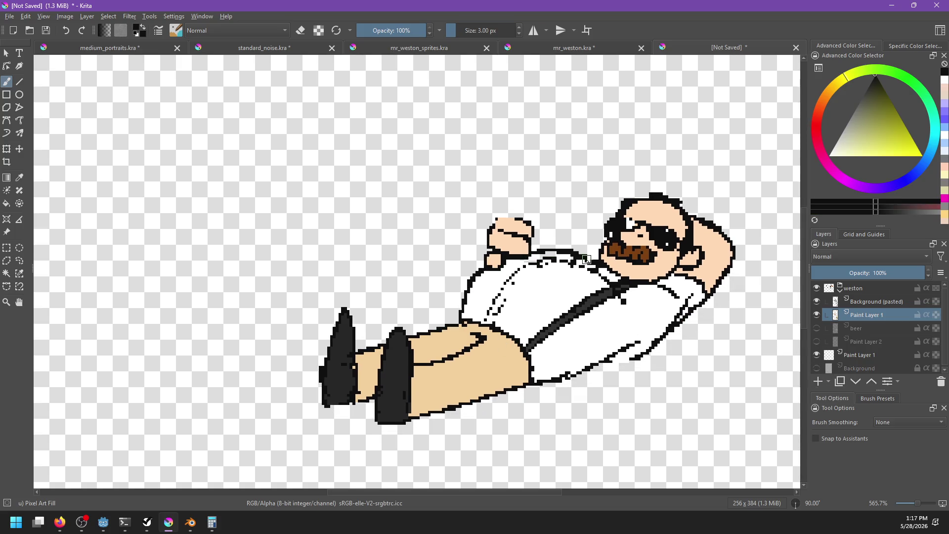
pyautogui.moveTo(542, 252); pyautogui.dragTo(603, 264)
pyautogui.keyDown('ctrl'); pyautogui.click(547, 337); pyautogui.keyUp('ctrl')
pyautogui.moveTo(533, 338); pyautogui.dragTo(559, 325)
pyautogui.hotkey('ctrl', 'e')
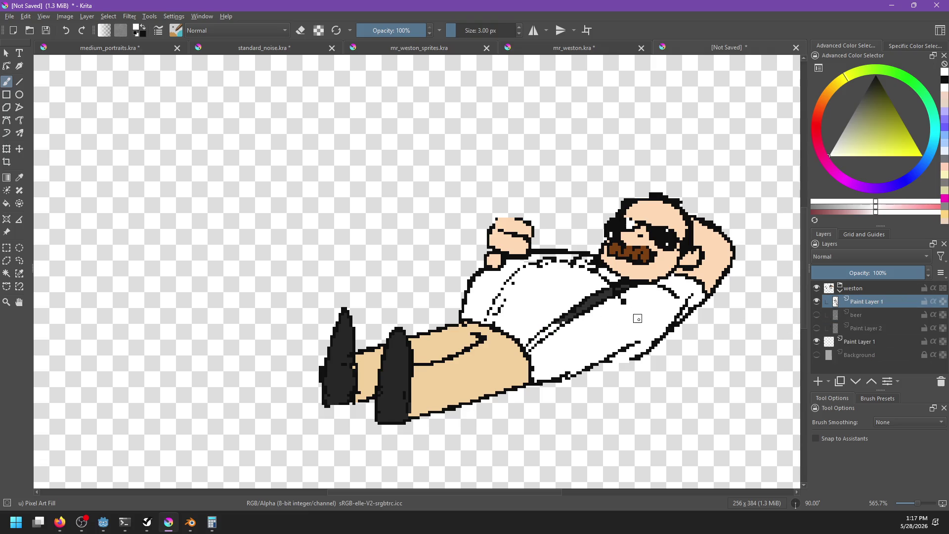
pyautogui.moveTo(541, 329)
pyautogui.mouseDown()
pyautogui.moveTo(533, 352)
pyautogui.moveTo(591, 303)
pyautogui.moveTo(632, 290)
pyautogui.mouseUp()
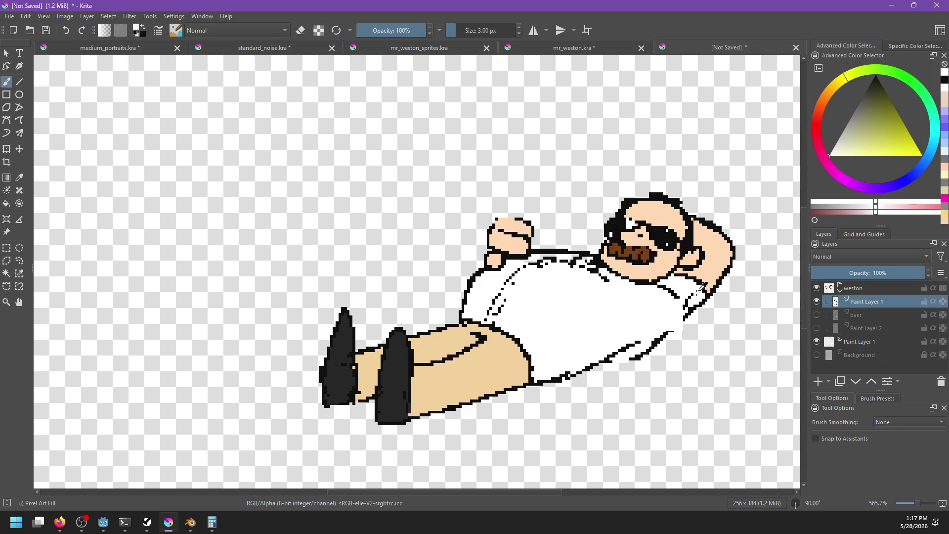
# Add black pixels along the shirt's lower edge and erase the stray ones
pyautogui.keyDown('ctrl'); pyautogui.click(602, 369); pyautogui.keyUp('ctrl')
pyautogui.moveTo(607, 361)
pyautogui.mouseDown()
pyautogui.moveTo(644, 351)
pyautogui.moveTo(675, 324)
pyautogui.mouseUp()
pyautogui.moveTo(629, 355); pyautogui.dragTo(668, 340)
pyautogui.press('e')
pyautogui.moveTo(613, 362); pyautogui.dragTo(653, 349)
# Cover the outline pixels near the chin with white and fill the raised arm white
pyautogui.moveTo(694, 325); pyautogui.dragTo(650, 335)
pyautogui.press('e')
pyautogui.press('x')
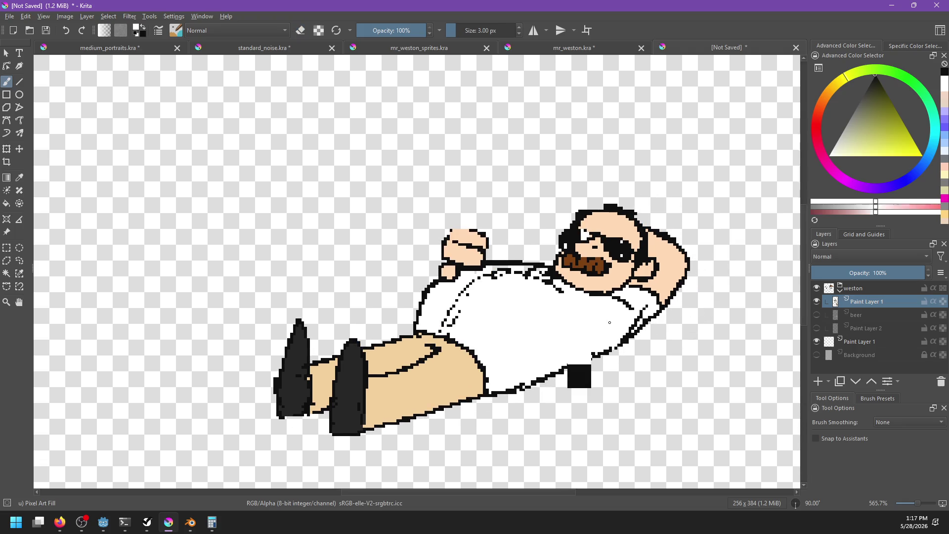
pyautogui.moveTo(634, 294); pyautogui.dragTo(647, 289)
pyautogui.click(667, 288)
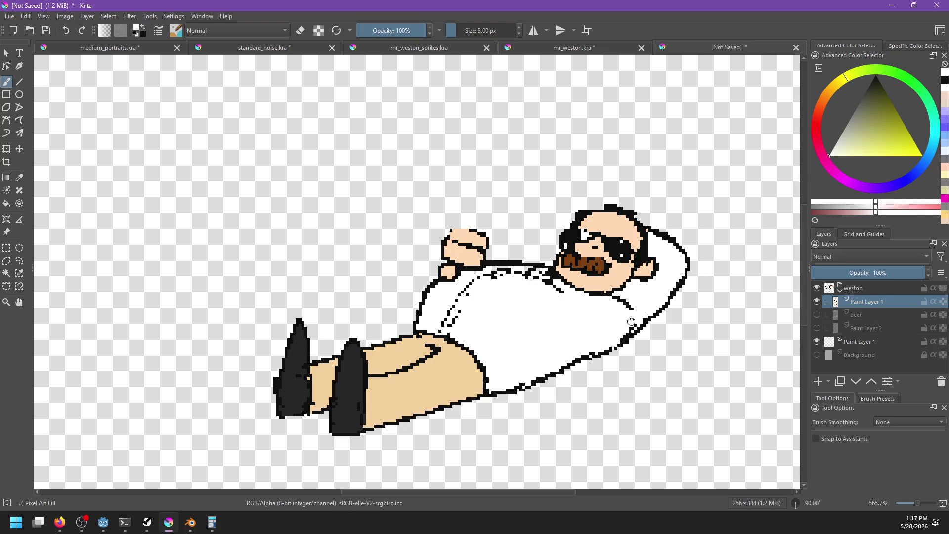
pyautogui.moveTo(632, 321); pyautogui.dragTo(661, 319)
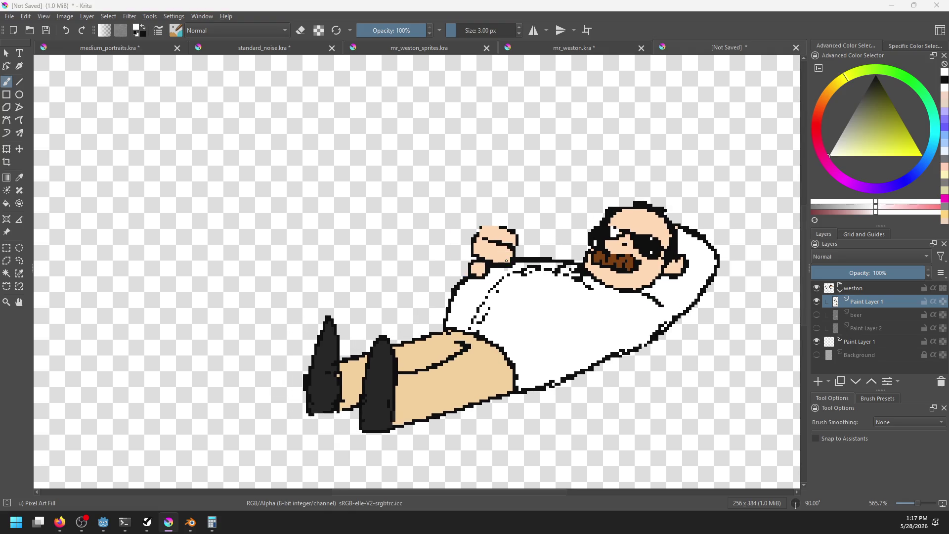
# Check the wedding image search in Firefox, then return to Krita
pyautogui.hotkey('alt', 'Tab')
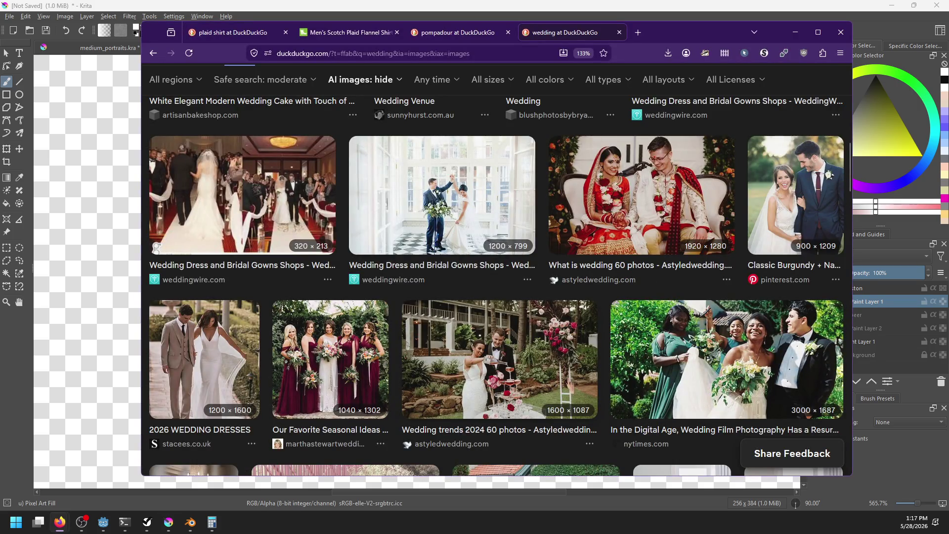
pyautogui.scroll(10, 494, 277)
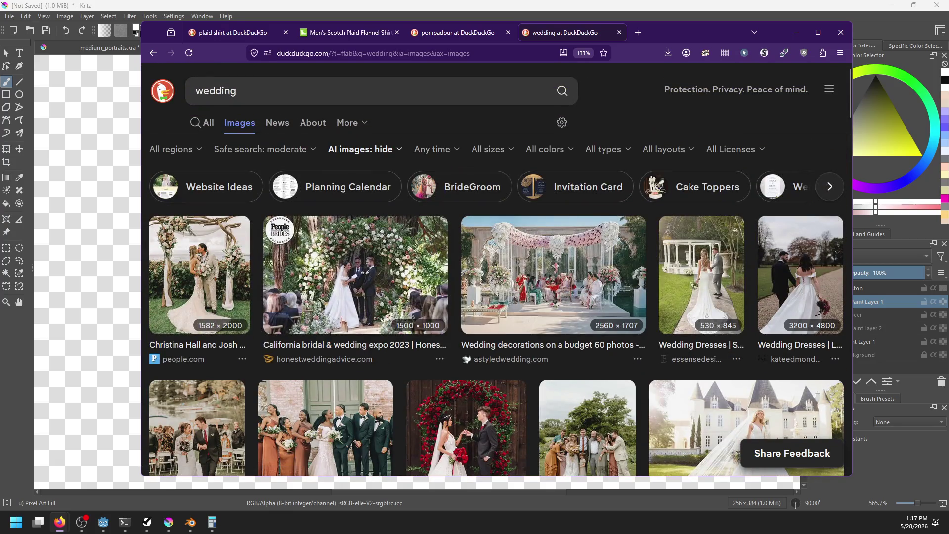
pyautogui.hotkey('alt', 'Tab')
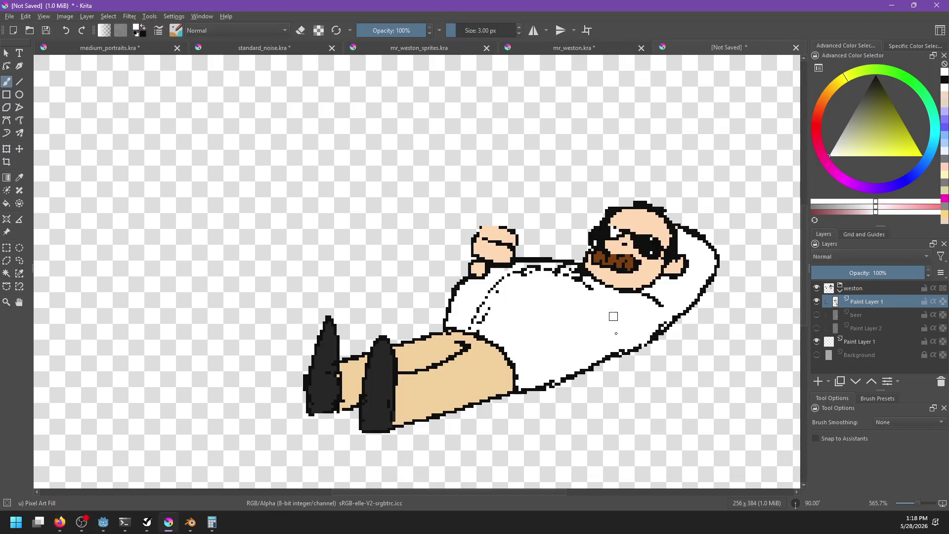
# Draw black lines across the upper shirt and diagonally down from the collar, touching up in white
pyautogui.hscroll(1, 612, 331)
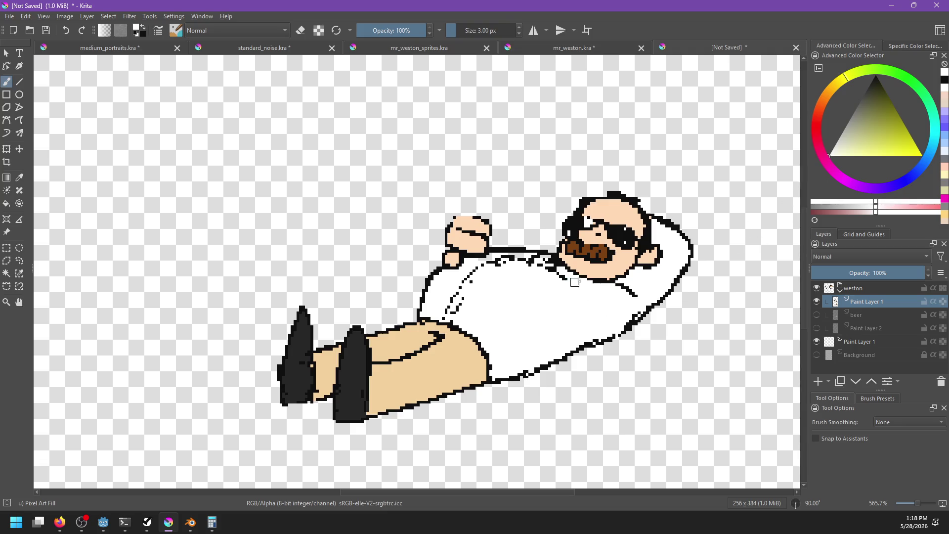
pyautogui.press('x')
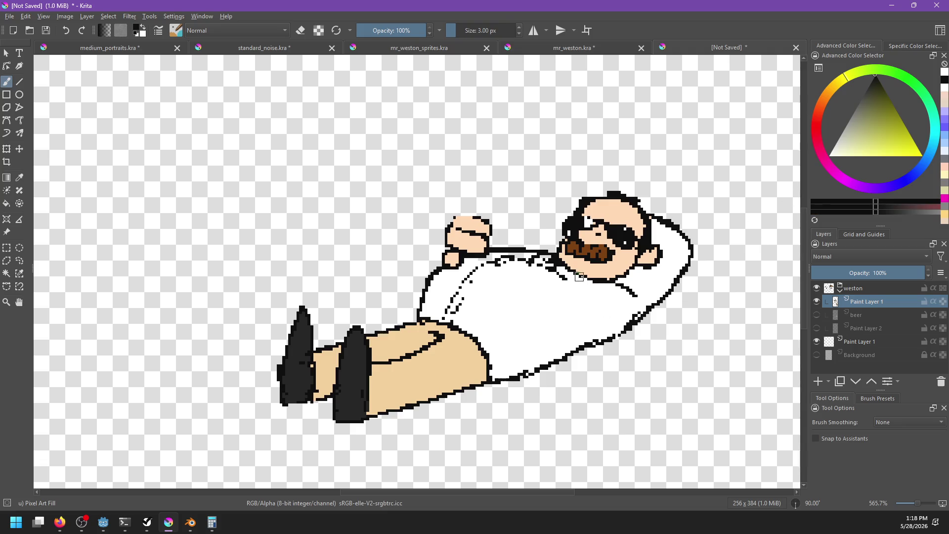
pyautogui.moveTo(551, 271); pyautogui.dragTo(492, 276)
pyautogui.moveTo(532, 250); pyautogui.dragTo(454, 324)
pyautogui.press('x')
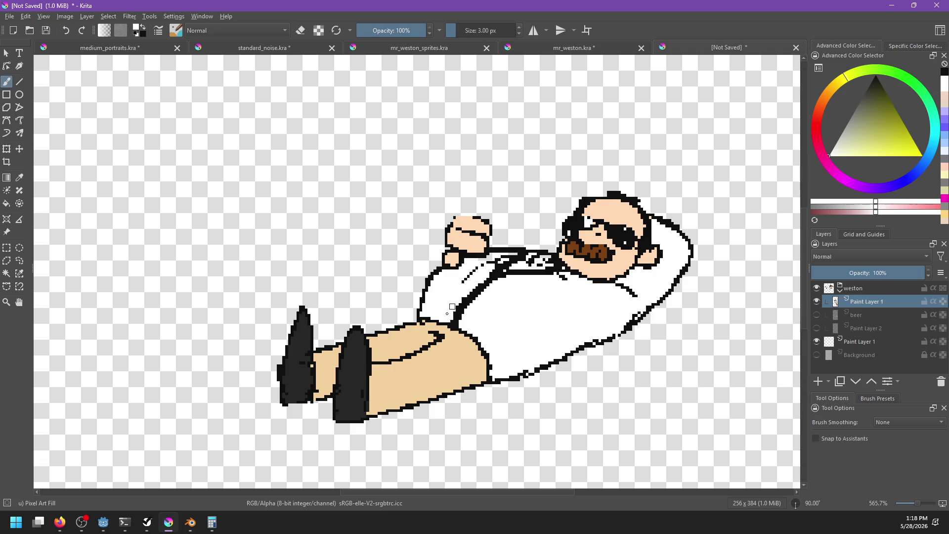
pyautogui.moveTo(492, 269); pyautogui.dragTo(525, 261)
# Thicken the top outline of the fist in black
pyautogui.moveTo(586, 323); pyautogui.dragTo(560, 323)
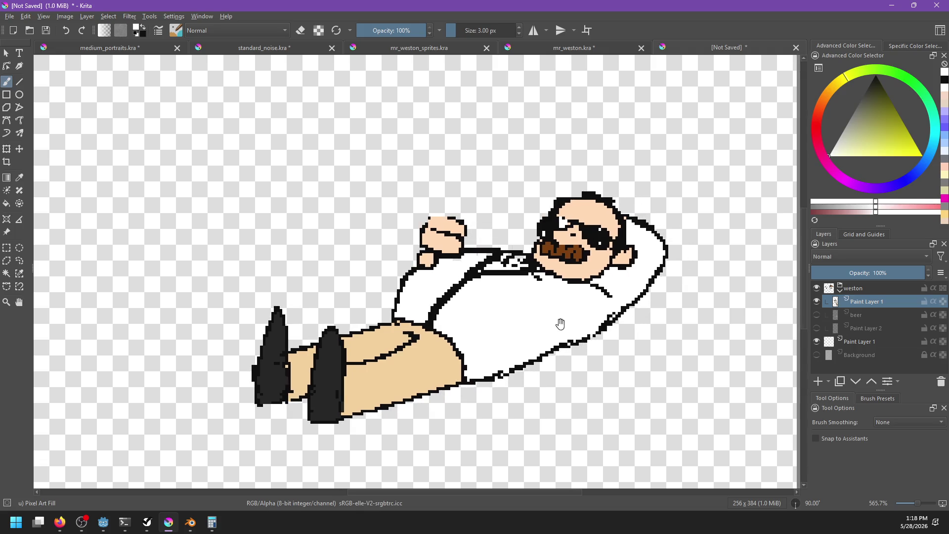
pyautogui.press('x')
pyautogui.moveTo(434, 216); pyautogui.dragTo(456, 218)
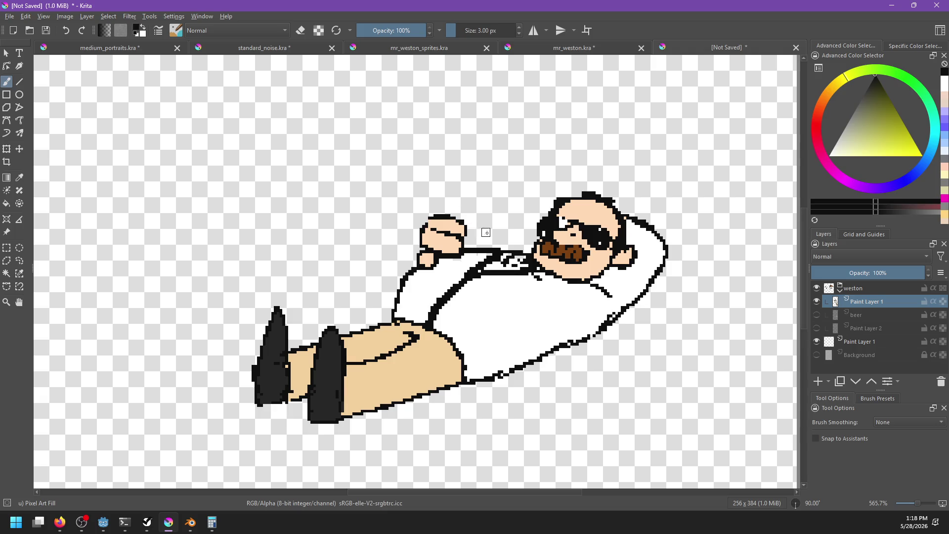
pyautogui.scroll(1, 494, 252)
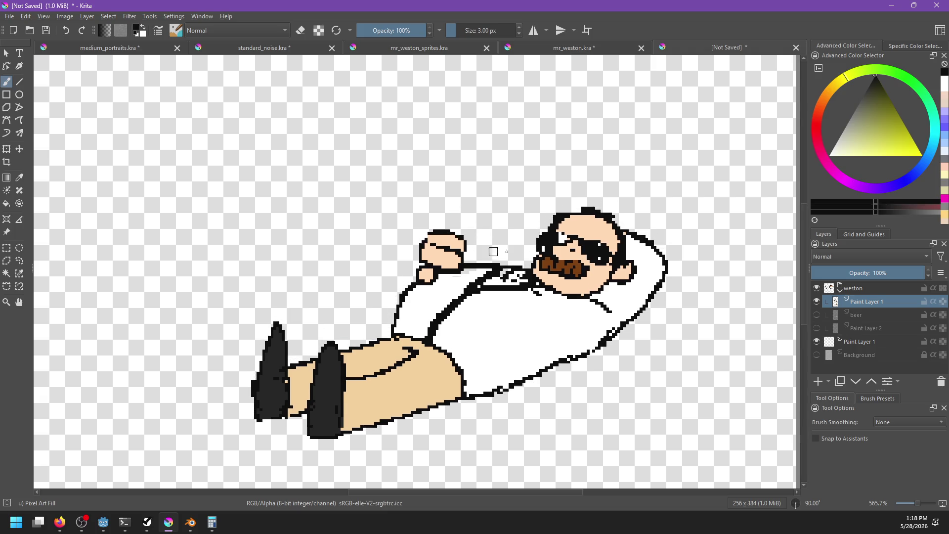
# Choose a yellow-orange colour and draw a black ring outline above the fist
pyautogui.click(831, 88)
pyautogui.click(905, 156)
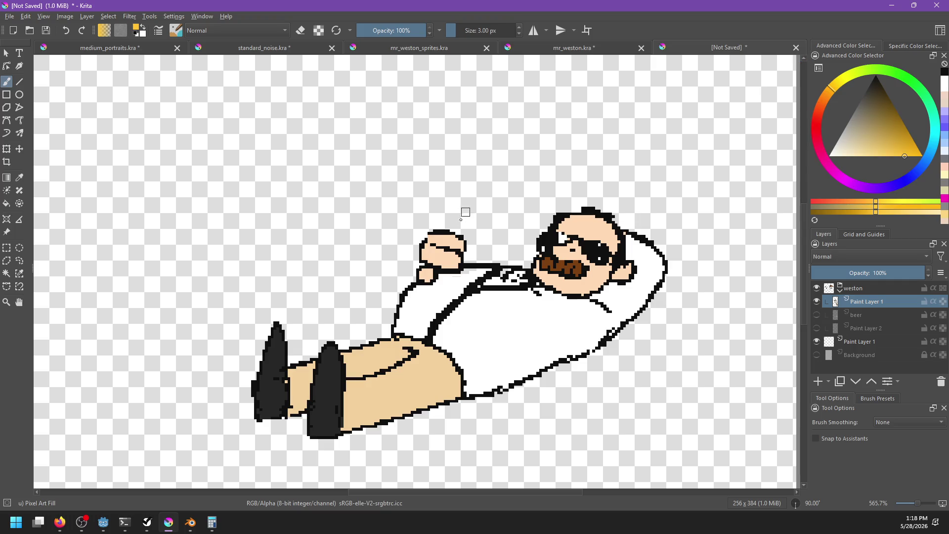
pyautogui.press('x')
pyautogui.keyDown('ctrl'); pyautogui.click(443, 231); pyautogui.keyUp('ctrl')
pyautogui.moveTo(451, 226)
pyautogui.mouseDown()
pyautogui.moveTo(470, 254)
pyautogui.moveTo(459, 250)
pyautogui.moveTo(482, 226)
pyautogui.moveTo(467, 236)
pyautogui.moveTo(463, 228)
pyautogui.moveTo(467, 240)
pyautogui.moveTo(463, 226)
pyautogui.moveTo(468, 240)
pyautogui.mouseUp()
pyautogui.hotkey('ctrl', 'z')
pyautogui.hotkey('ctrl', 'z')
pyautogui.hotkey('ctrl', 'z')
pyautogui.hotkey('ctrl', 'z')
pyautogui.hotkey('ctrl', 'z')
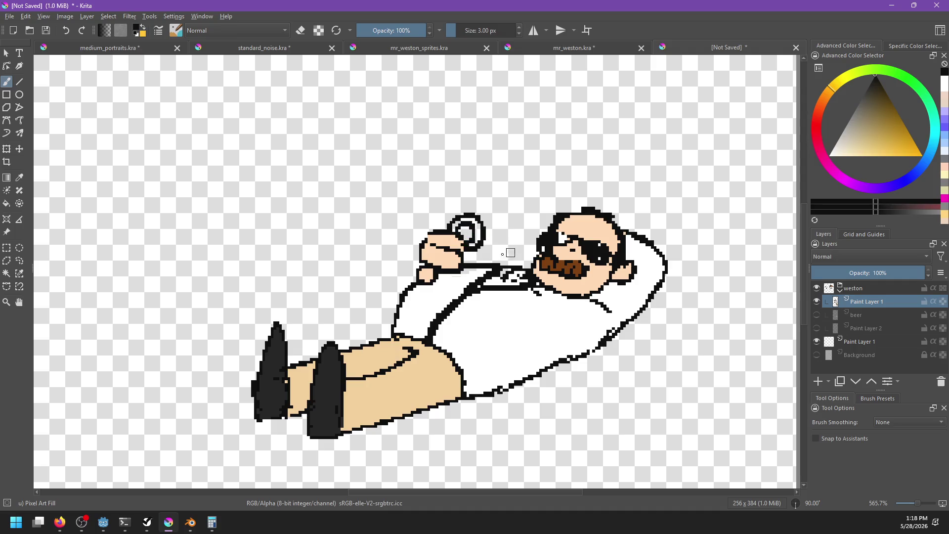
# Fill the ring's band with gold using the Fill tool
pyautogui.press('f')
pyautogui.press('x')
pyautogui.click(477, 232)
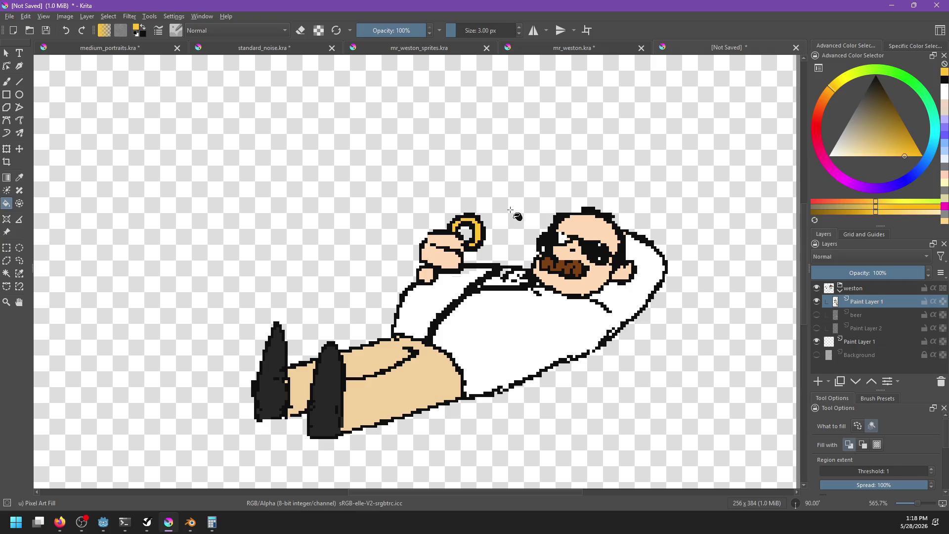
pyautogui.hotkey('alt', 'Tab')
pyautogui.scroll(-5, 512, 217)
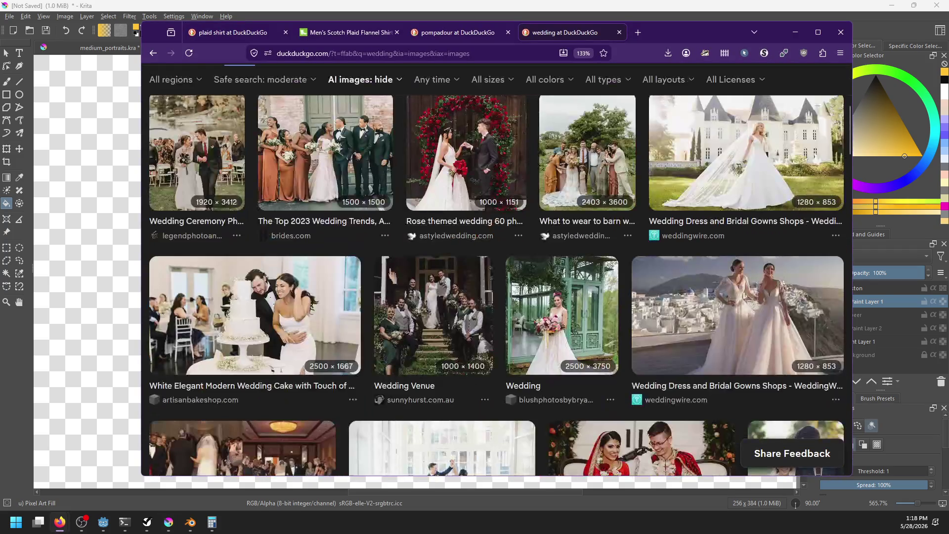
pyautogui.scroll(2, 366, 260)
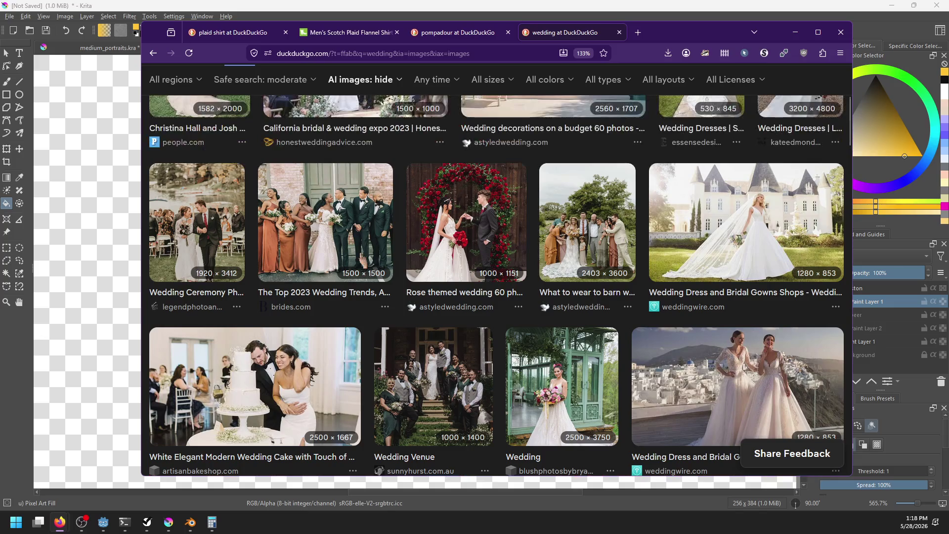
pyautogui.scroll(-3, 389, 359)
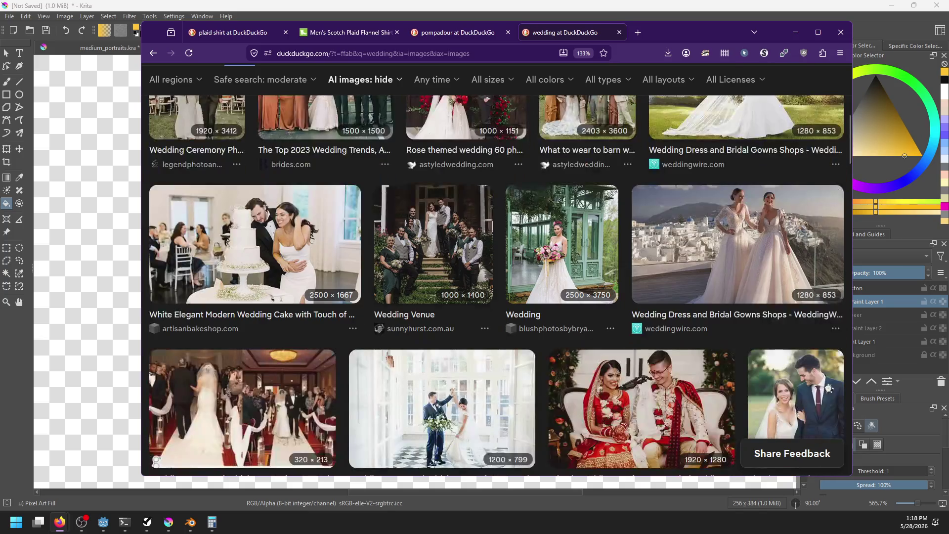
pyautogui.scroll(-5, 348, 355)
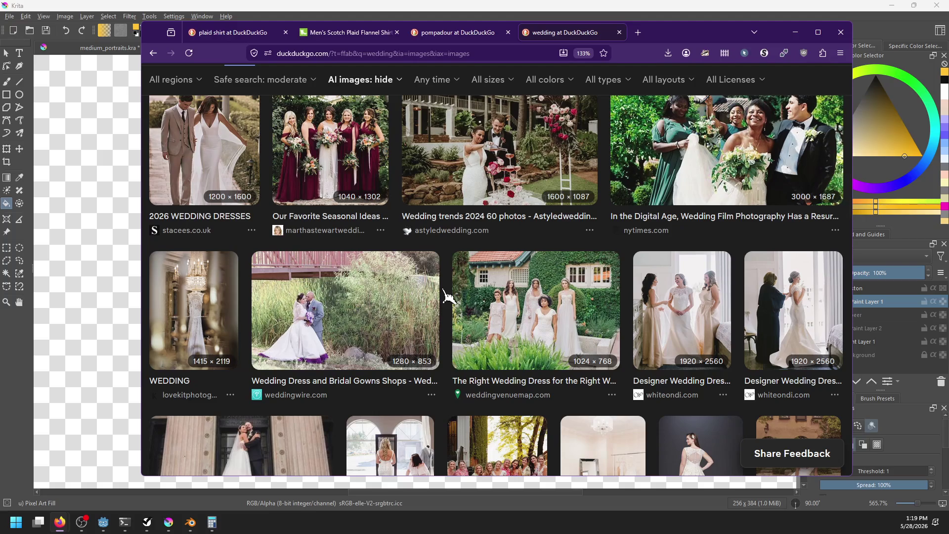
pyautogui.scroll(-5, 447, 296)
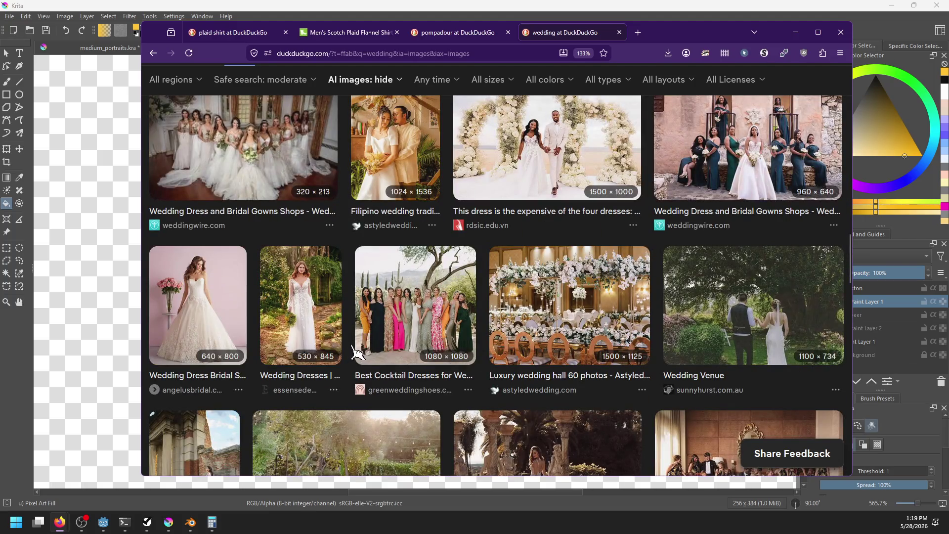
pyautogui.scroll(-3, 354, 352)
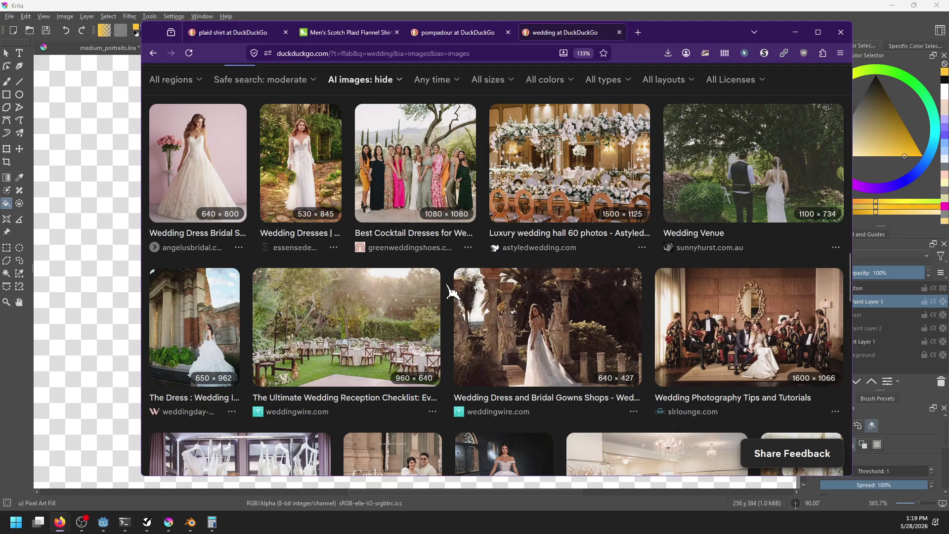
pyautogui.scroll(10, 450, 292)
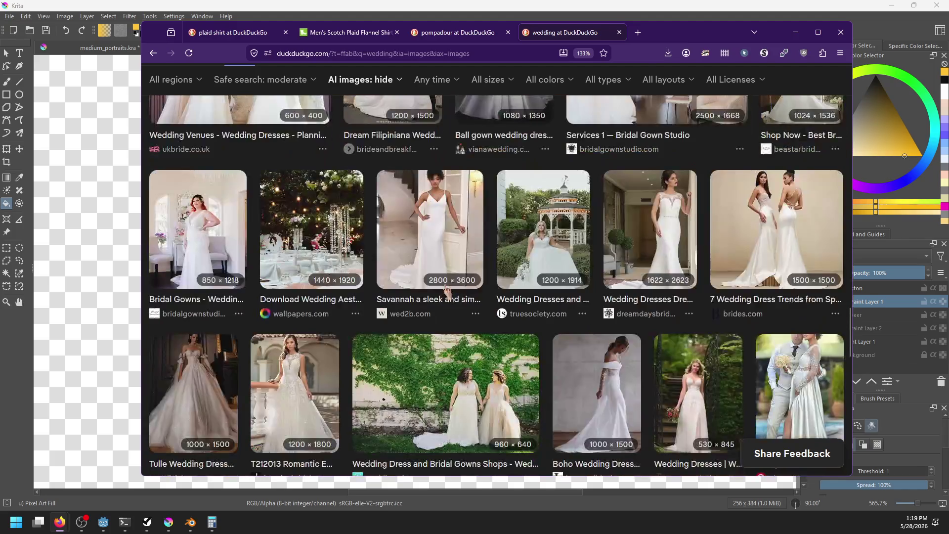
pyautogui.hotkey('alt', 'Tab')
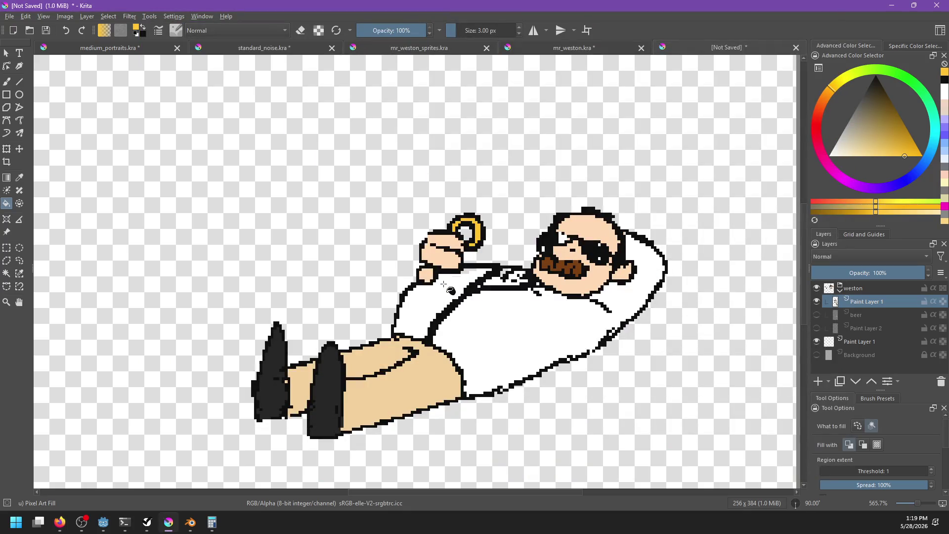
# Paint a white highlight along the ring's upper band and down its right side
pyautogui.press('x')
pyautogui.scroll(2, 444, 256)
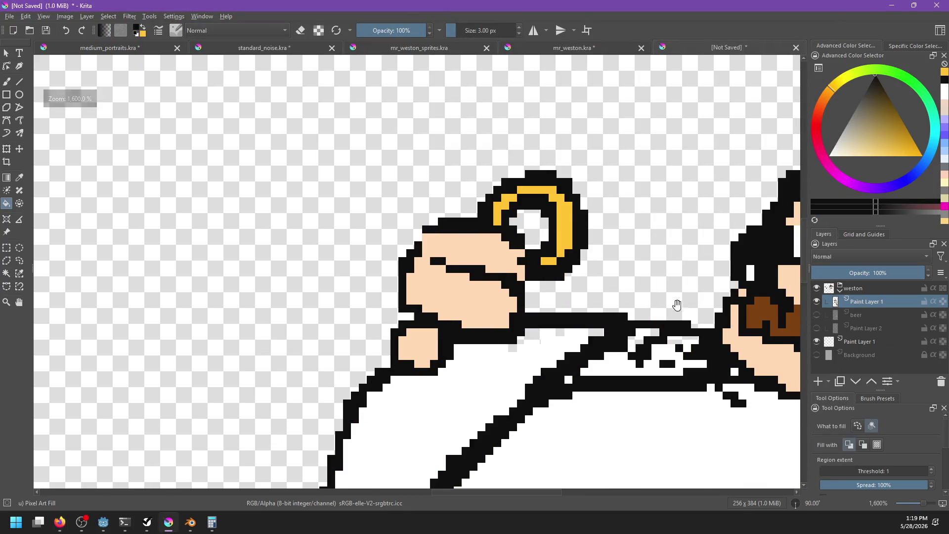
pyautogui.scroll(1, 578, 364)
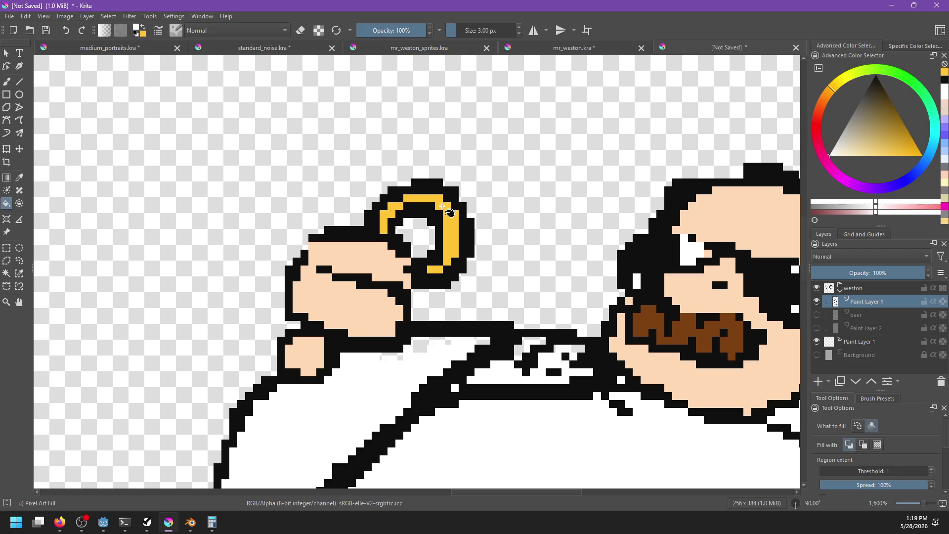
pyautogui.press('b')
pyautogui.moveTo(444, 203); pyautogui.dragTo(447, 209)
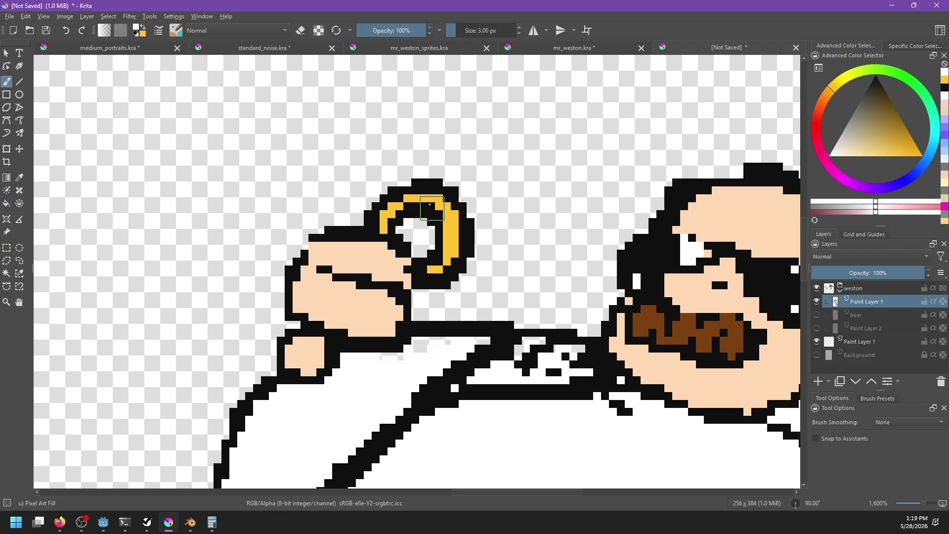
pyautogui.moveTo(452, 210); pyautogui.dragTo(451, 235)
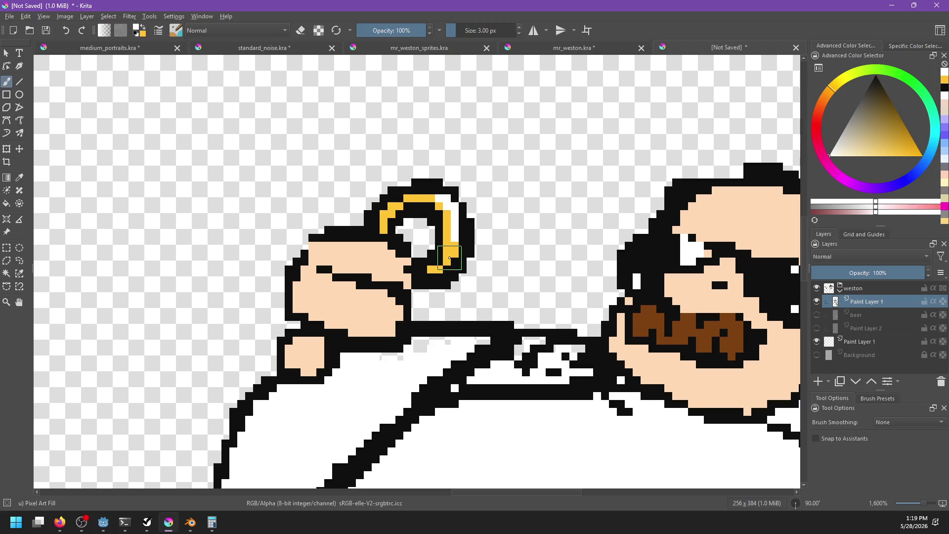
pyautogui.scroll(-5, 449, 258)
pyautogui.scroll(3, 405, 301)
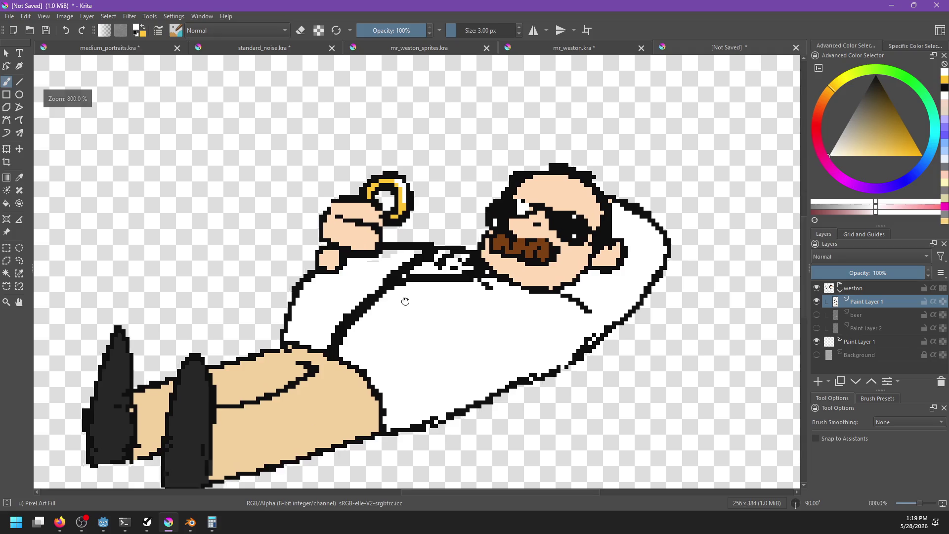
pyautogui.moveTo(405, 301); pyautogui.dragTo(432, 296)
pyautogui.press('f')
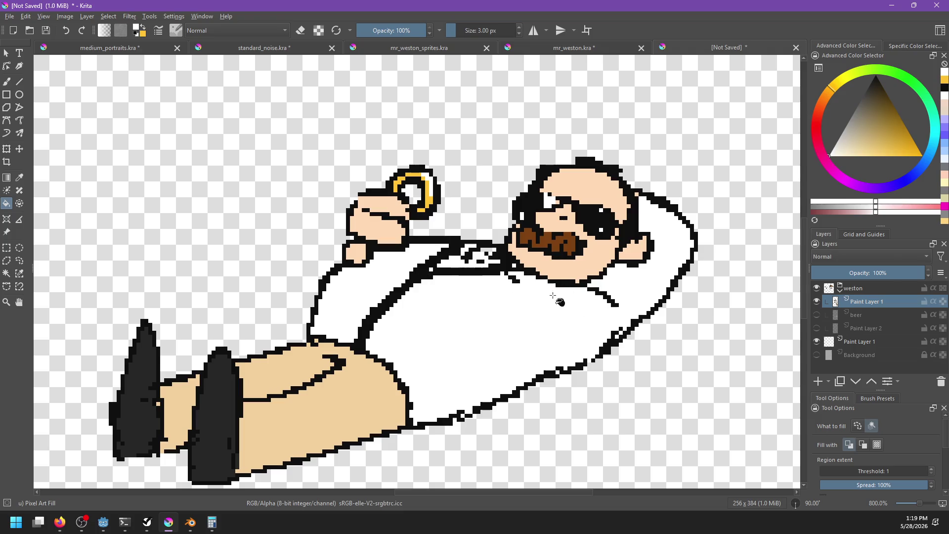
pyautogui.moveTo(573, 336); pyautogui.dragTo(571, 325)
# Choose the darkest navy blue and fill the white jacket and sleeve with it
pyautogui.click(871, 82)
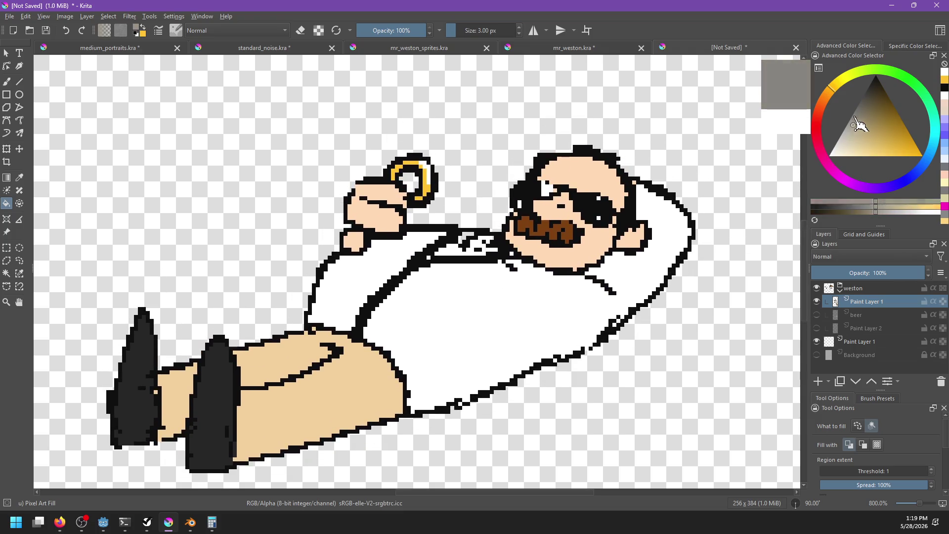
pyautogui.moveTo(833, 97)
pyautogui.mouseDown()
pyautogui.moveTo(836, 190)
pyautogui.moveTo(897, 185)
pyautogui.mouseUp()
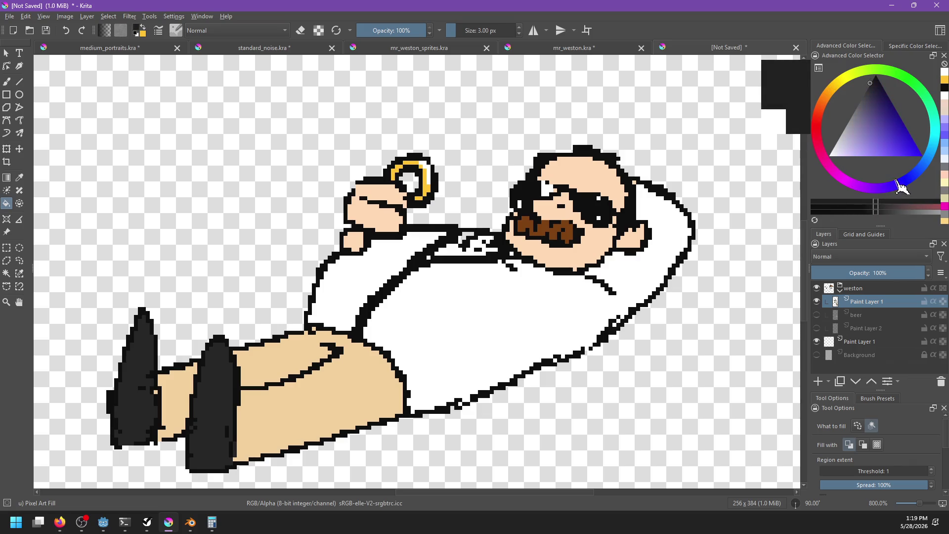
pyautogui.click(875, 81)
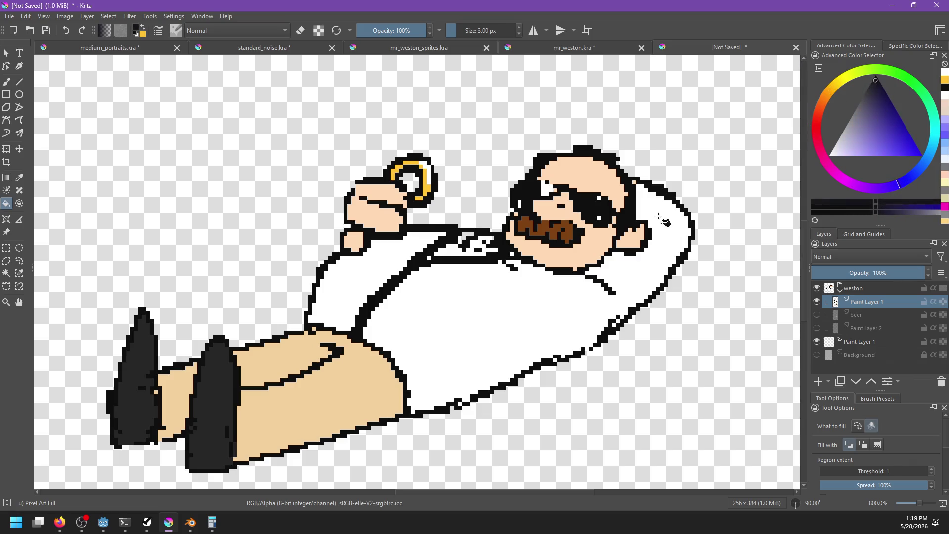
pyautogui.click(525, 302)
pyautogui.click(388, 281)
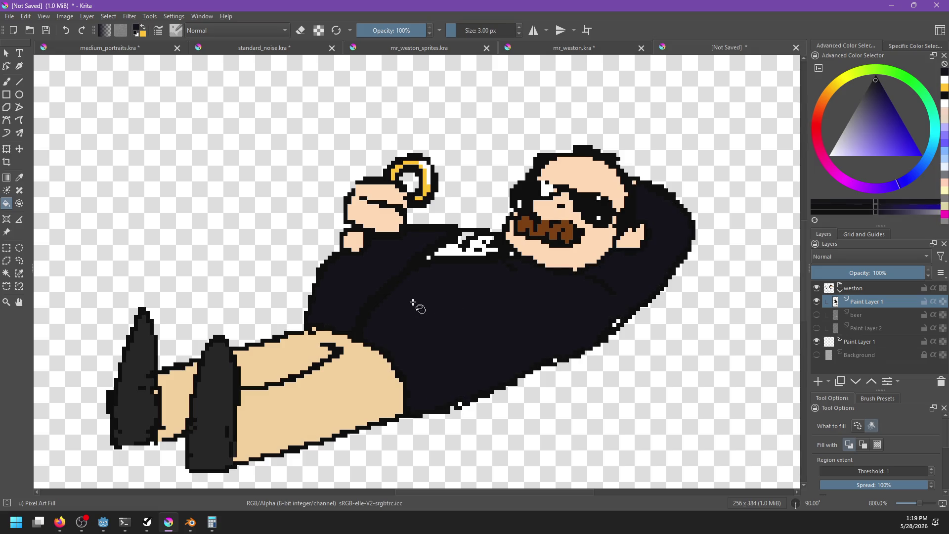
pyautogui.hotkey('alt', 'Tab')
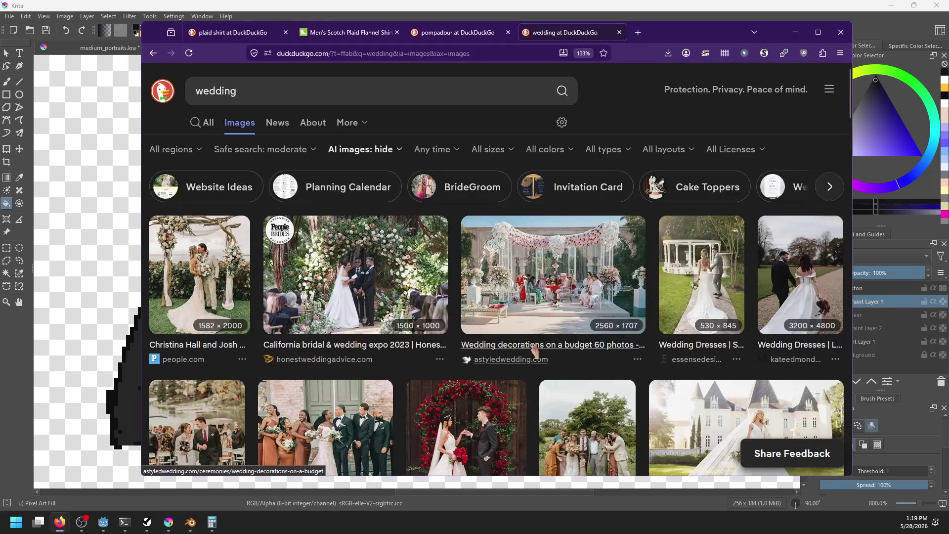
pyautogui.hotkey('alt', 'Tab')
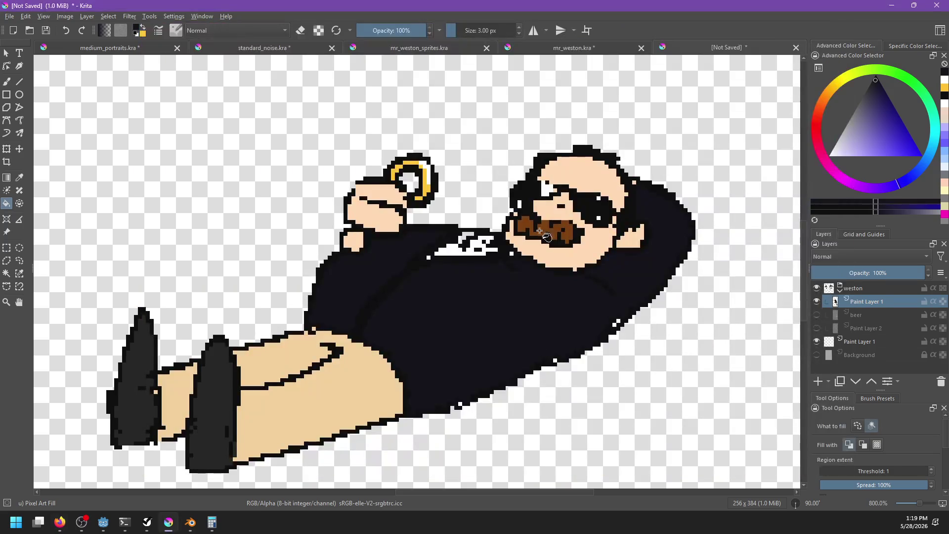
# Add a short white mark below the face and darken stray pixels on the arm and shirt edges
pyautogui.press('b')
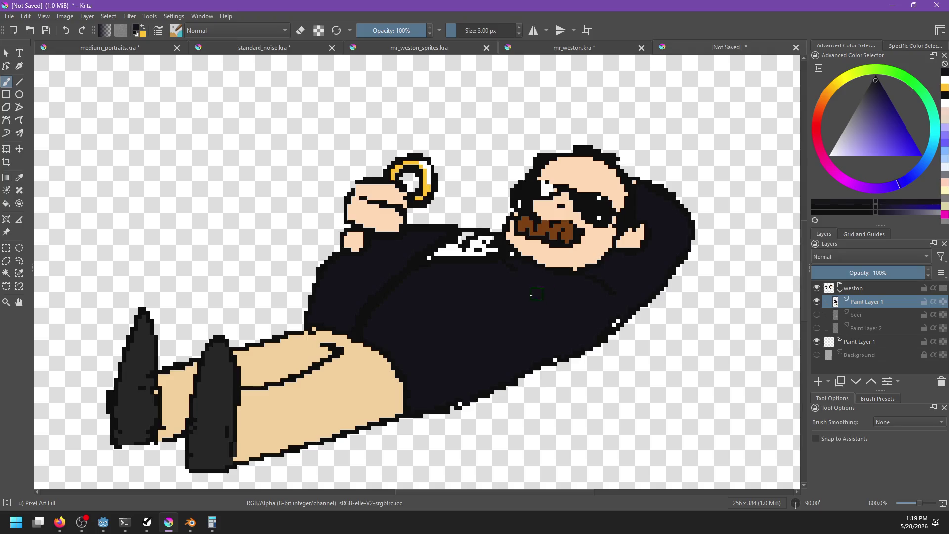
pyautogui.hotkey('alt', 'Tab')
pyautogui.hotkey('alt', 'Tab')
pyautogui.click(830, 156)
pyautogui.moveTo(518, 261); pyautogui.dragTo(574, 282)
pyautogui.hotkey('ctrl', 'z')
pyautogui.hotkey('ctrl', 'z')
pyautogui.moveTo(514, 265); pyautogui.dragTo(568, 278)
pyautogui.press('x')
pyautogui.press('d')
pyautogui.click(617, 323)
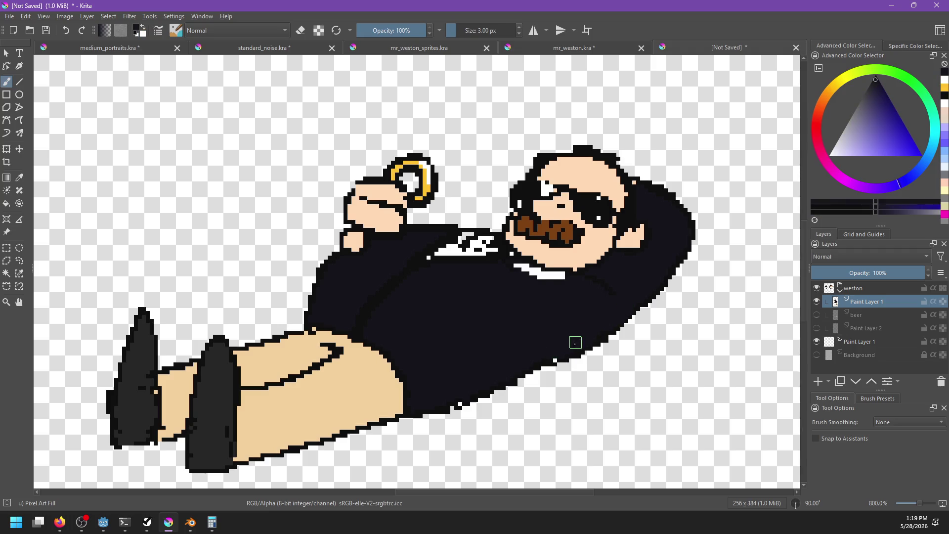
pyautogui.click(462, 402)
pyautogui.scroll(5, 519, 350)
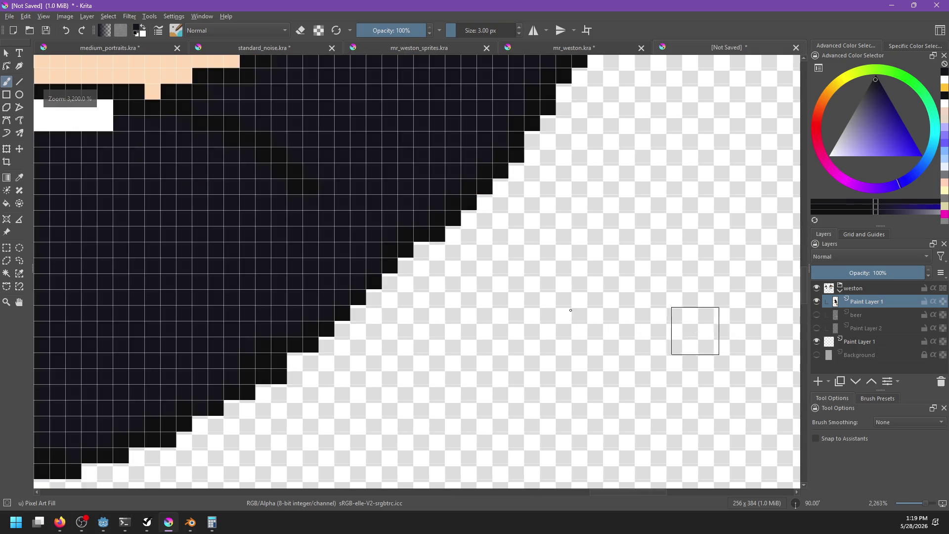
pyautogui.scroll(-4, 453, 282)
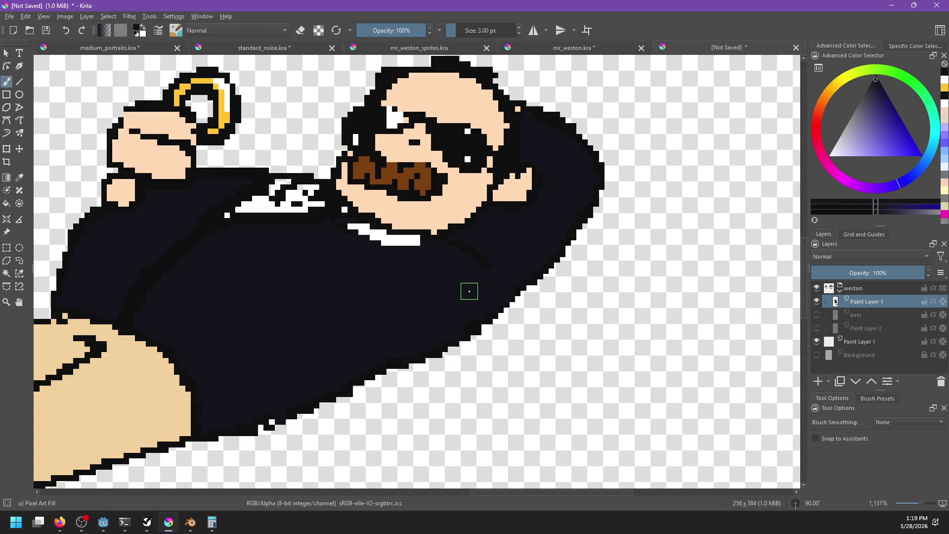
# Replace the near-black suit with a lighter navy blue fill, discarding a pale lavender test fill
pyautogui.click(832, 156)
pyautogui.press('f')
pyautogui.click(488, 276)
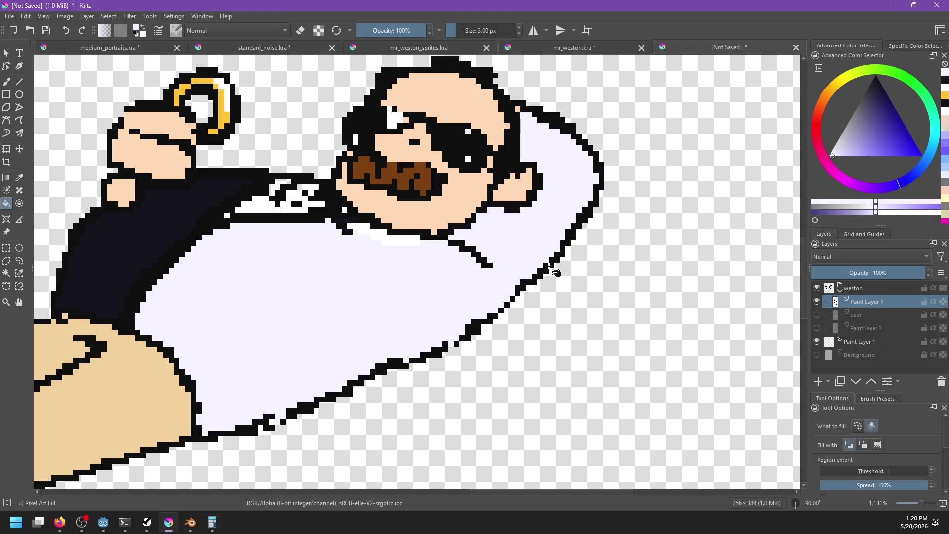
pyautogui.moveTo(549, 266); pyautogui.dragTo(707, 281)
pyautogui.hotkey('ctrl', 'z')
pyautogui.click(912, 155)
pyautogui.moveTo(912, 154)
pyautogui.mouseDown()
pyautogui.moveTo(887, 104)
pyautogui.moveTo(873, 98)
pyautogui.mouseUp()
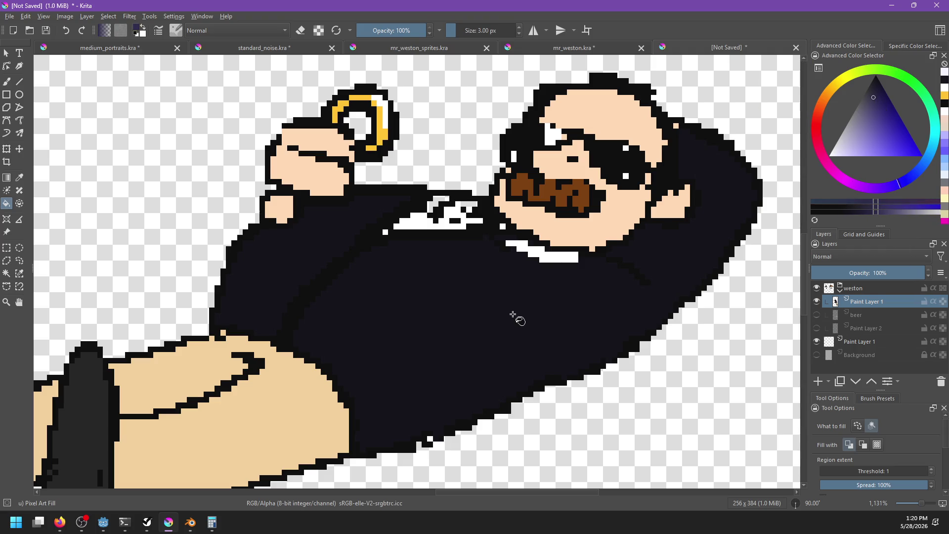
pyautogui.click(502, 315)
pyautogui.click(311, 273)
pyautogui.scroll(-3, 366, 254)
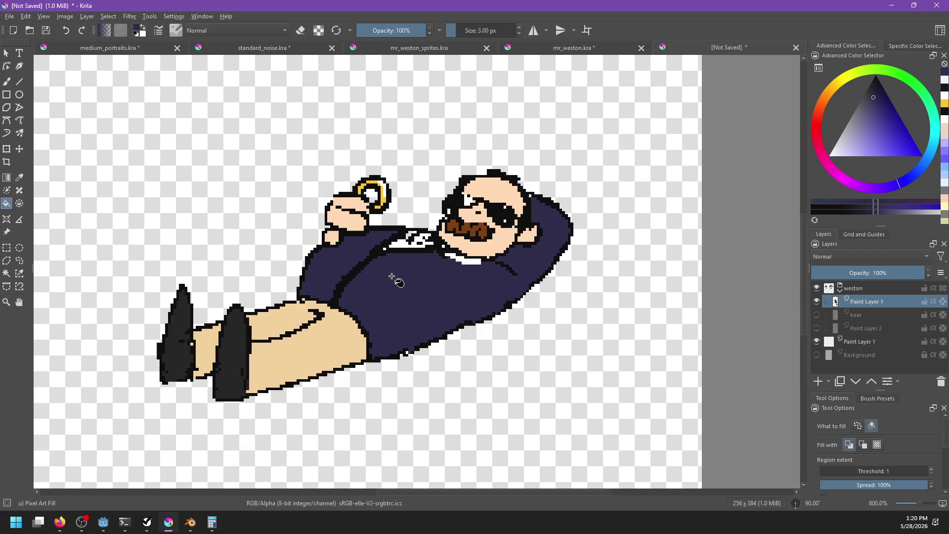
# Fill the collar gap with white and clean up black pixels inside the collar
pyautogui.scroll(3, 399, 253)
pyautogui.scroll(2, 399, 254)
pyautogui.keyDown('ctrl'); pyautogui.click(401, 217); pyautogui.keyUp('ctrl')
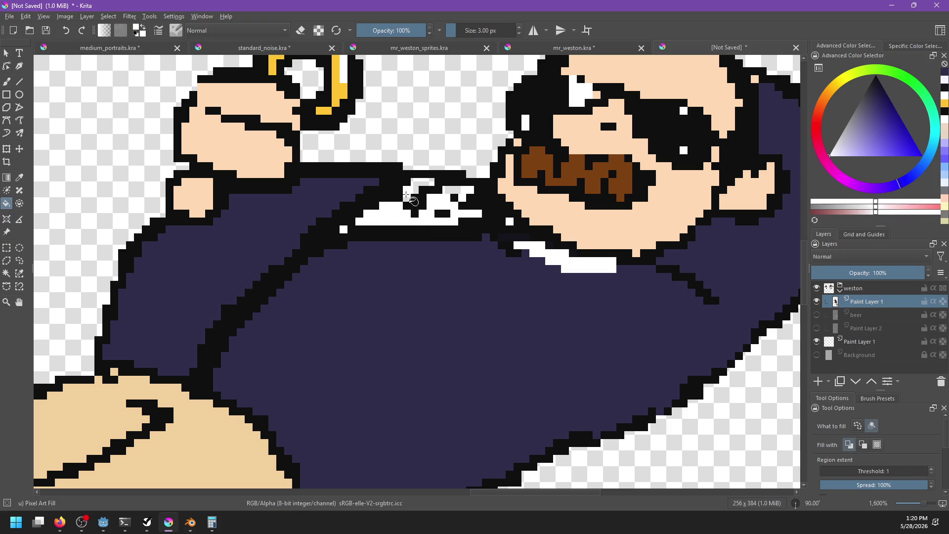
pyautogui.click(455, 197)
pyautogui.press('b')
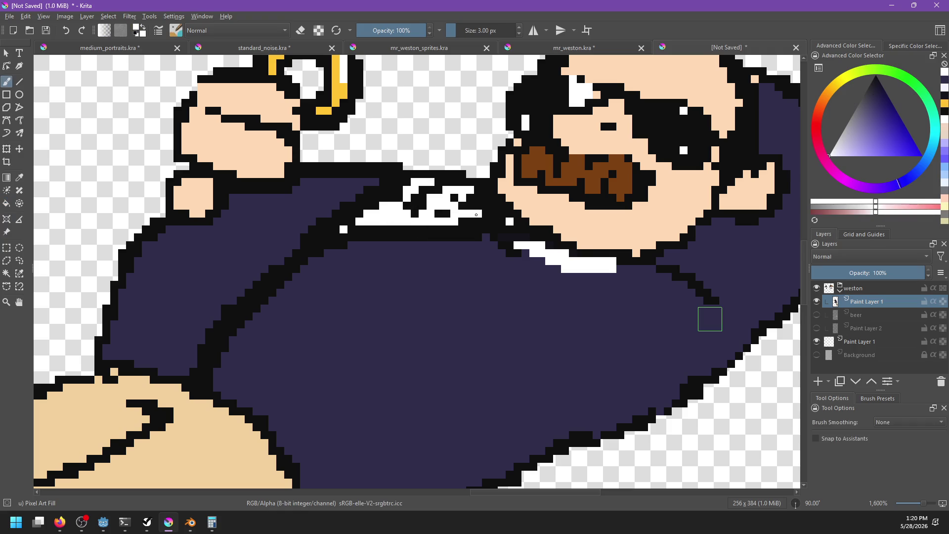
pyautogui.scroll(2, 394, 333)
pyautogui.moveTo(452, 268)
pyautogui.mouseDown()
pyautogui.moveTo(440, 261)
pyautogui.moveTo(451, 278)
pyautogui.moveTo(556, 307)
pyautogui.mouseUp()
pyautogui.hotkey('ctrl', 'z')
pyautogui.hotkey('ctrl', 'z')
pyautogui.hotkey('ctrl', 'z')
pyautogui.hotkey('ctrl', 'z')
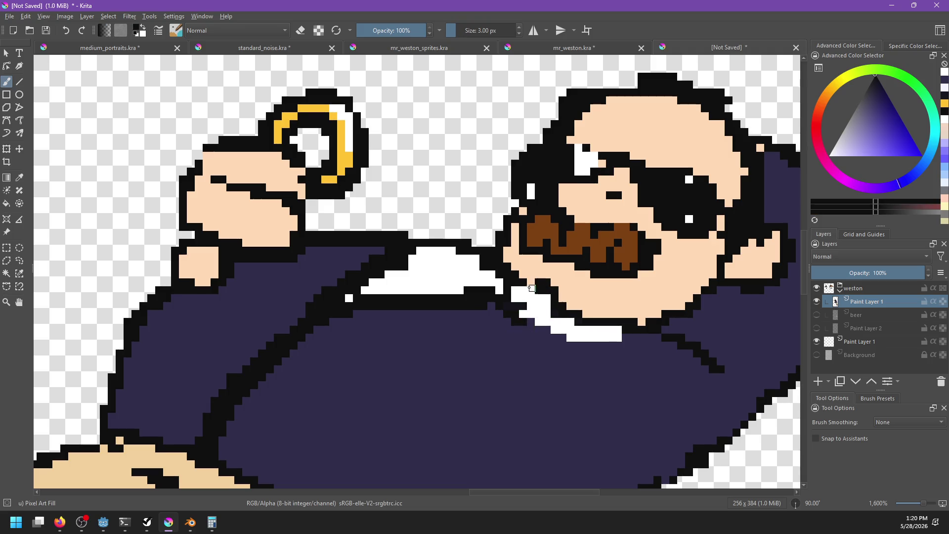
pyautogui.click(481, 269)
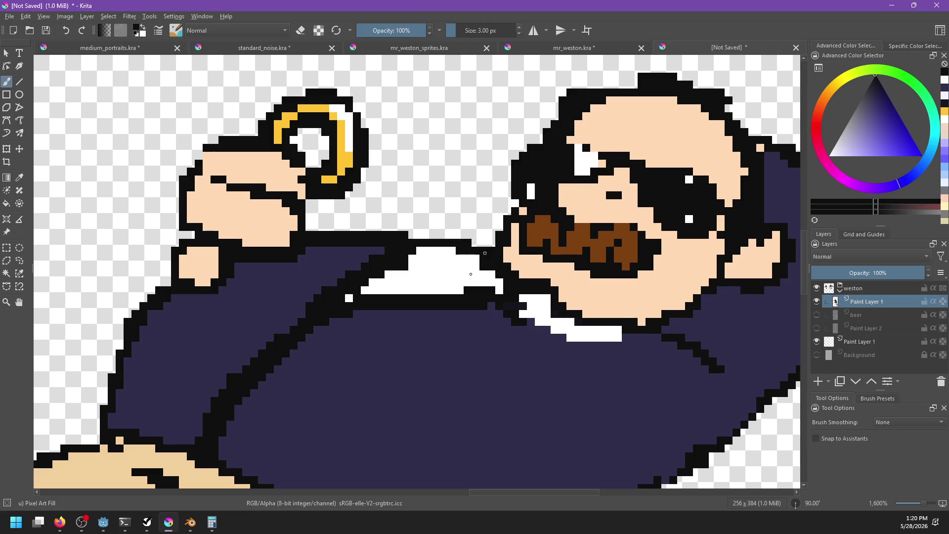
pyautogui.moveTo(559, 379)
pyautogui.mouseDown()
pyautogui.moveTo(509, 343)
pyautogui.moveTo(484, 306)
pyautogui.moveTo(497, 346)
pyautogui.mouseUp()
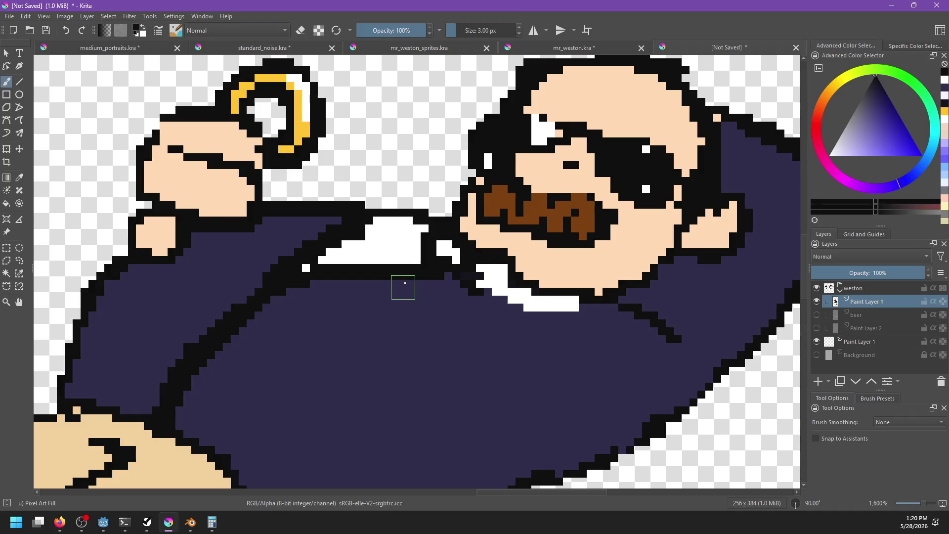
pyautogui.scroll(-6, 404, 288)
pyautogui.scroll(2, 423, 286)
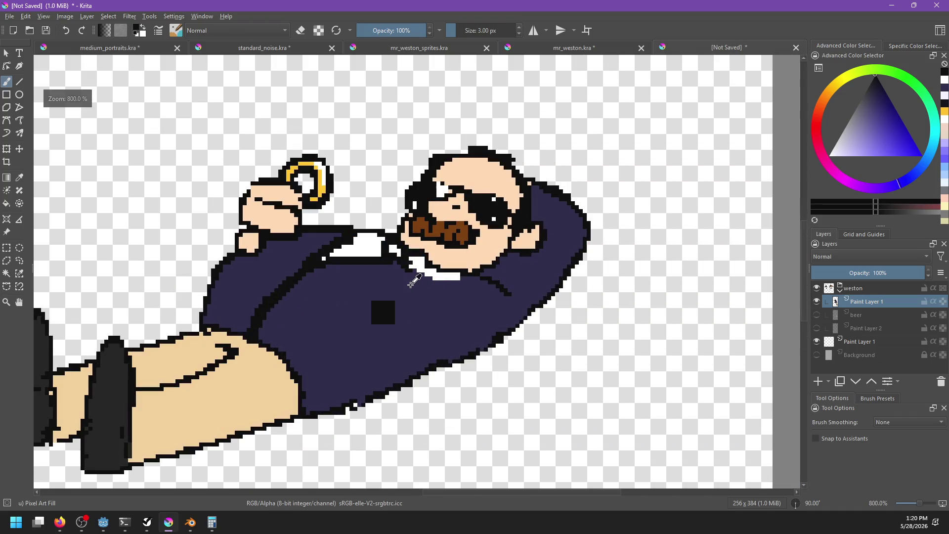
# Split the collar with a black line, paint its upper strip navy, and outline its top edge
pyautogui.keyDown('ctrl'); pyautogui.click(381, 250); pyautogui.keyUp('ctrl')
pyautogui.press('d')
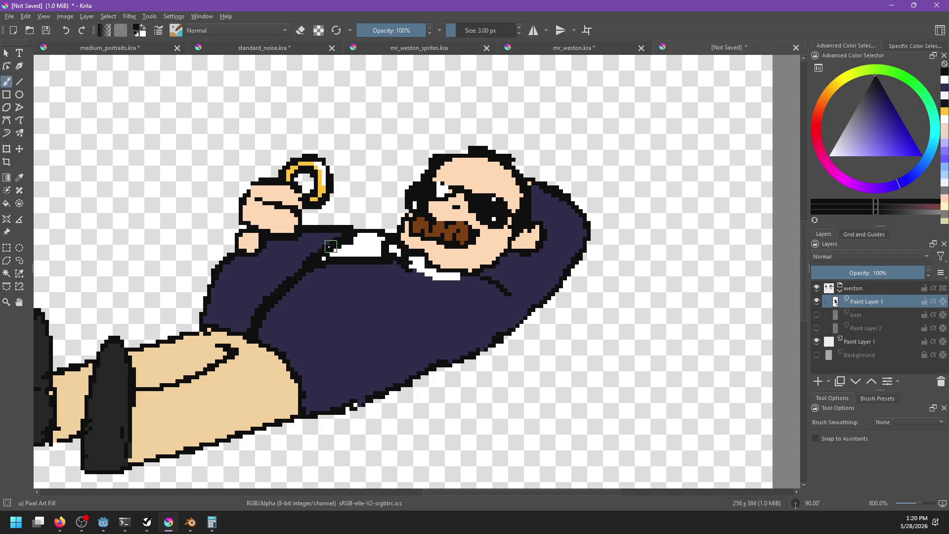
pyautogui.moveTo(323, 258); pyautogui.dragTo(391, 241)
pyautogui.moveTo(332, 252); pyautogui.dragTo(389, 242)
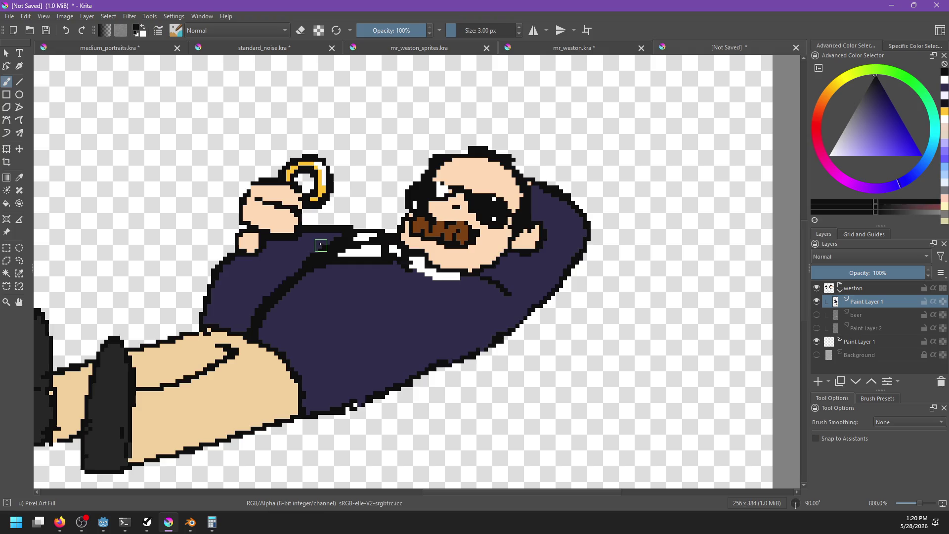
pyautogui.keyDown('ctrl'); pyautogui.click(316, 244); pyautogui.keyUp('ctrl')
pyautogui.keyDown('ctrl'); pyautogui.click(315, 243); pyautogui.keyUp('ctrl')
pyautogui.moveTo(316, 242); pyautogui.dragTo(394, 233)
pyautogui.keyDown('ctrl'); pyautogui.click(320, 269); pyautogui.keyUp('ctrl')
pyautogui.moveTo(412, 266); pyautogui.dragTo(404, 294)
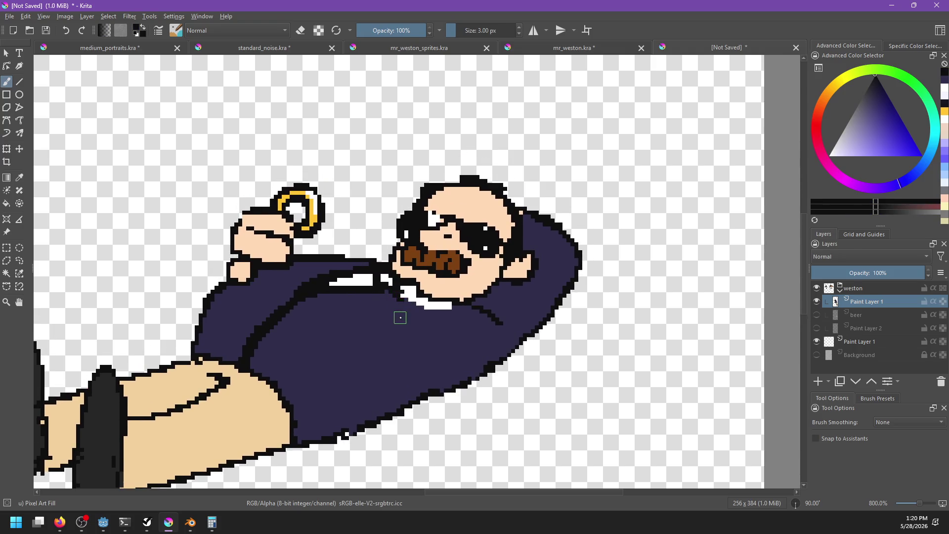
pyautogui.hotkey('alt', 'Tab')
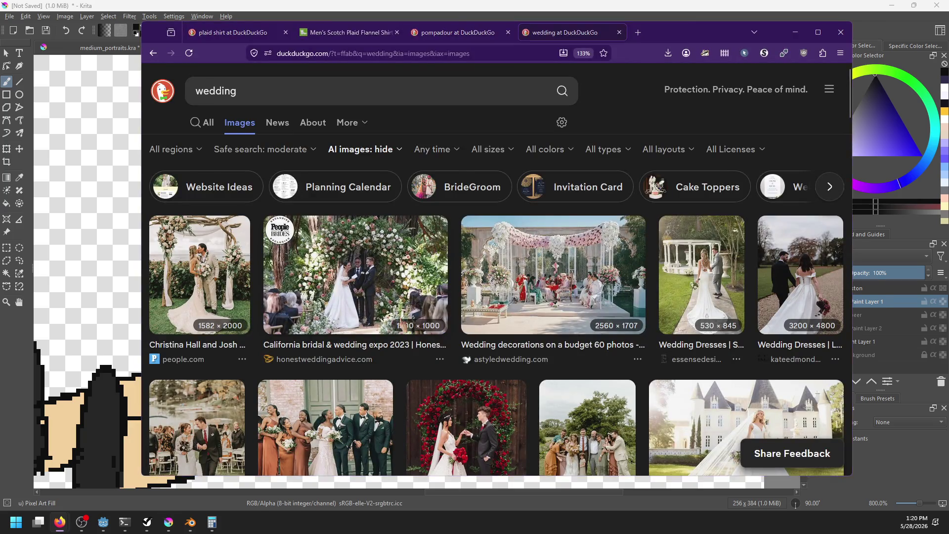
# Extend the white collar with a black outline below the chin
pyautogui.hotkey('alt', 'Tab')
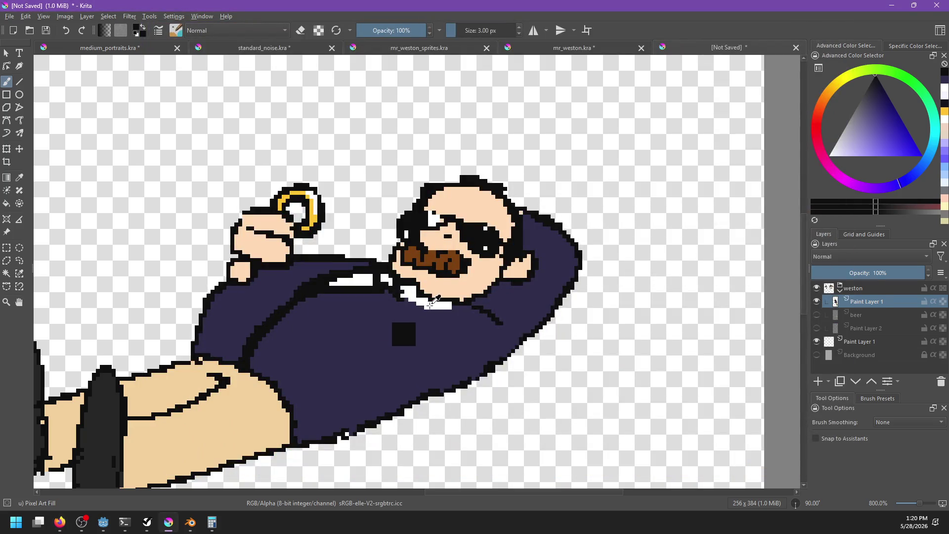
pyautogui.moveTo(397, 297); pyautogui.dragTo(448, 314)
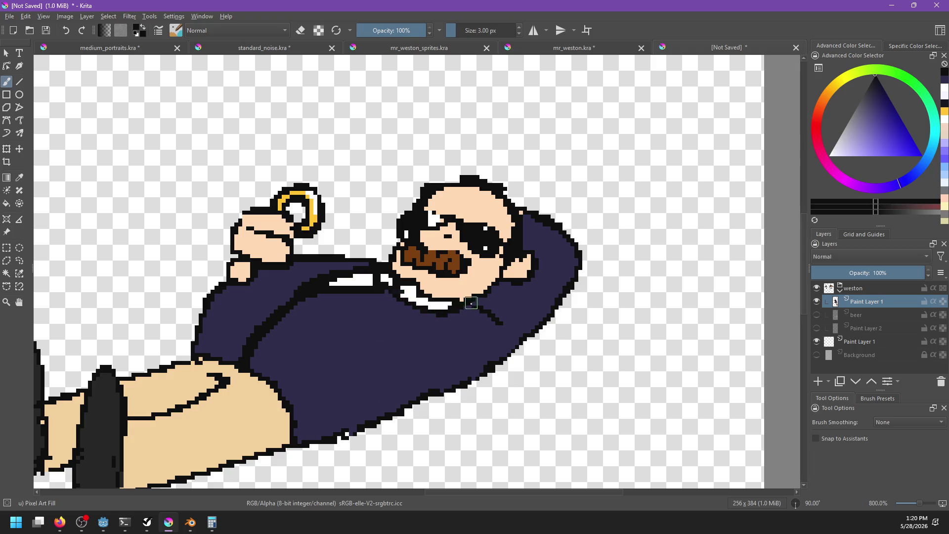
pyautogui.hscroll(-1, 470, 329)
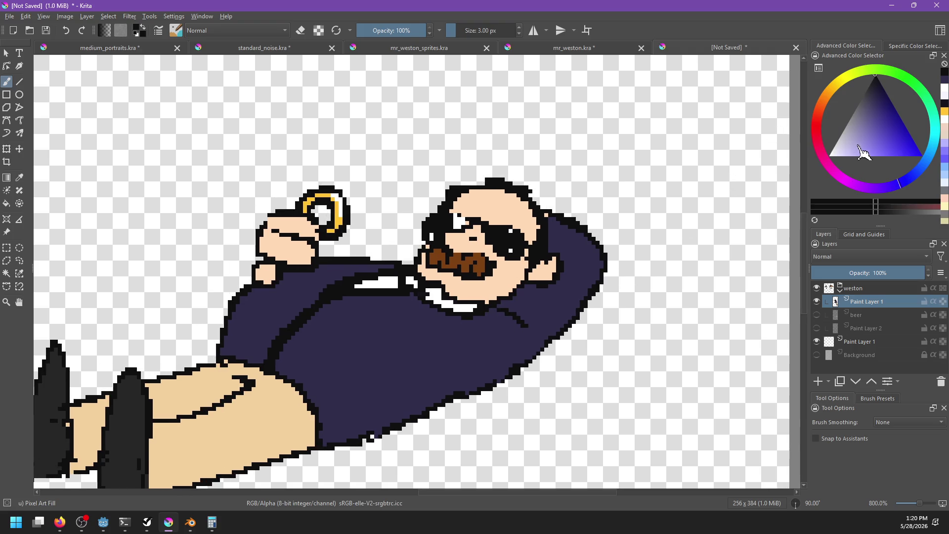
# Paint near-white petals below the collar, then set dark green as the paint colour
pyautogui.click(844, 155)
pyautogui.click(819, 107)
pyautogui.moveTo(830, 131)
pyautogui.mouseDown()
pyautogui.moveTo(869, 193)
pyautogui.moveTo(881, 189)
pyautogui.moveTo(829, 156)
pyautogui.mouseUp()
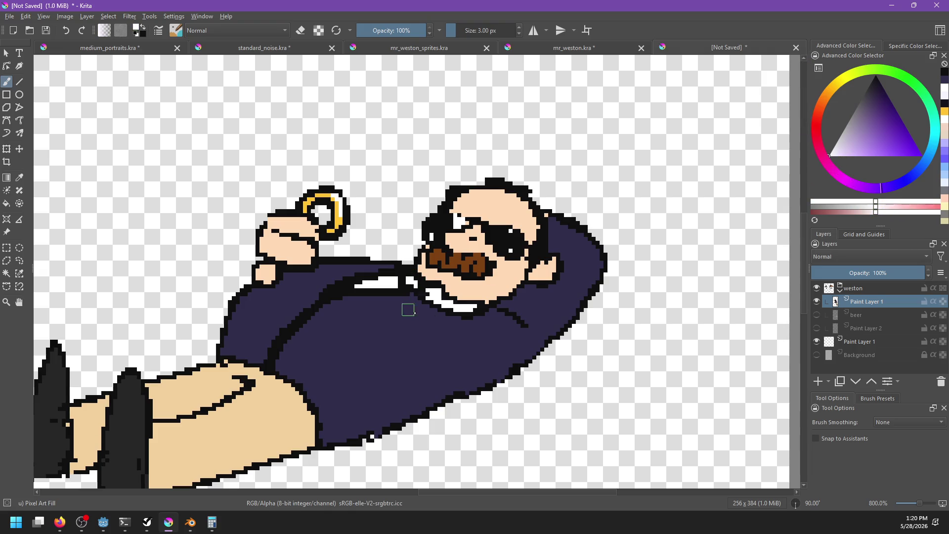
pyautogui.moveTo(408, 318)
pyautogui.mouseDown()
pyautogui.moveTo(413, 302)
pyautogui.moveTo(402, 313)
pyautogui.moveTo(419, 298)
pyautogui.moveTo(440, 299)
pyautogui.mouseUp()
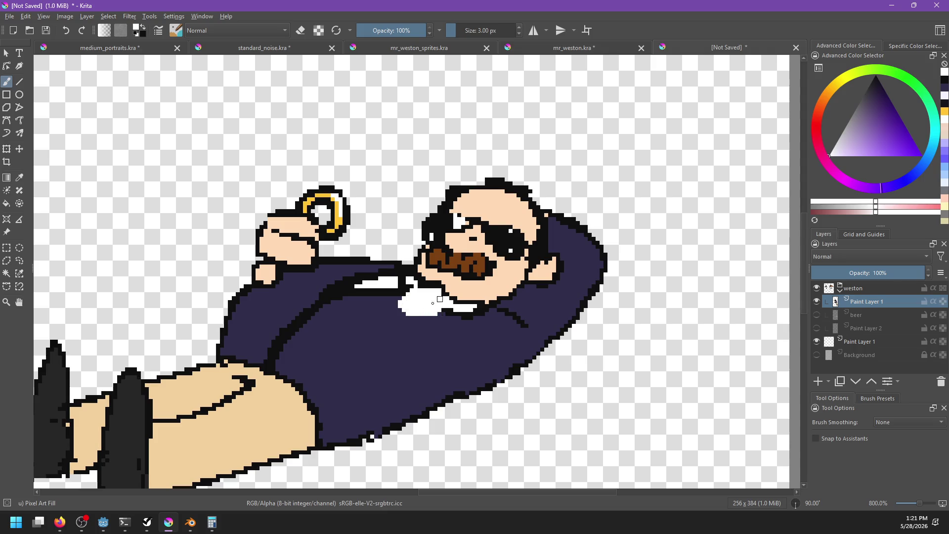
pyautogui.press('x')
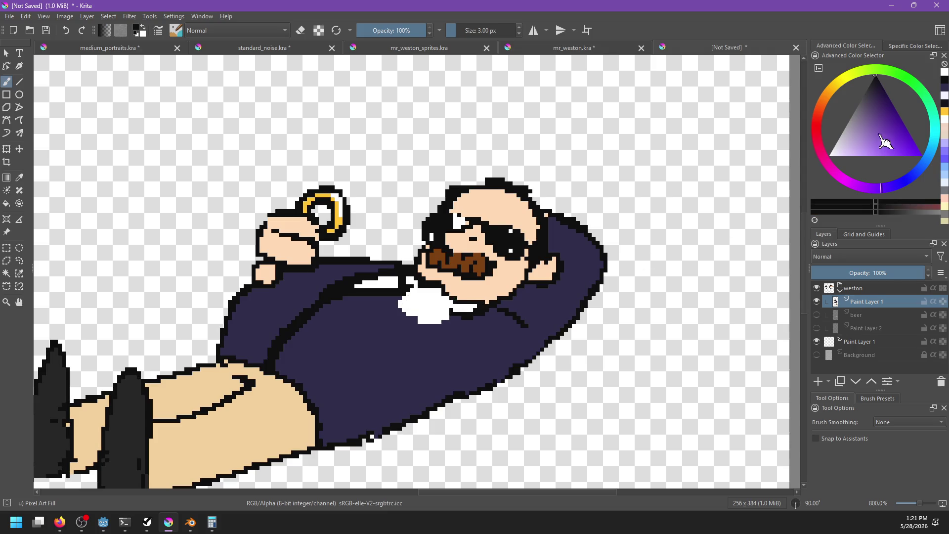
pyautogui.moveTo(862, 74)
pyautogui.mouseDown()
pyautogui.moveTo(901, 97)
pyautogui.moveTo(890, 100)
pyautogui.mouseUp()
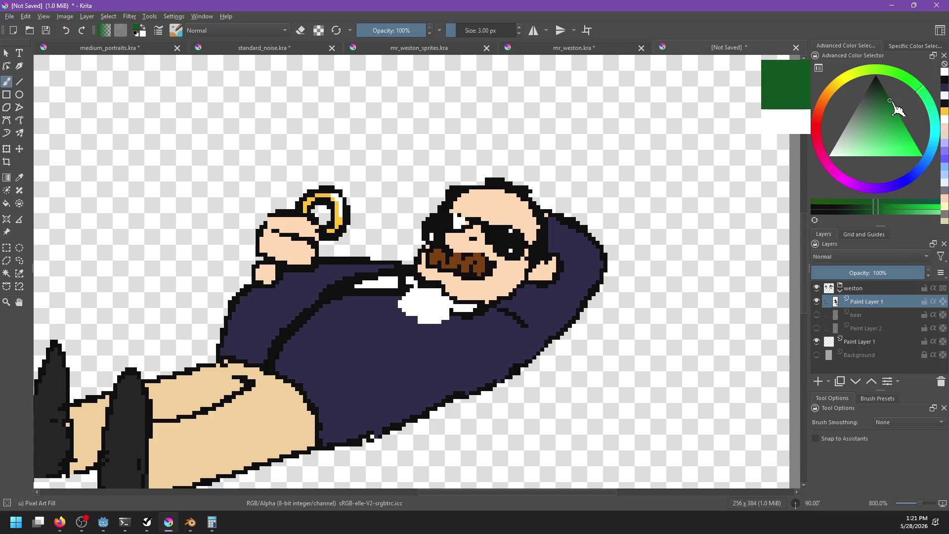
# Paint a dark green patch under the flower and outline it in black
pyautogui.click(409, 320)
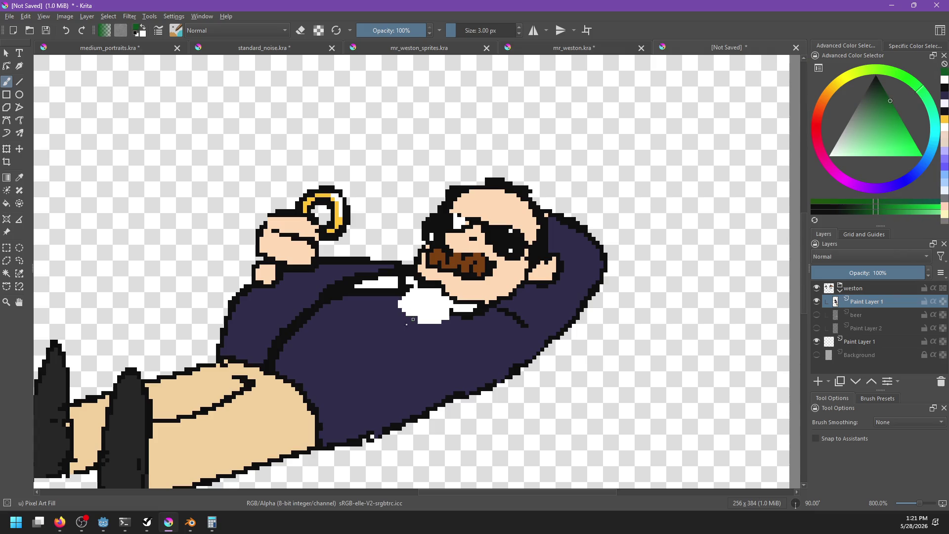
pyautogui.press('x')
pyautogui.click(413, 323)
pyautogui.moveTo(403, 316); pyautogui.dragTo(417, 329)
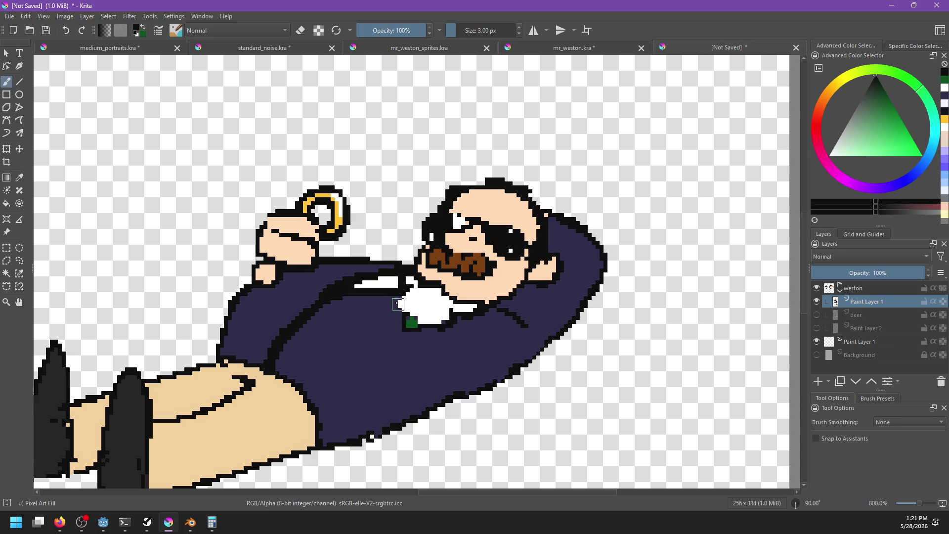
pyautogui.moveTo(402, 296); pyautogui.dragTo(406, 317)
pyautogui.moveTo(431, 325); pyautogui.dragTo(450, 328)
pyautogui.keyDown('ctrl'); pyautogui.click(413, 323); pyautogui.keyUp('ctrl')
pyautogui.click(445, 328)
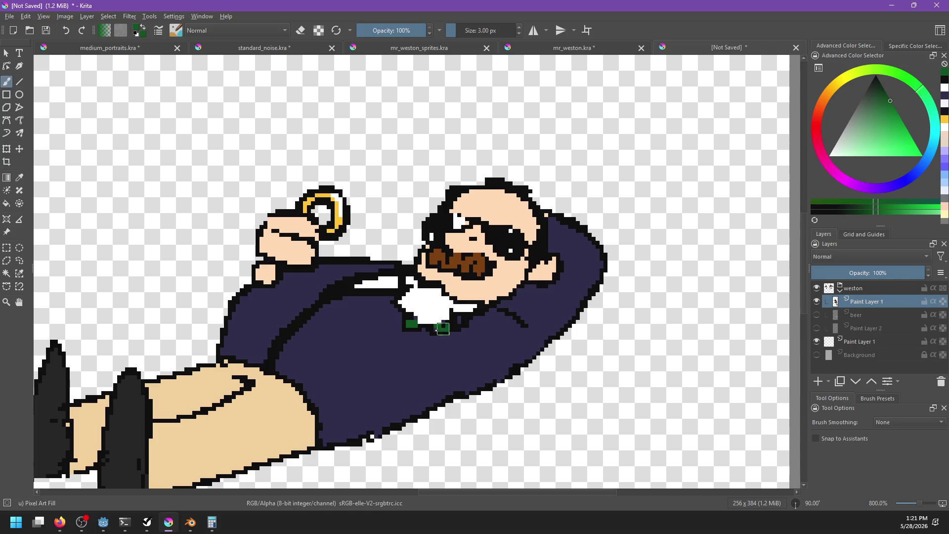
# Switch to the 1 px Pixel Art brush preset with black as the colour
pyautogui.rightClick(533, 266)
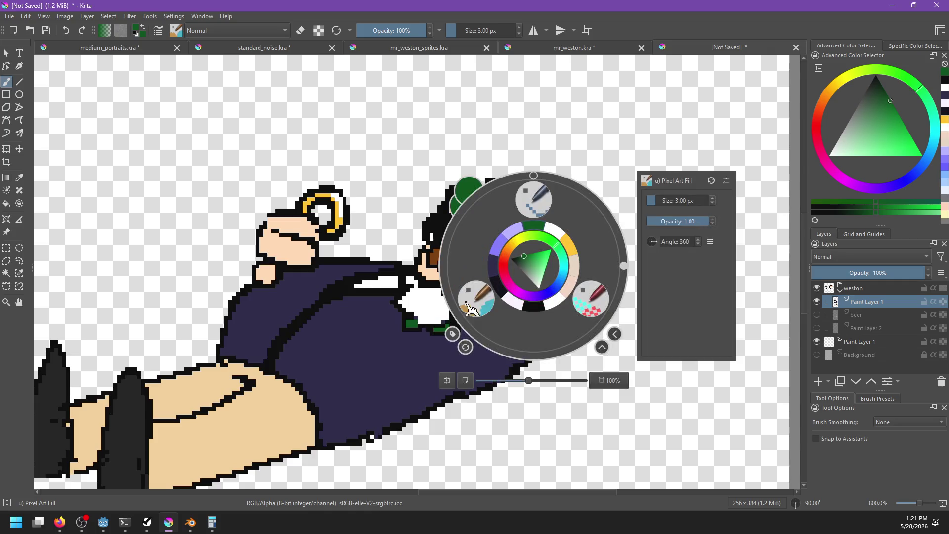
pyautogui.click(534, 200)
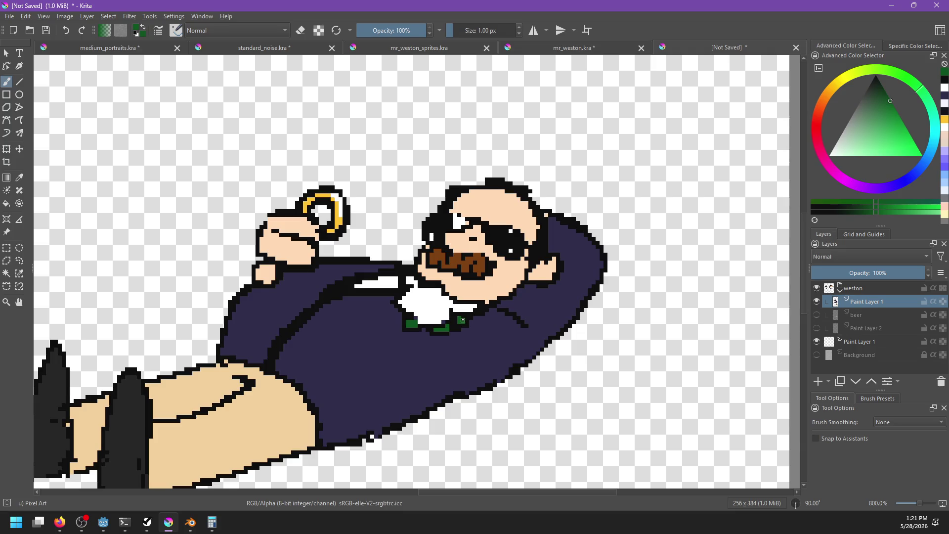
pyautogui.keyDown('ctrl'); pyautogui.click(470, 226); pyautogui.keyUp('ctrl')
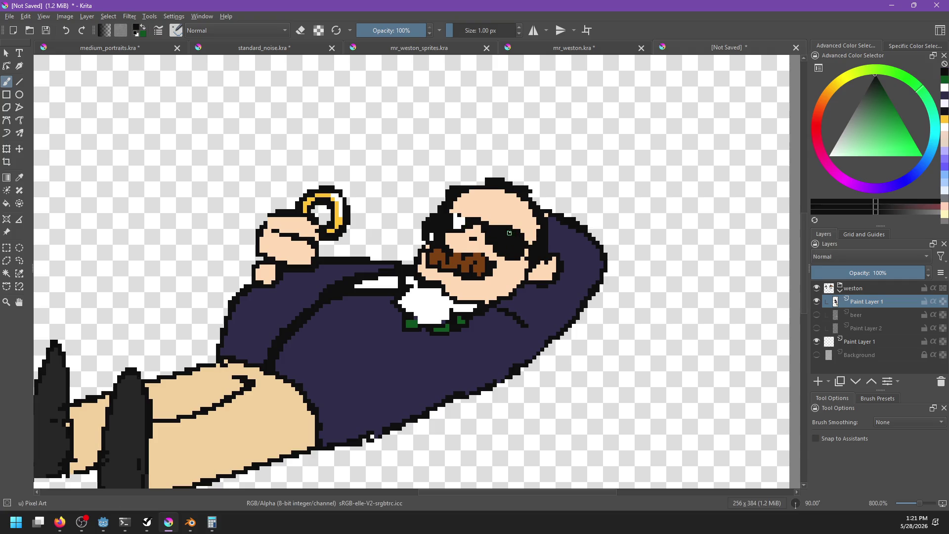
# Fill the beige trousers and the gap between the boots with the suit's dark navy
pyautogui.scroll(-5, 506, 251)
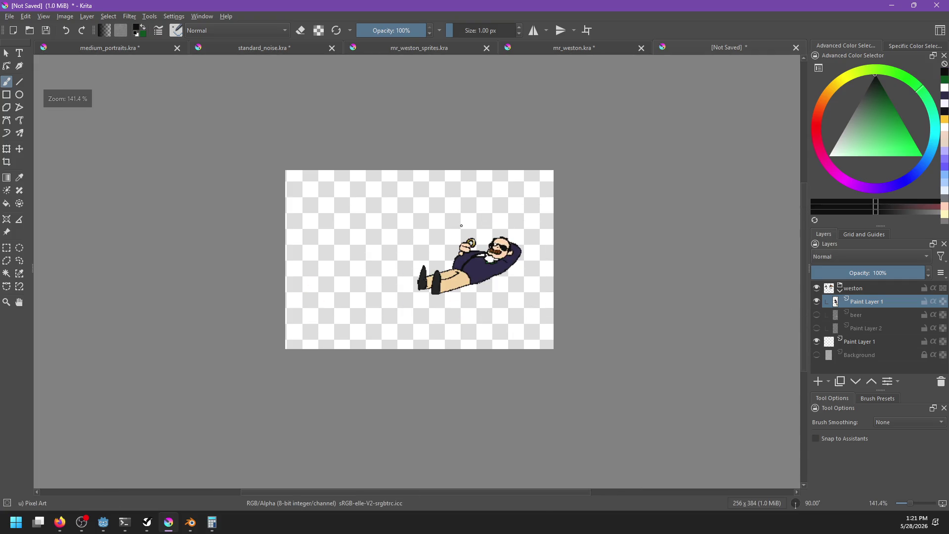
pyautogui.scroll(5, 478, 241)
pyautogui.press('f')
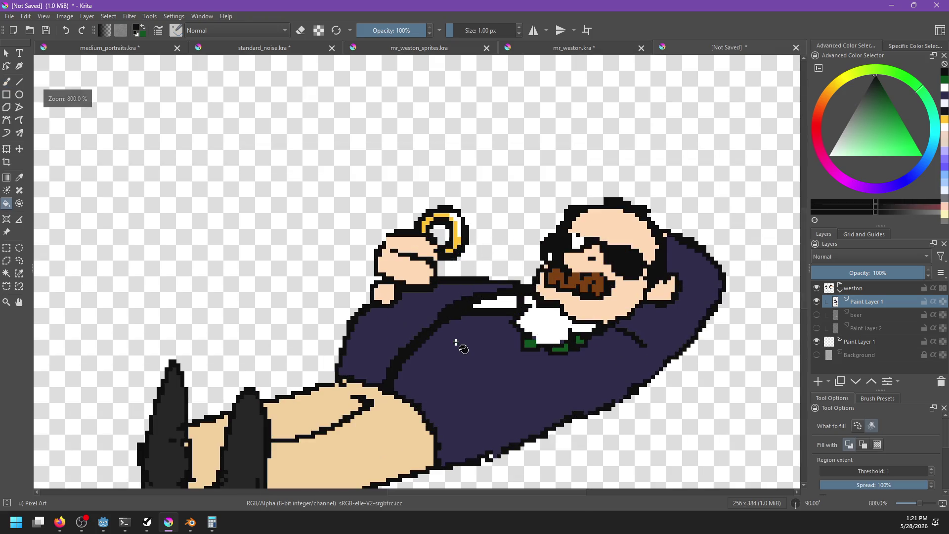
pyautogui.keyDown('ctrl'); pyautogui.click(485, 371); pyautogui.keyUp('ctrl')
pyautogui.click(405, 429)
pyautogui.moveTo(419, 405); pyautogui.dragTo(538, 316)
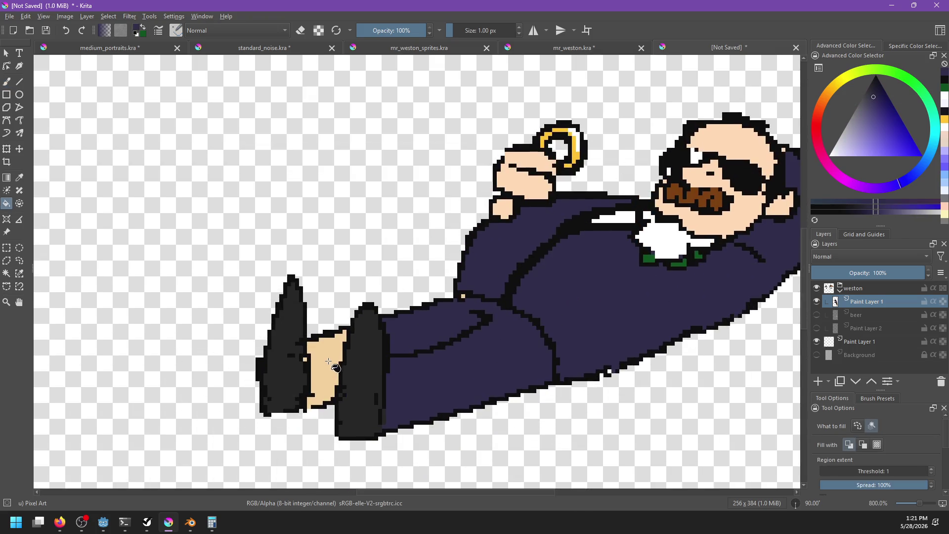
pyautogui.click(333, 368)
# Paint over the boot with the brush so it is solid black again
pyautogui.press('b')
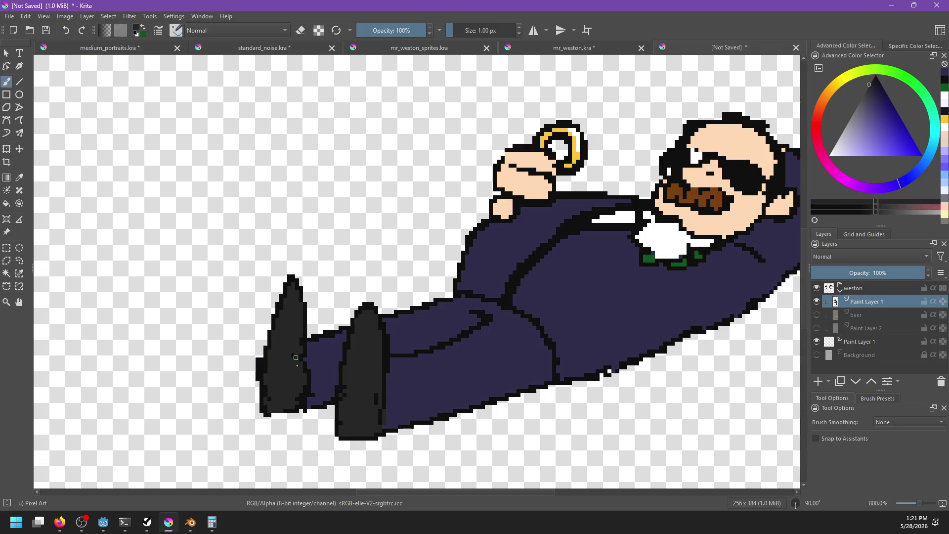
pyautogui.press('x')
pyautogui.press('x')
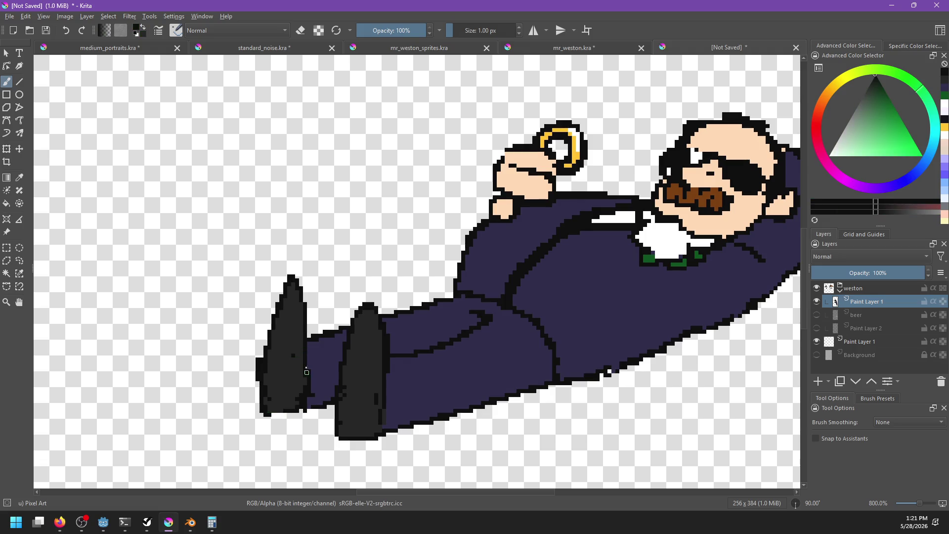
pyautogui.keyDown('ctrl'); pyautogui.click(319, 353); pyautogui.keyUp('ctrl')
pyautogui.moveTo(295, 348); pyautogui.dragTo(295, 361)
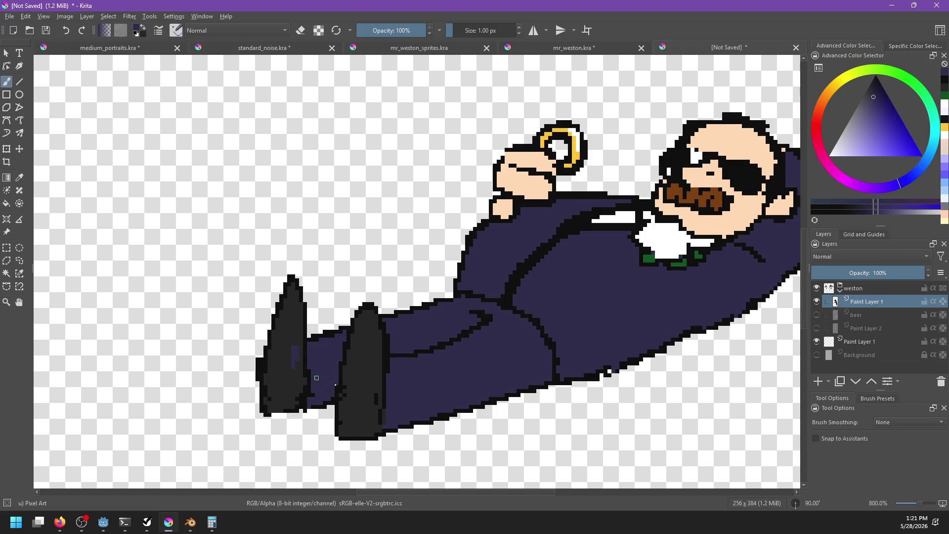
pyautogui.keyDown('ctrl'); pyautogui.click(374, 386); pyautogui.keyUp('ctrl')
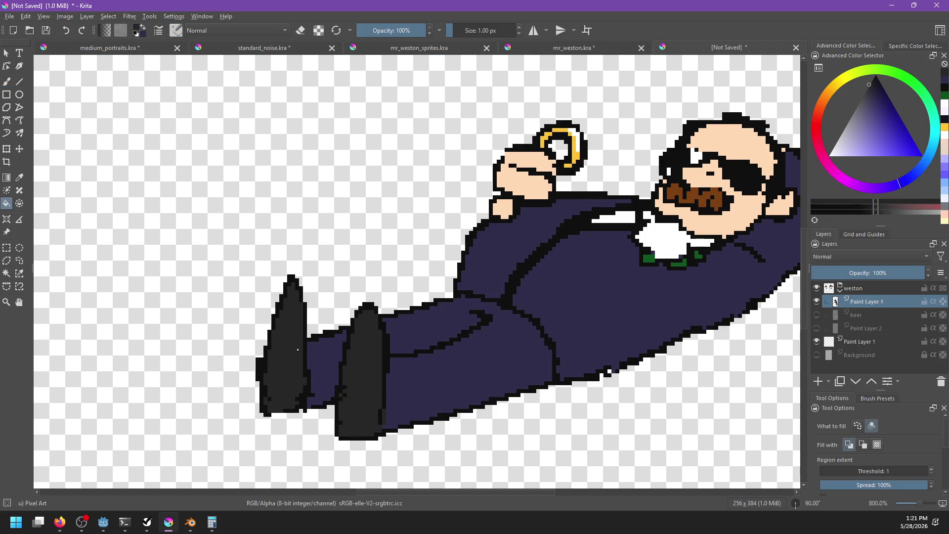
pyautogui.moveTo(295, 347); pyautogui.dragTo(296, 368)
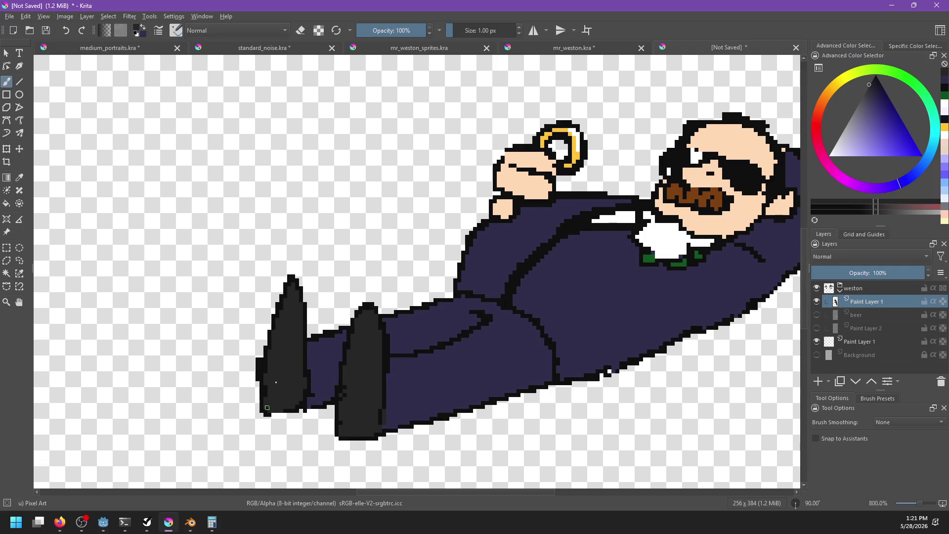
pyautogui.hscroll(5, 464, 368)
pyautogui.scroll(2, 459, 346)
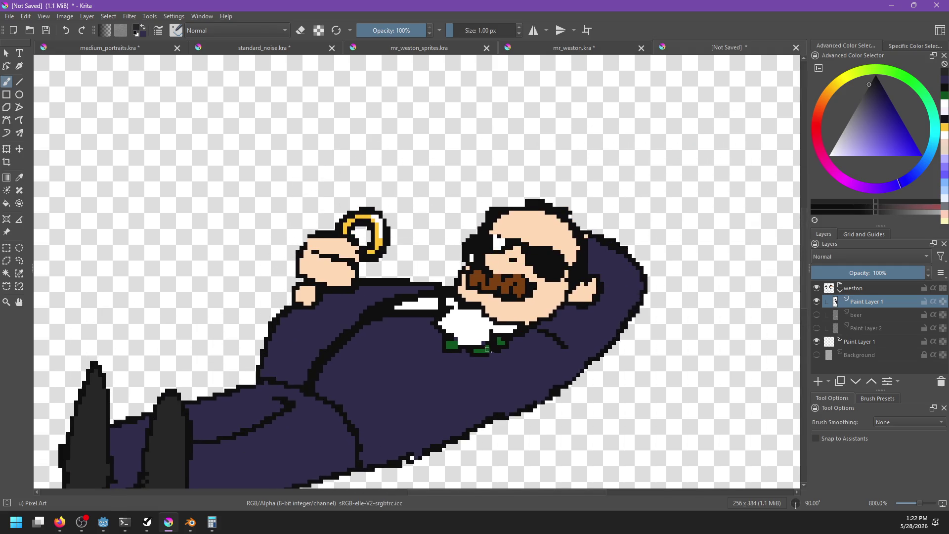
# Choose a light lavender paint colour in the colour selector
pyautogui.keyDown('ctrl'); pyautogui.click(473, 324); pyautogui.keyUp('ctrl')
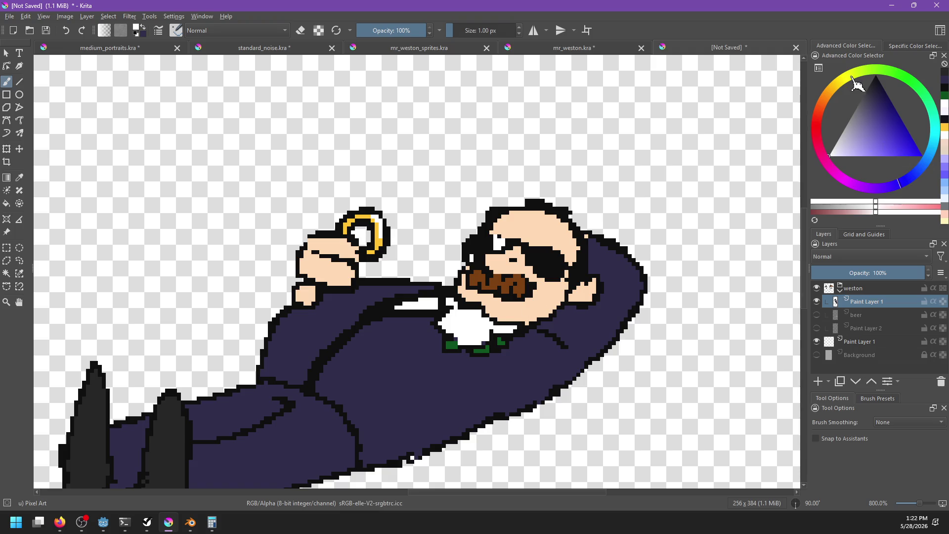
pyautogui.click(853, 82)
pyautogui.click(818, 157)
pyautogui.click(862, 207)
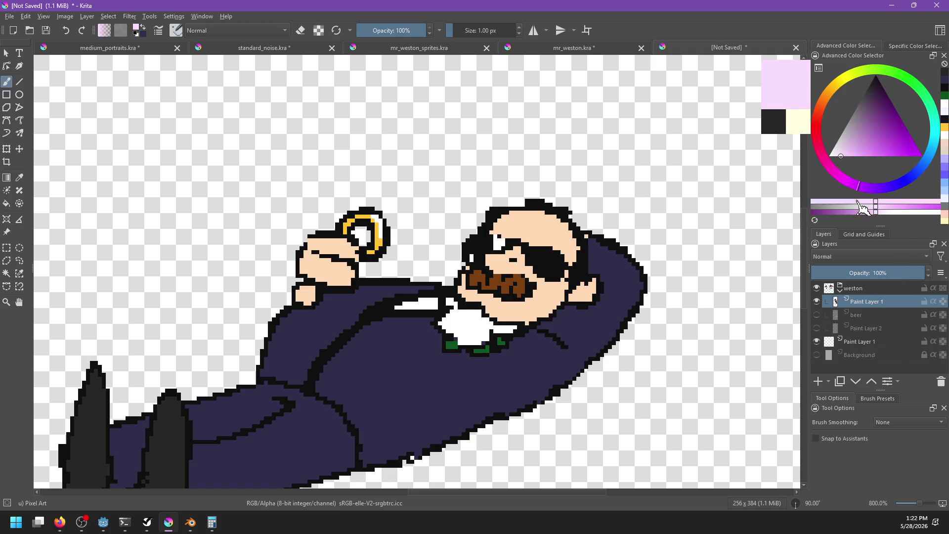
pyautogui.click(467, 317)
# Shade the white flower's top, middle and bottom with lavender strokes, then start saving under a new name
pyautogui.moveTo(461, 322); pyautogui.dragTo(462, 340)
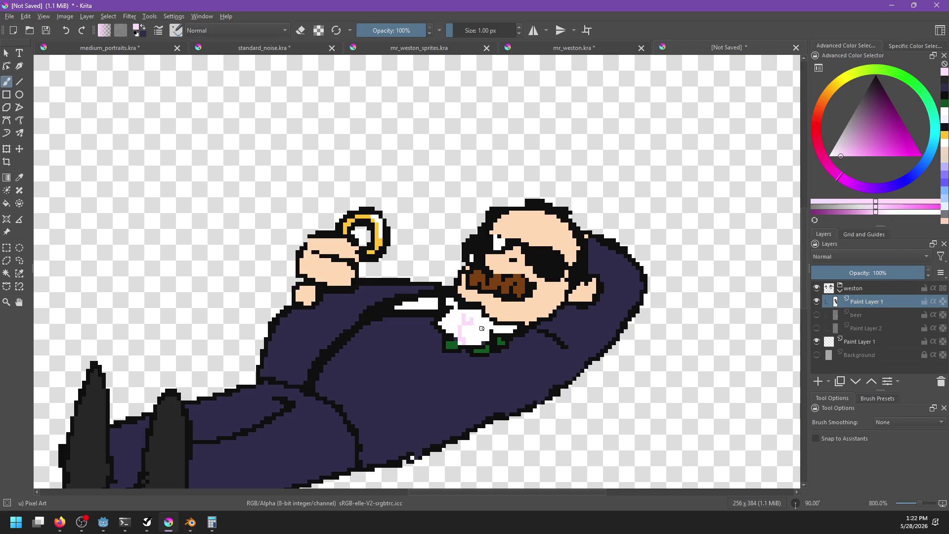
pyautogui.moveTo(466, 340); pyautogui.dragTo(484, 332)
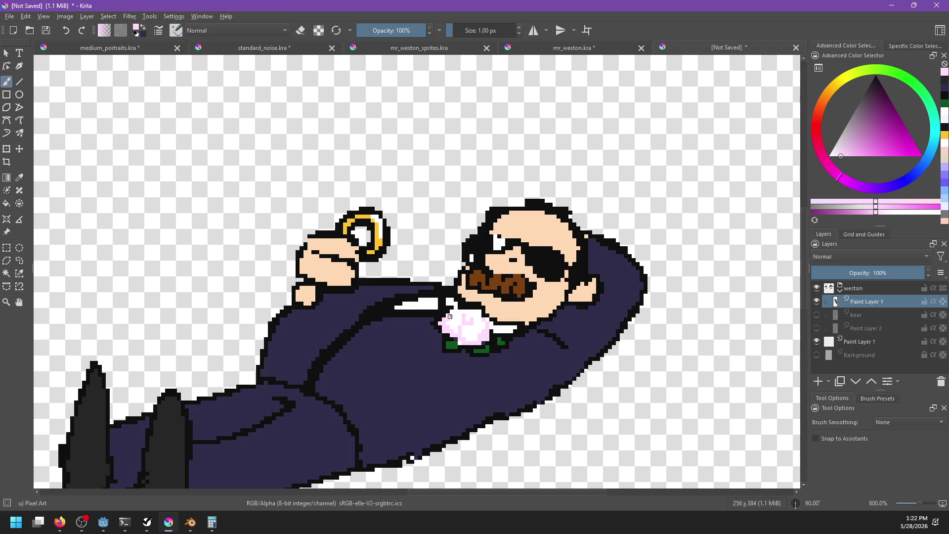
pyautogui.moveTo(461, 327); pyautogui.dragTo(482, 331)
pyautogui.scroll(-6, 481, 201)
pyautogui.scroll(3, 494, 237)
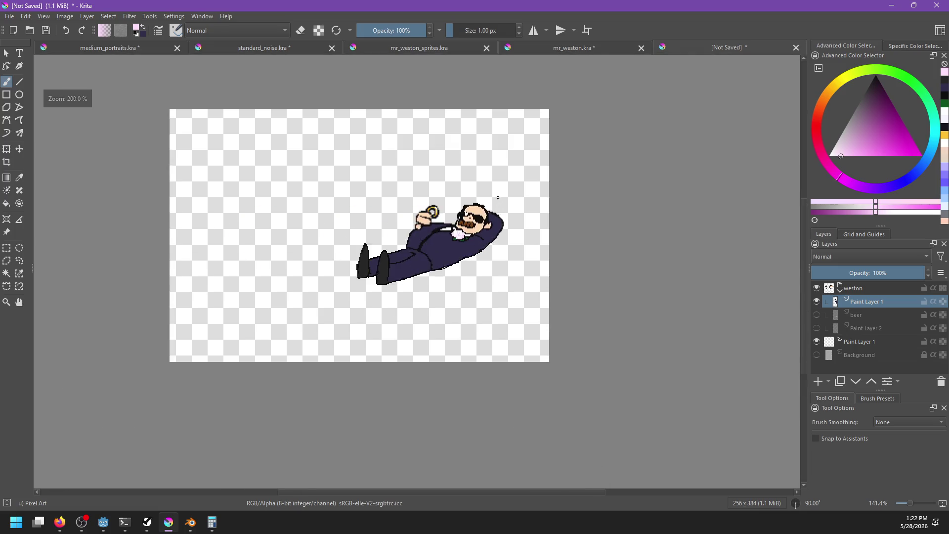
pyautogui.hotkey('ctrl', 's')
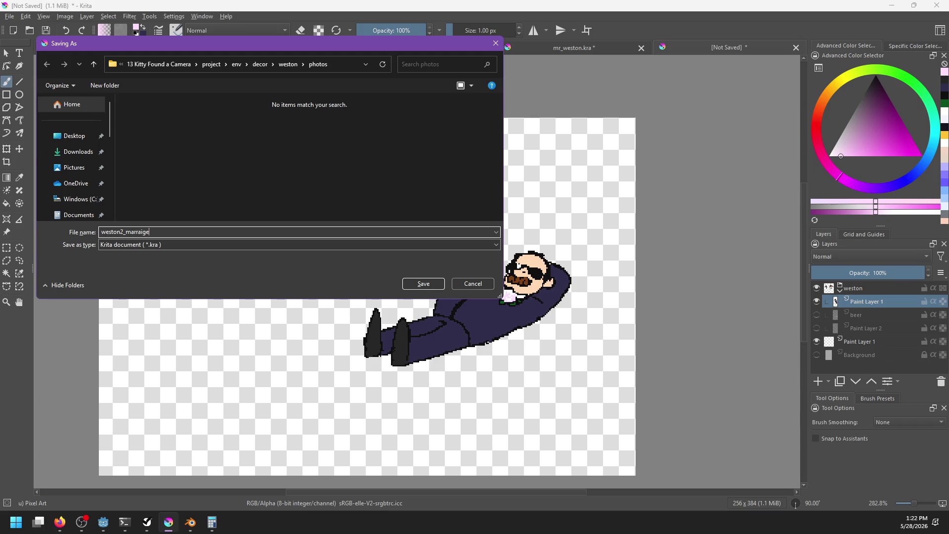
# Save the drawing as weston2_marraige.kra and erase a stray pixel on the suit's lower edge
pyautogui.press('Return')
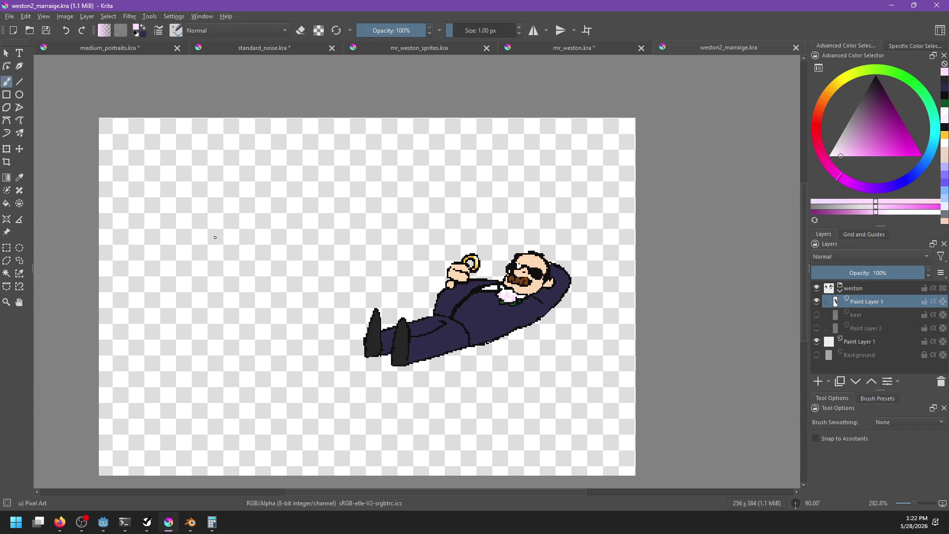
pyautogui.scroll(1, 434, 272)
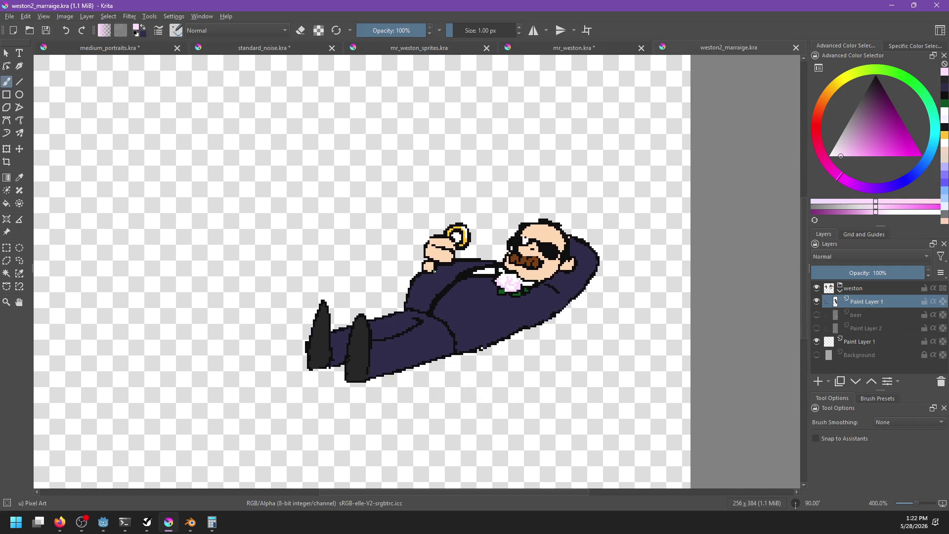
pyautogui.press('e')
pyautogui.click(499, 344)
# Save the drawing, then search DuckDuckGo images for 'wedding chair' in a new browser tab
pyautogui.hotkey('ctrl', 's')
pyautogui.moveTo(579, 346); pyautogui.dragTo(544, 351)
pyautogui.hotkey('alt', 'Tab')
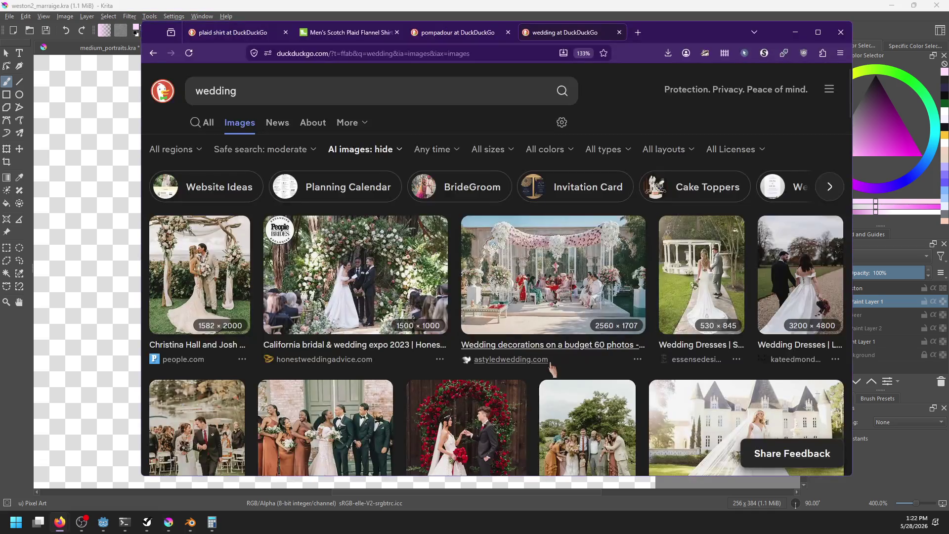
pyautogui.click(638, 33)
pyautogui.write('we')
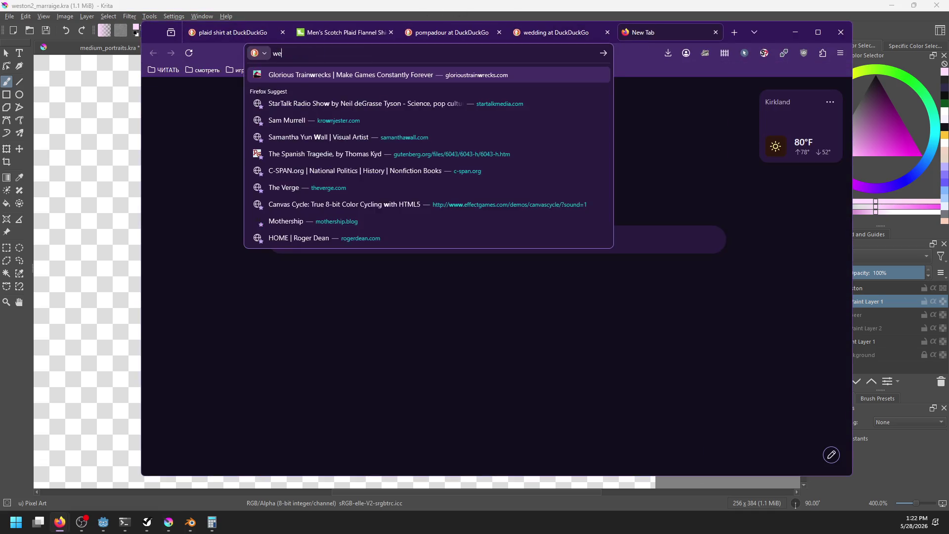
pyautogui.write('dding chair')
pyautogui.press('Return')
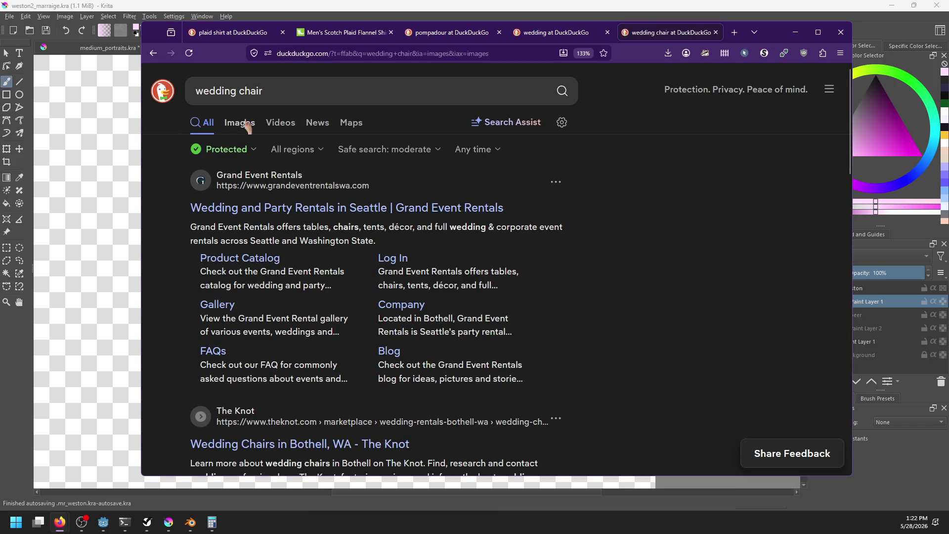
pyautogui.click(240, 124)
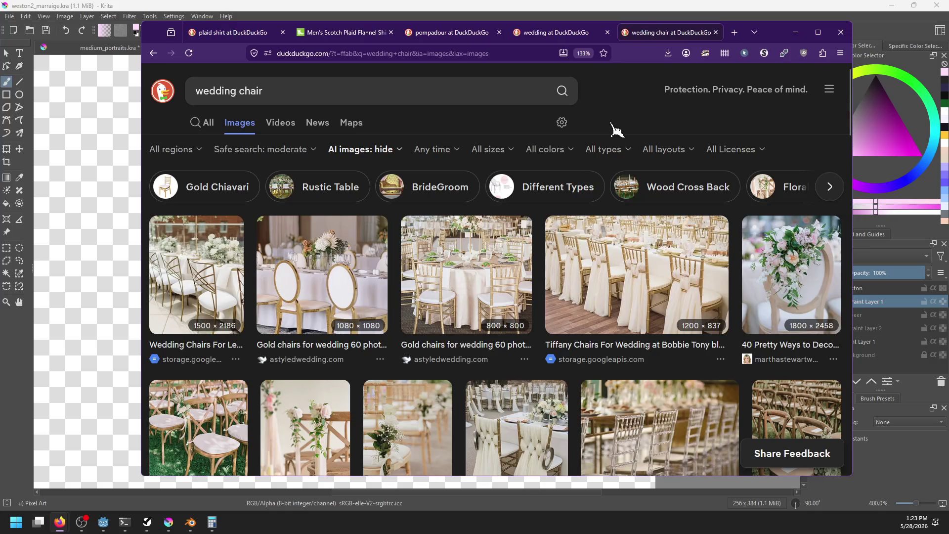
# Browse the wedding chair image results, check the Krita drawing, and return to the search bar
pyautogui.scroll(-8, 617, 129)
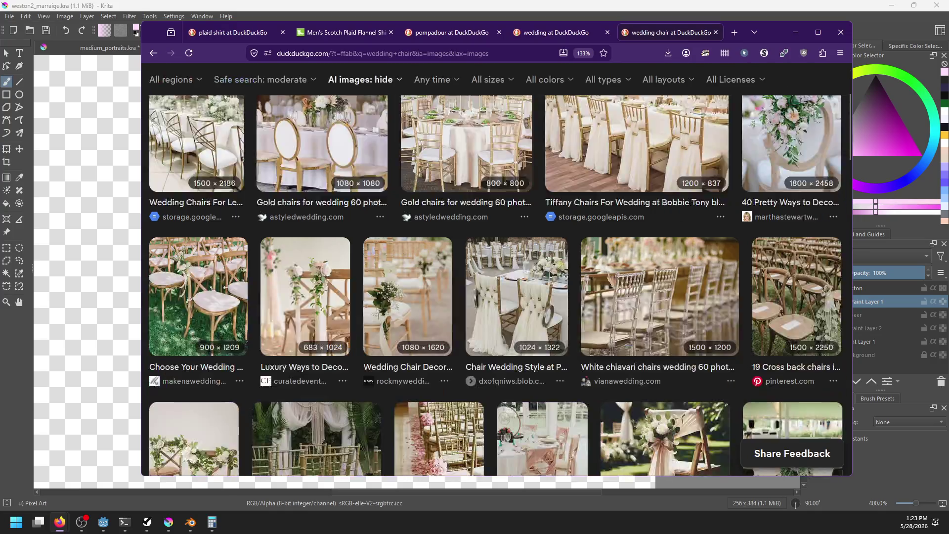
pyautogui.scroll(-5, 548, 313)
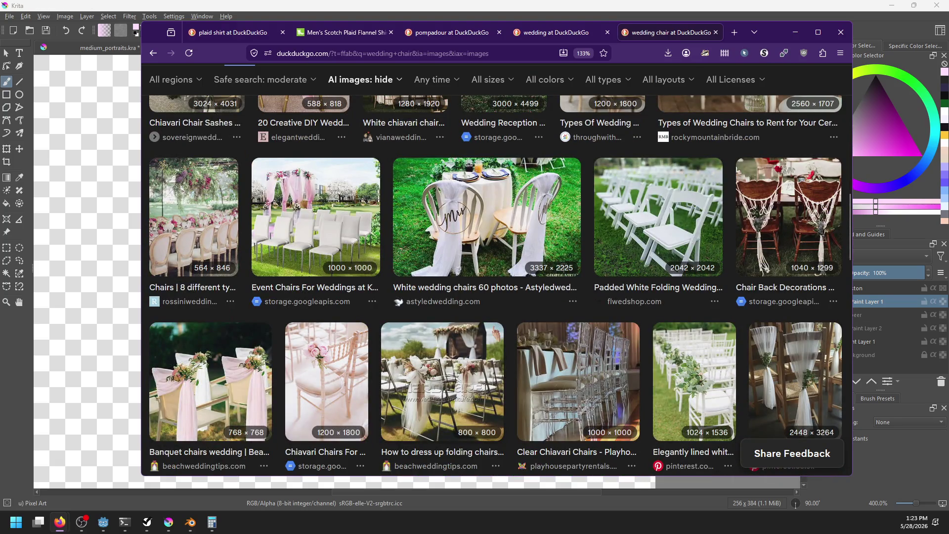
pyautogui.scroll(-1, 496, 331)
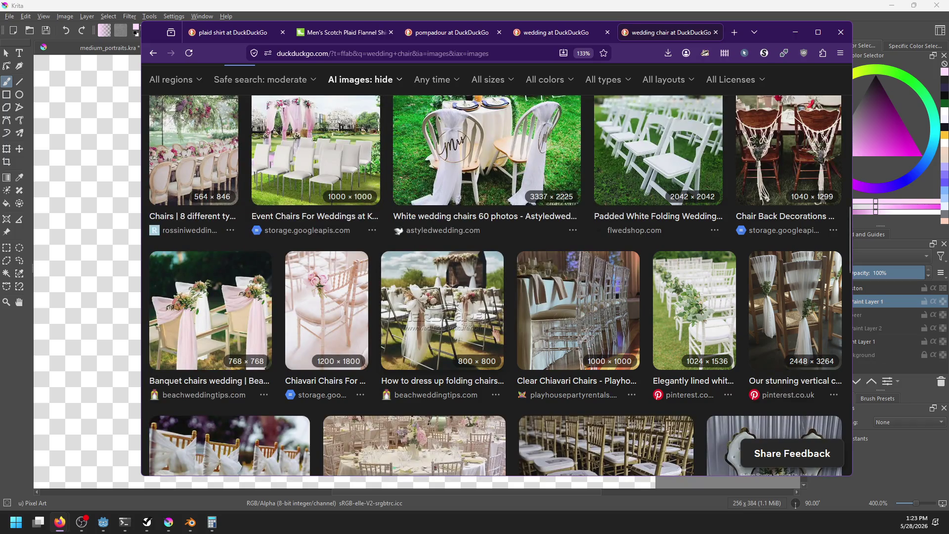
pyautogui.scroll(-4, 496, 332)
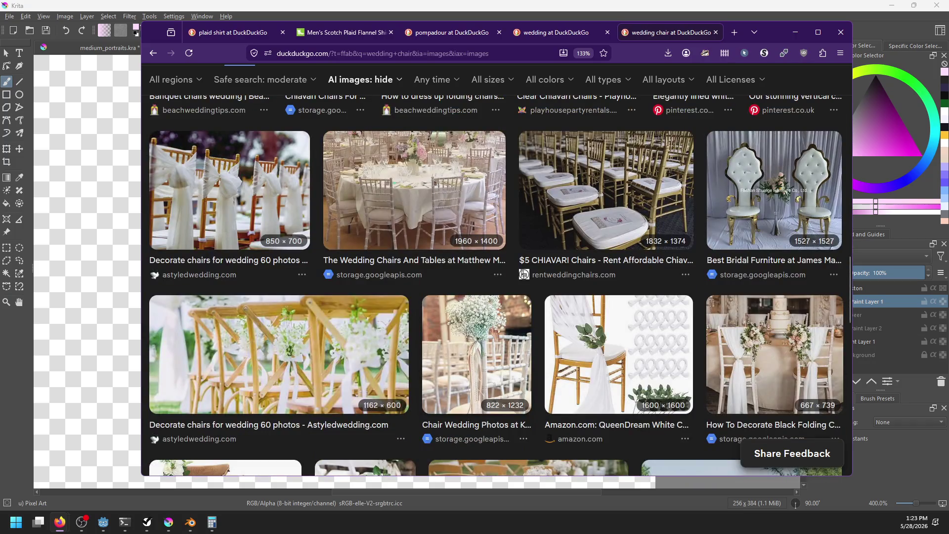
pyautogui.hotkey('alt', 'Tab')
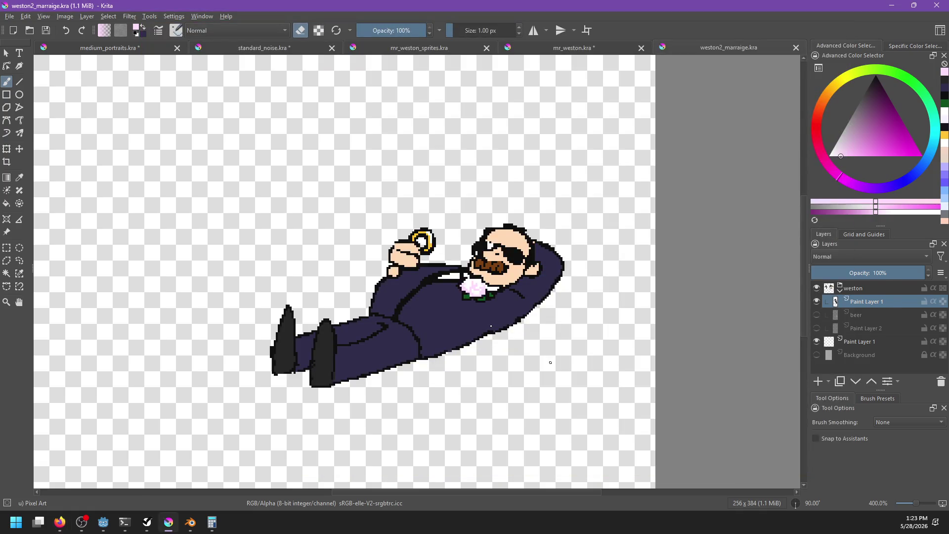
pyautogui.scroll(-4, 499, 340)
pyautogui.scroll(2, 490, 340)
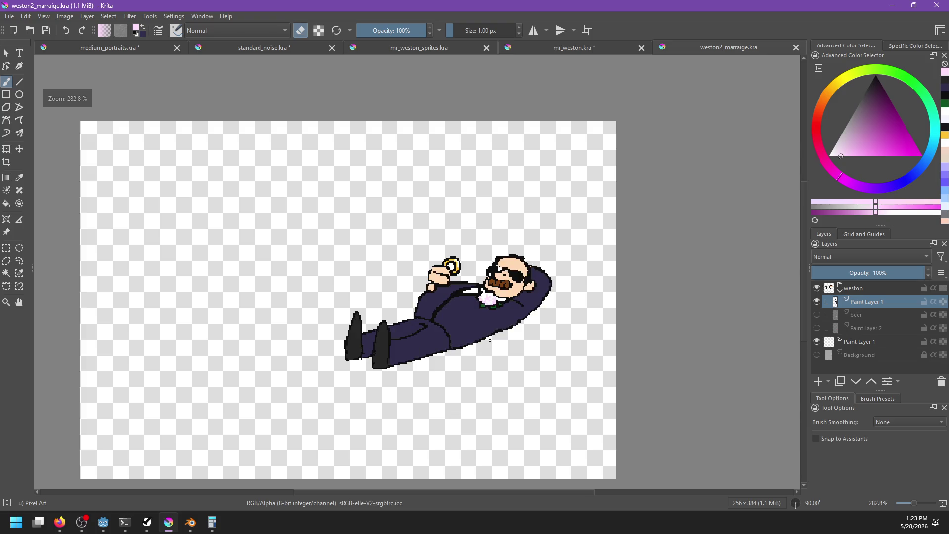
pyautogui.hotkey('alt', 'Tab')
pyautogui.click(441, 54)
# Search images for 'white leather recliner' and preview the HOMCOM recliner result
pyautogui.write('whi')
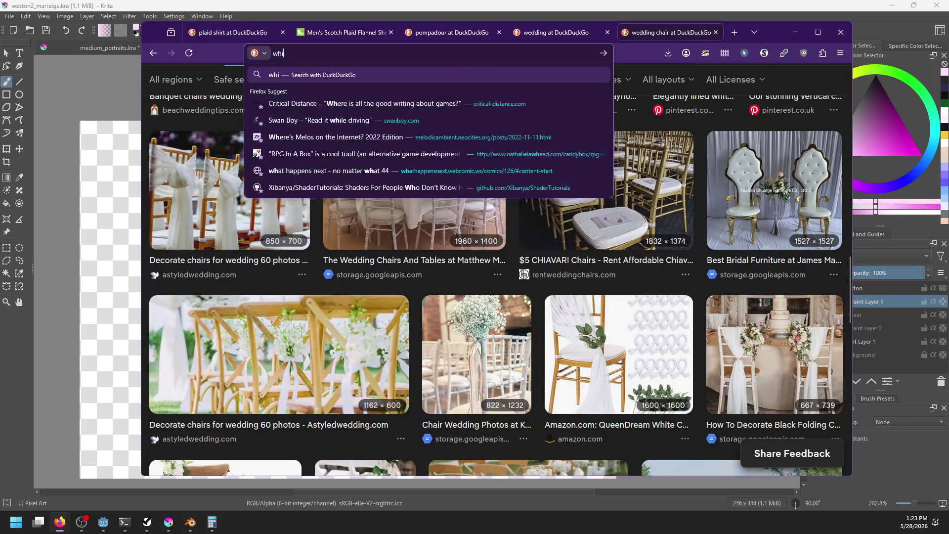
pyautogui.write('te leather recliner')
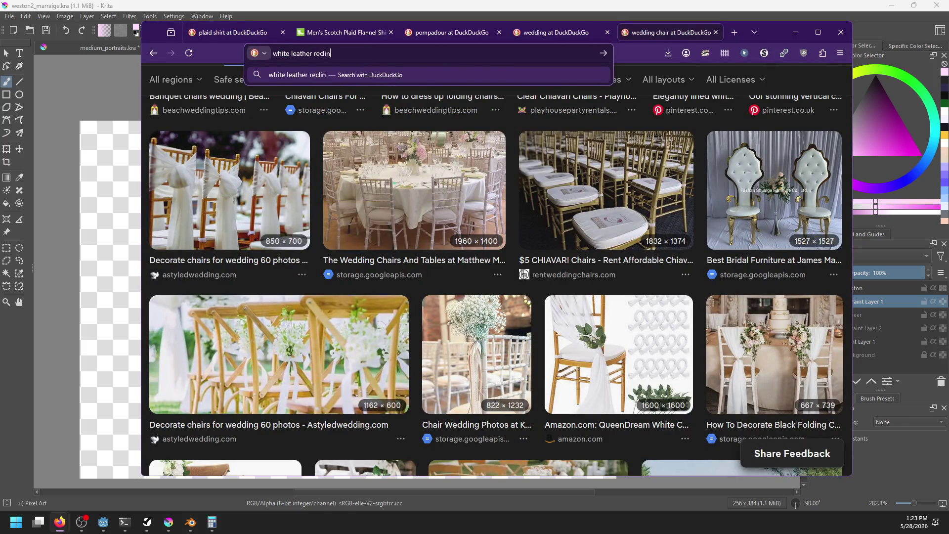
pyautogui.press('Return')
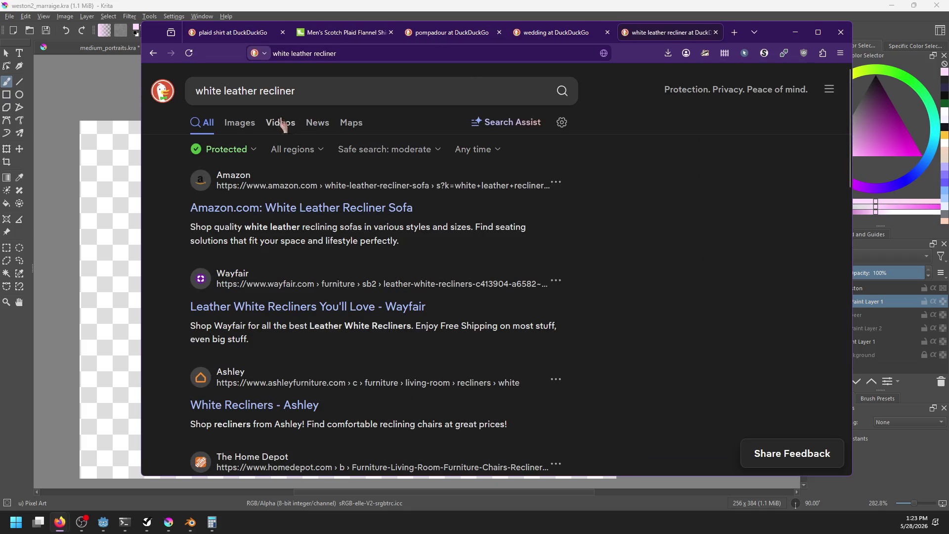
pyautogui.click(240, 123)
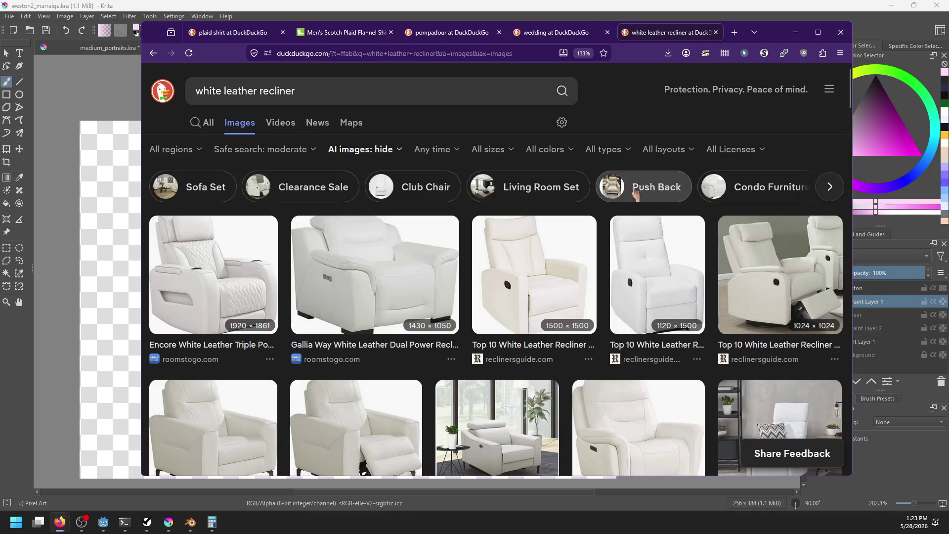
pyautogui.scroll(-5, 645, 163)
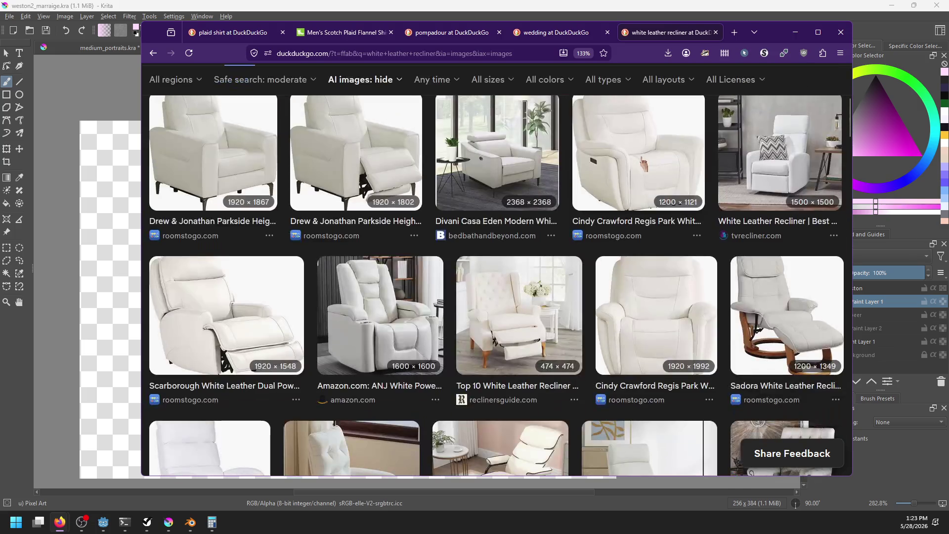
pyautogui.scroll(-10, 643, 163)
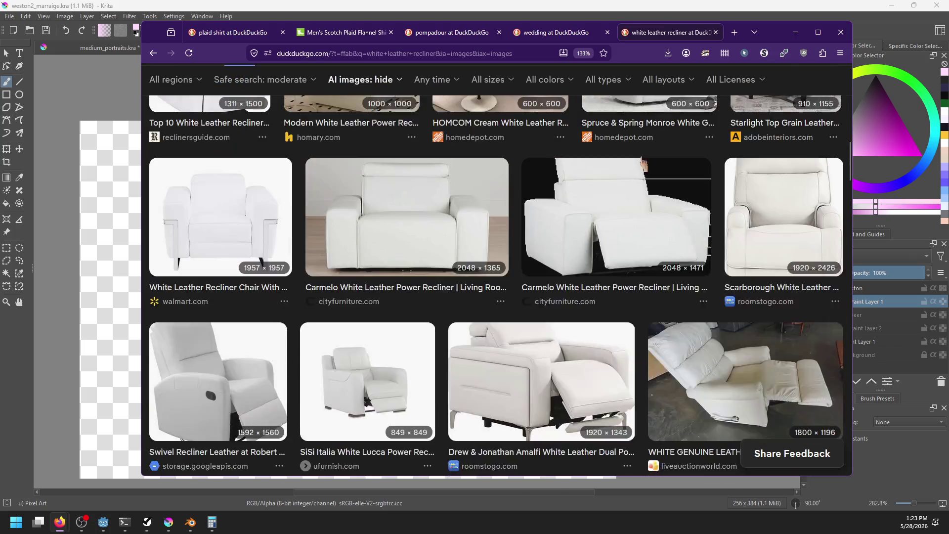
pyautogui.scroll(4, 578, 188)
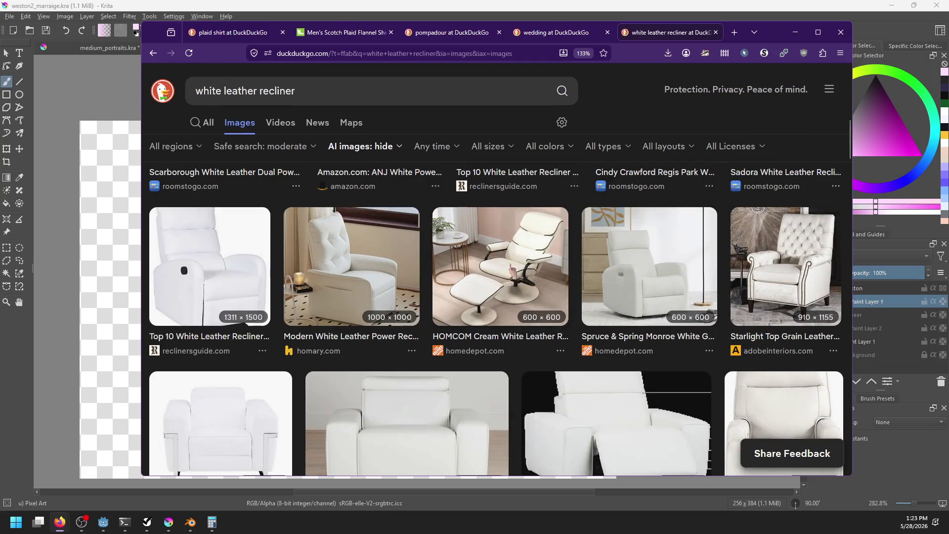
pyautogui.click(500, 296)
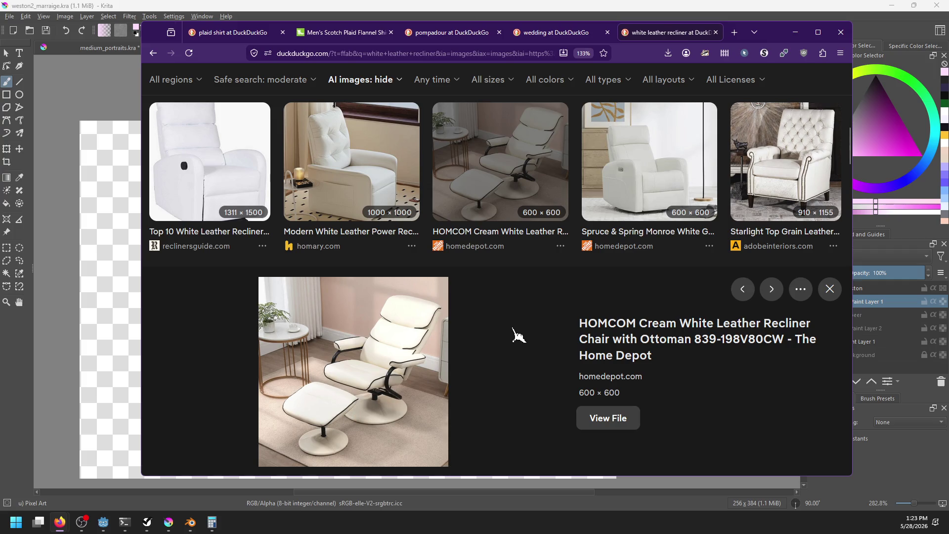
pyautogui.press('Escape')
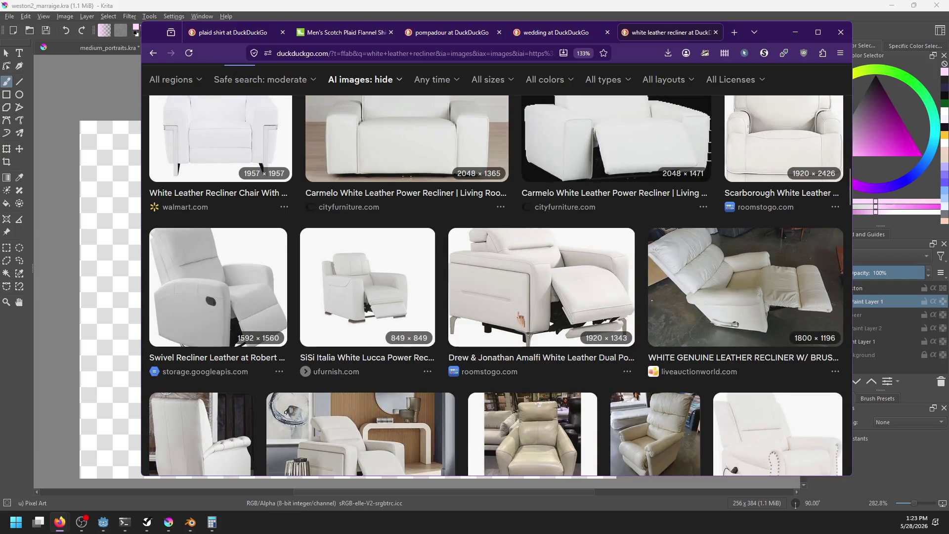
pyautogui.scroll(-3, 518, 321)
pyautogui.scroll(-5, 519, 316)
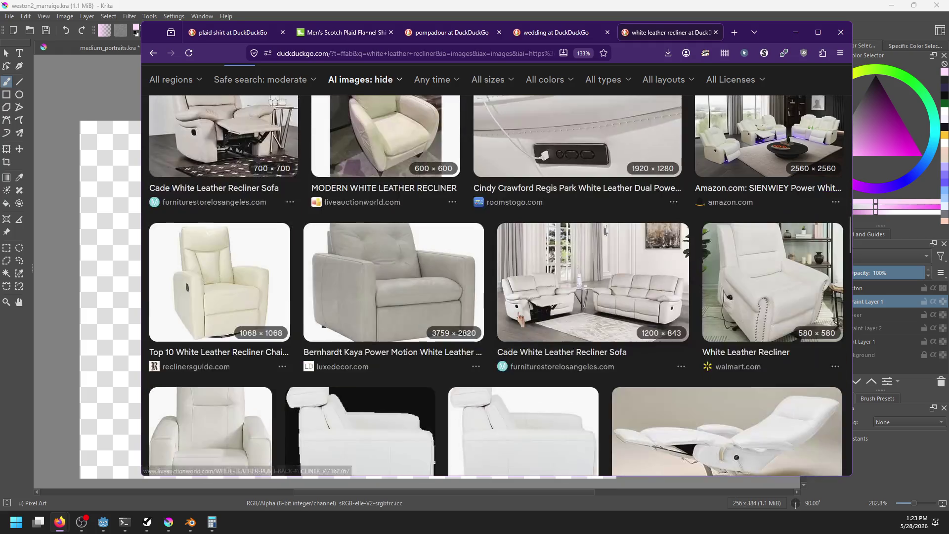
pyautogui.scroll(10, 519, 317)
pyautogui.scroll(-2, 520, 318)
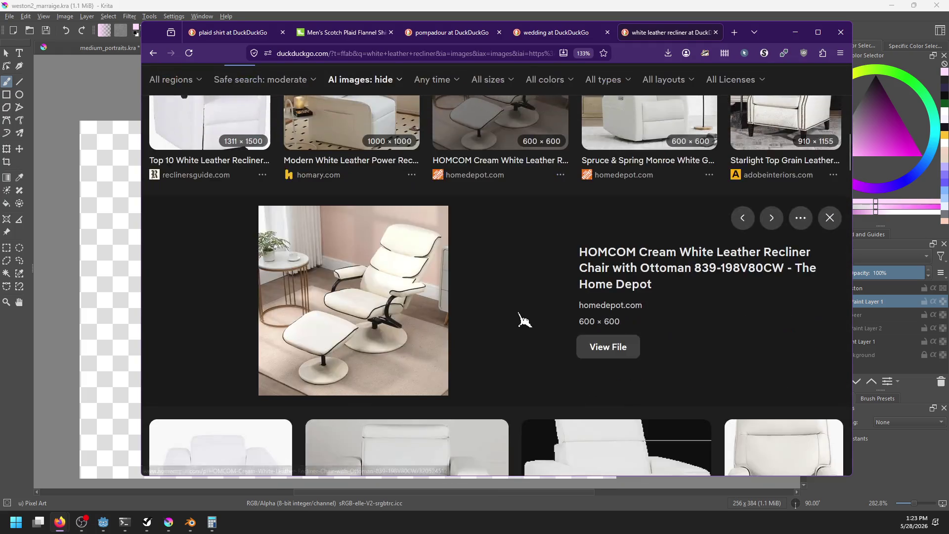
# Copy the HOMCOM recliner image and paste it into the Krita drawing as a new layer
pyautogui.hotkey('alt', 'Tab')
pyautogui.hotkey('alt', 'Tab')
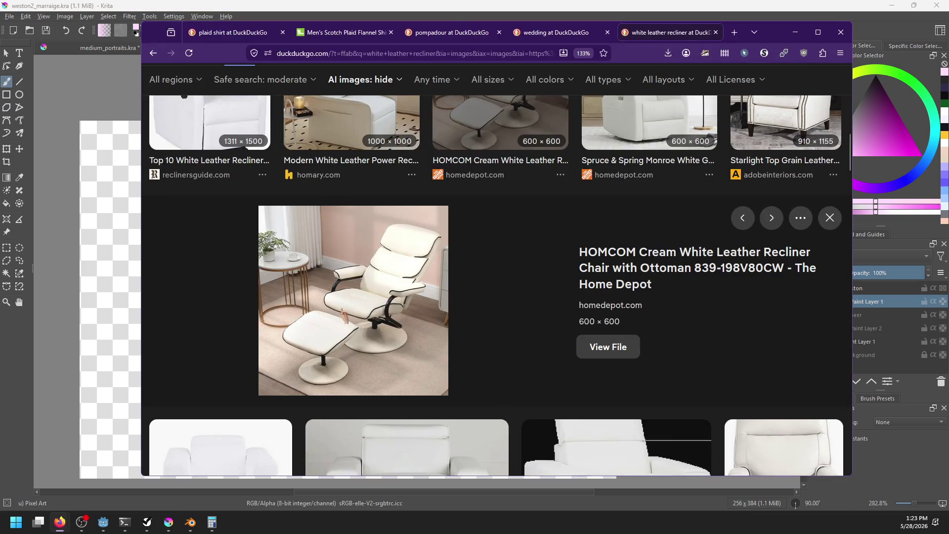
pyautogui.rightClick(345, 309)
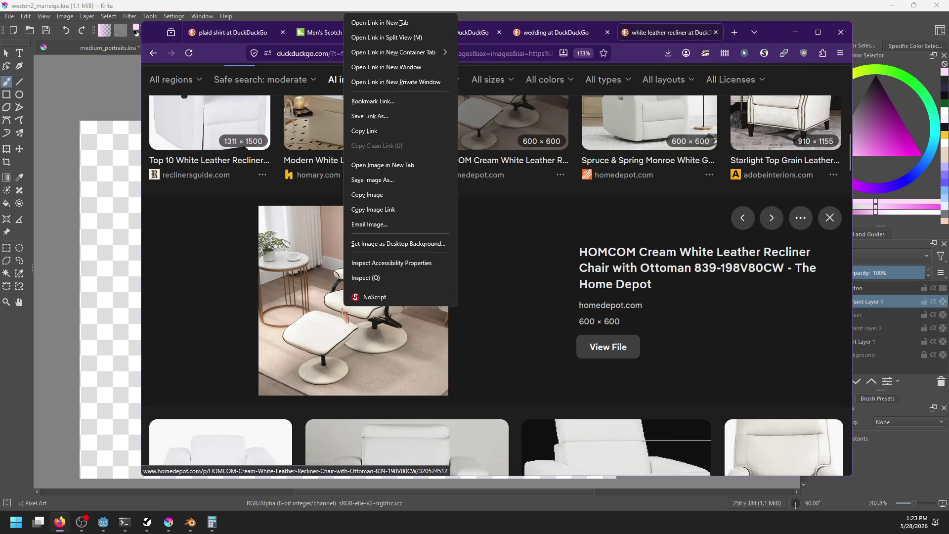
pyautogui.click(402, 194)
pyautogui.hotkey('alt', 'Tab')
pyautogui.hotkey('ctrl', 'v')
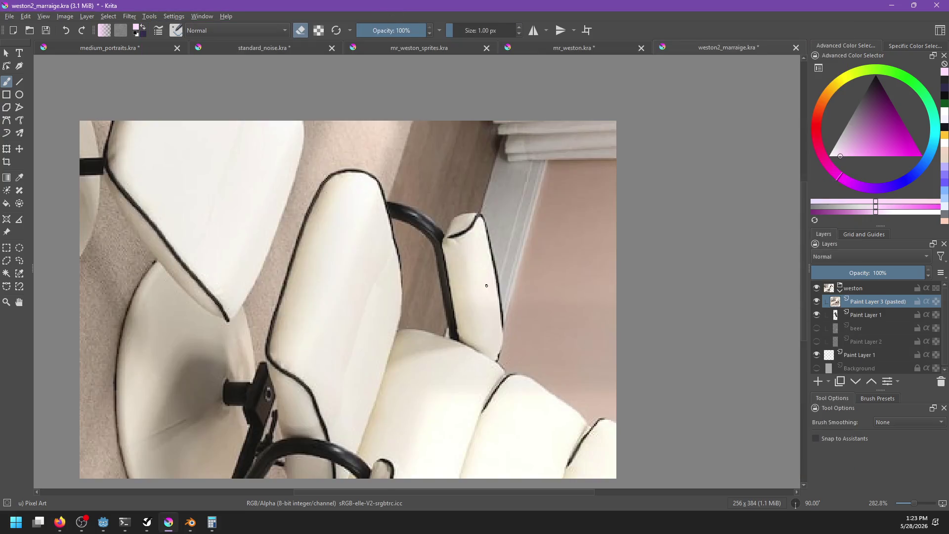
# Rotate the pasted chair photo upright and shrink it to fit the canvas
pyautogui.scroll(-5, 516, 332)
pyautogui.hotkey('ctrl', 't')
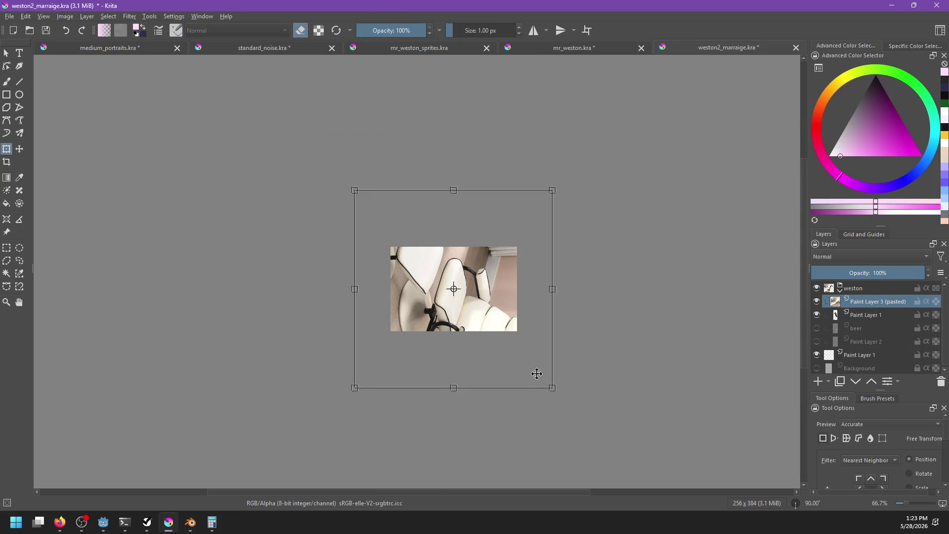
pyautogui.moveTo(509, 411)
pyautogui.mouseDown()
pyautogui.moveTo(586, 318)
pyautogui.moveTo(542, 148)
pyautogui.moveTo(536, 158)
pyautogui.moveTo(559, 226)
pyautogui.mouseUp()
pyautogui.moveTo(552, 188)
pyautogui.mouseDown()
pyautogui.moveTo(502, 233)
pyautogui.moveTo(483, 270)
pyautogui.mouseUp()
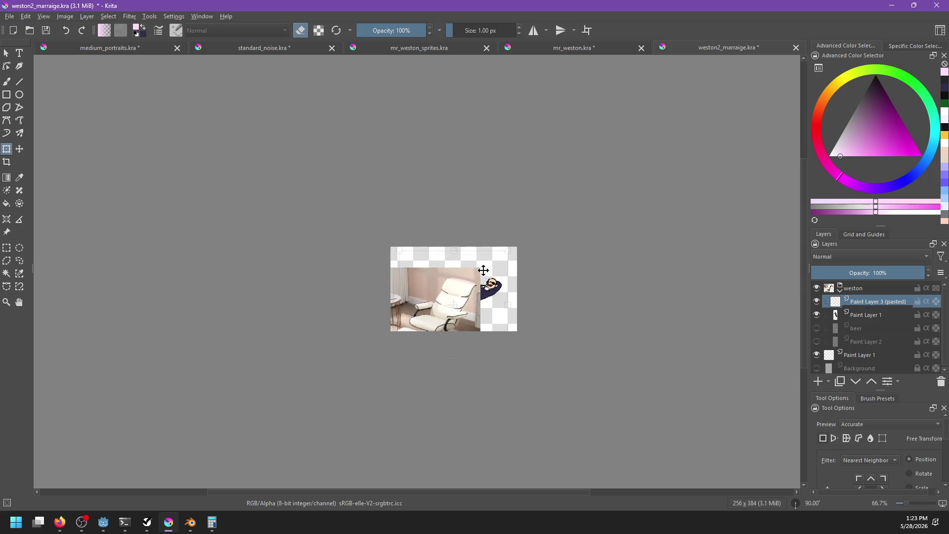
# Move the chair layer beneath the man's layer and rename his layer mr_weston
pyautogui.moveTo(868, 314)
pyautogui.mouseDown()
pyautogui.moveTo(867, 346)
pyautogui.moveTo(860, 297)
pyautogui.moveTo(872, 309)
pyautogui.mouseUp()
pyautogui.doubleClick(871, 303)
pyautogui.write('mr_weston')
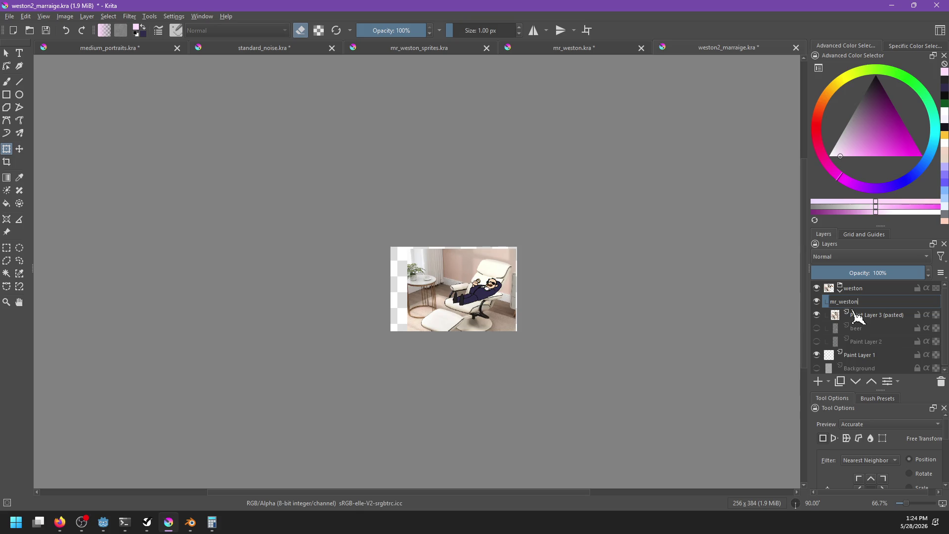
pyautogui.press('Return')
pyautogui.scroll(5, 468, 327)
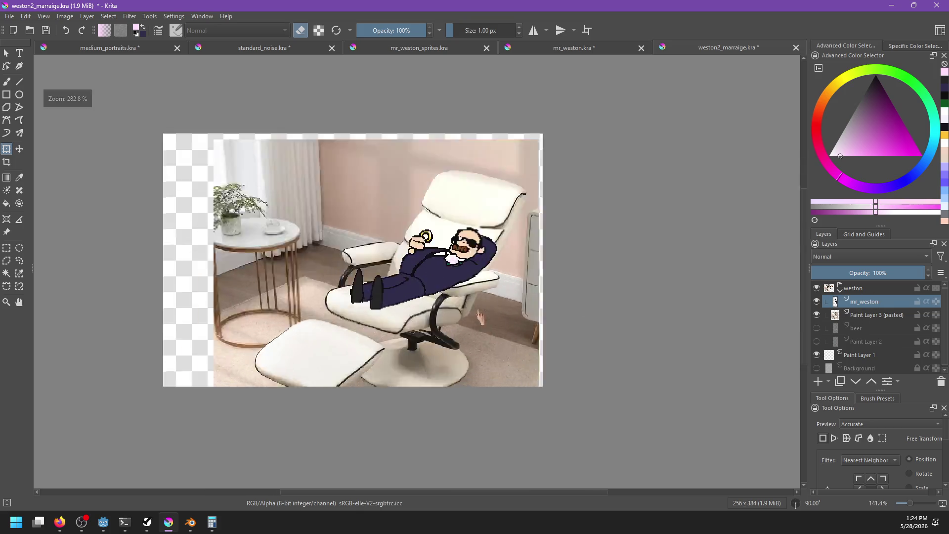
# Scale the chair photo onto the canvas's right side, tilt it slightly to match the man, and apply
pyautogui.scroll(-1, 469, 326)
pyautogui.click(877, 315)
pyautogui.scroll(-2, 659, 322)
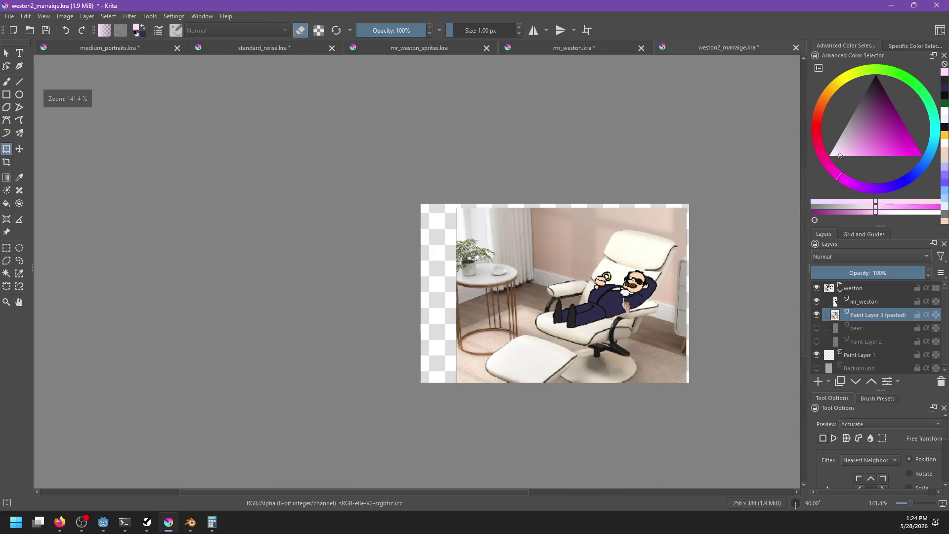
pyautogui.moveTo(661, 217)
pyautogui.mouseDown()
pyautogui.moveTo(601, 272)
pyautogui.moveTo(589, 292)
pyautogui.moveTo(612, 300)
pyautogui.mouseUp()
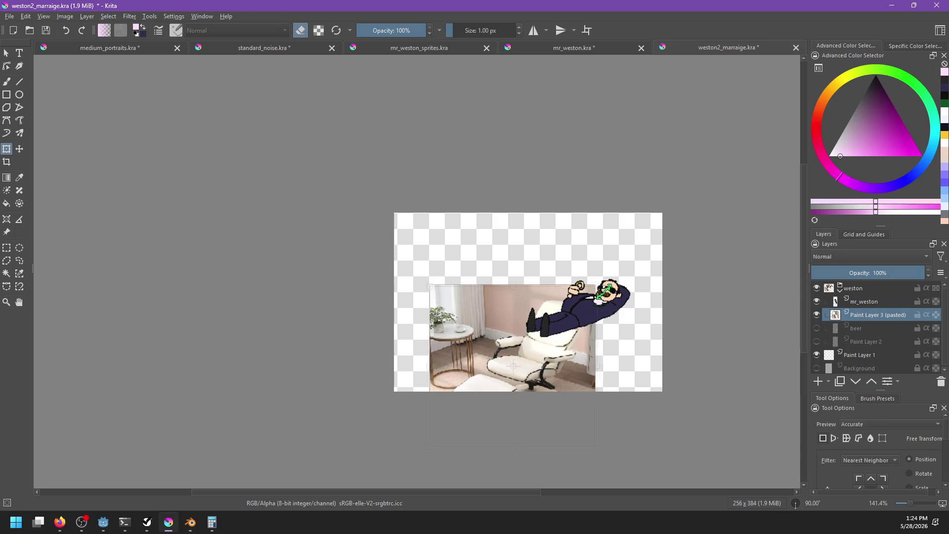
pyautogui.moveTo(580, 353); pyautogui.dragTo(630, 296)
pyautogui.moveTo(677, 322)
pyautogui.mouseDown()
pyautogui.moveTo(673, 339)
pyautogui.moveTo(620, 344)
pyautogui.mouseUp()
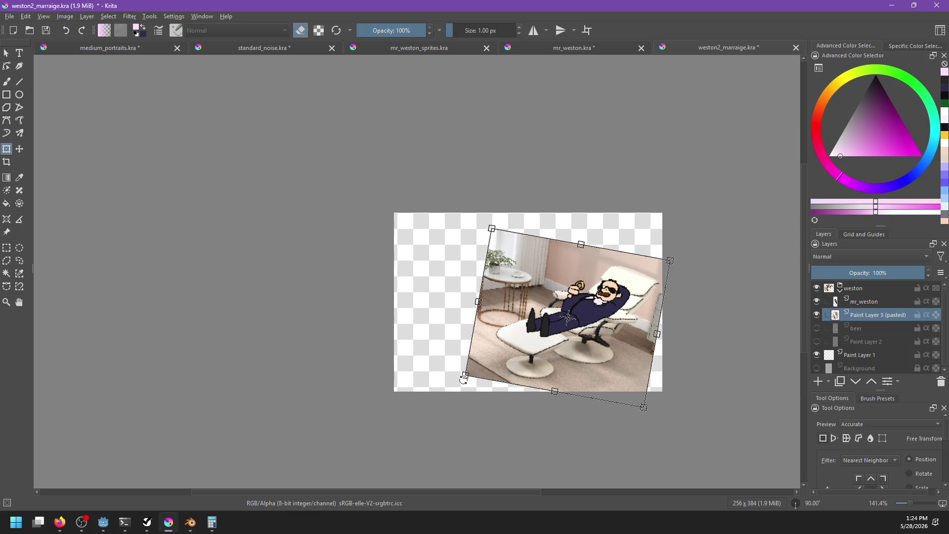
pyautogui.moveTo(466, 376); pyautogui.dragTo(516, 309)
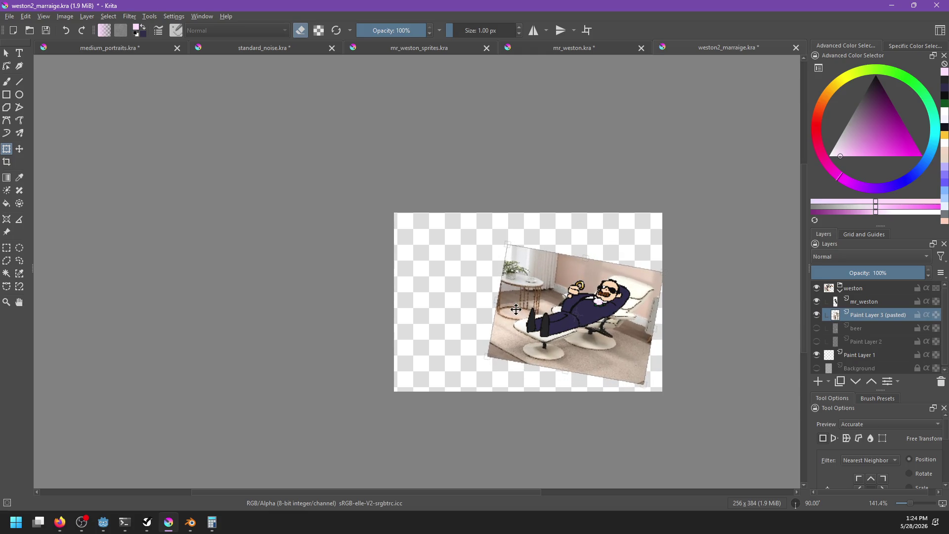
pyautogui.scroll(2, 590, 307)
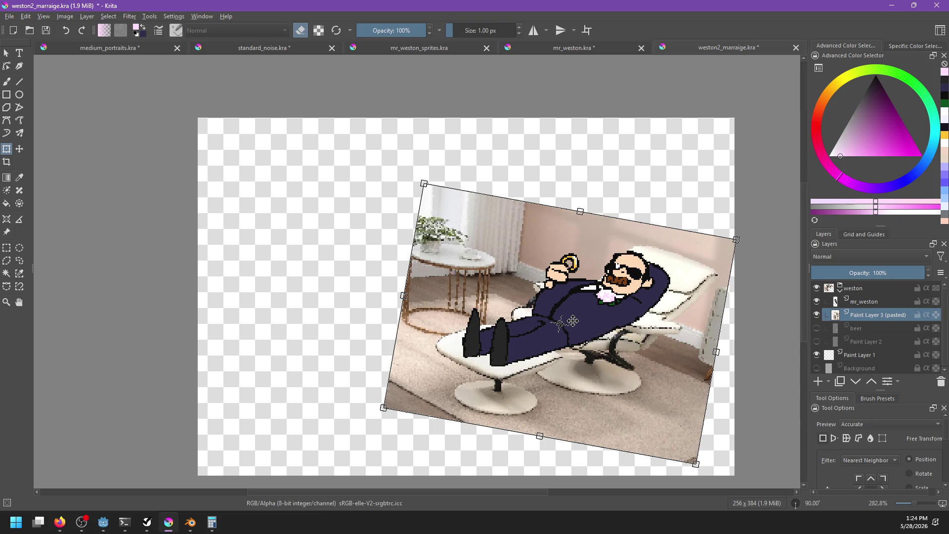
pyautogui.moveTo(728, 341); pyautogui.dragTo(730, 327)
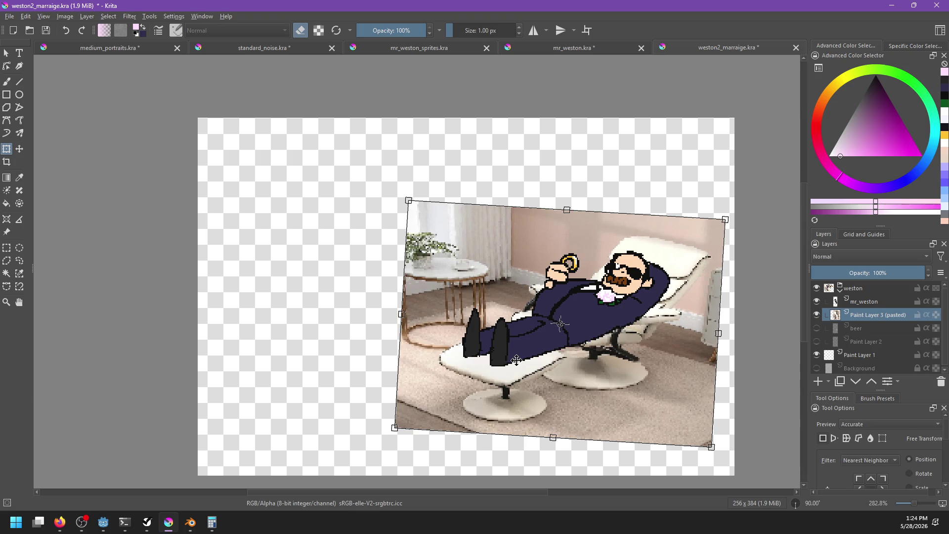
pyautogui.press('Return')
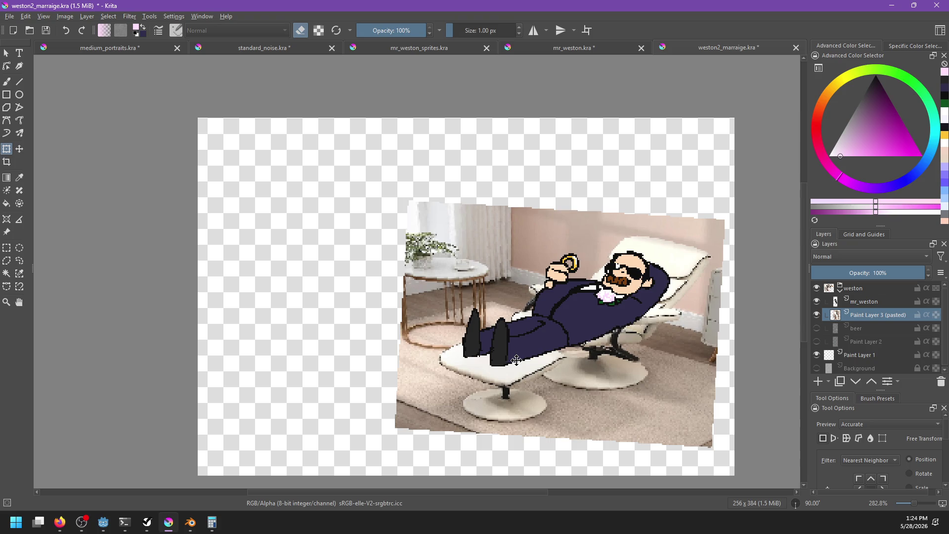
# Lasso and delete the leftover photo around the man's hand and head
pyautogui.scroll(2, 516, 360)
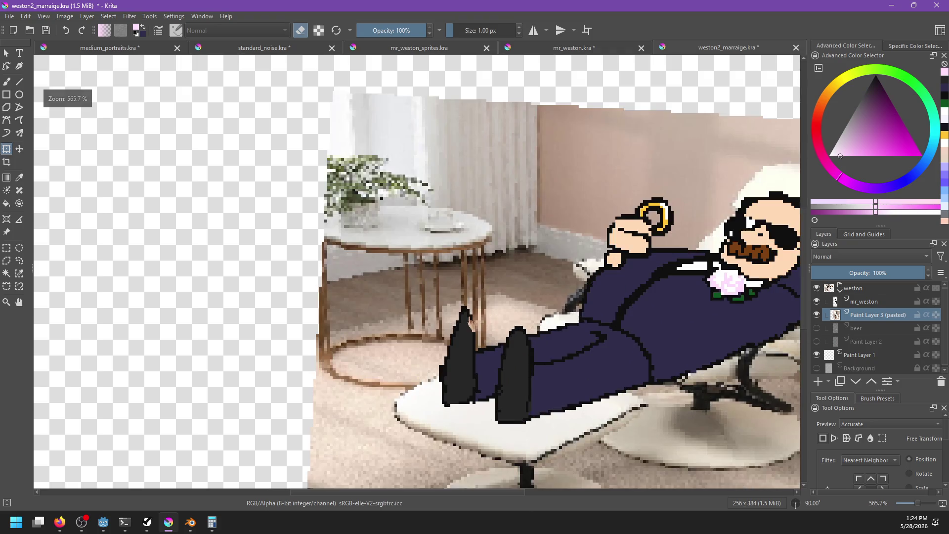
pyautogui.moveTo(655, 275); pyautogui.dragTo(630, 275)
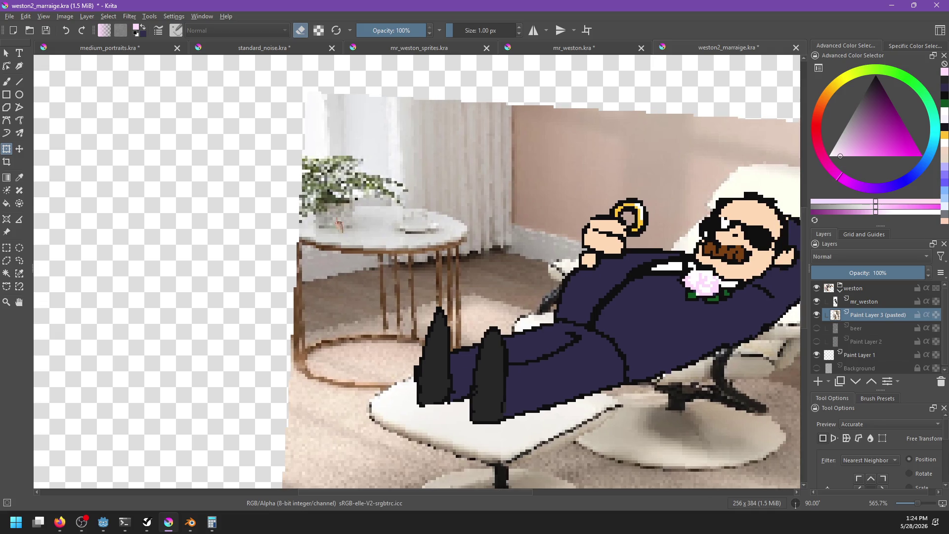
pyautogui.click(20, 261)
pyautogui.scroll(1, 310, 255)
pyautogui.moveTo(219, 178)
pyautogui.mouseDown()
pyautogui.moveTo(267, 428)
pyautogui.moveTo(366, 429)
pyautogui.moveTo(419, 400)
pyautogui.moveTo(474, 388)
pyautogui.moveTo(536, 340)
pyautogui.moveTo(552, 303)
pyautogui.mouseUp()
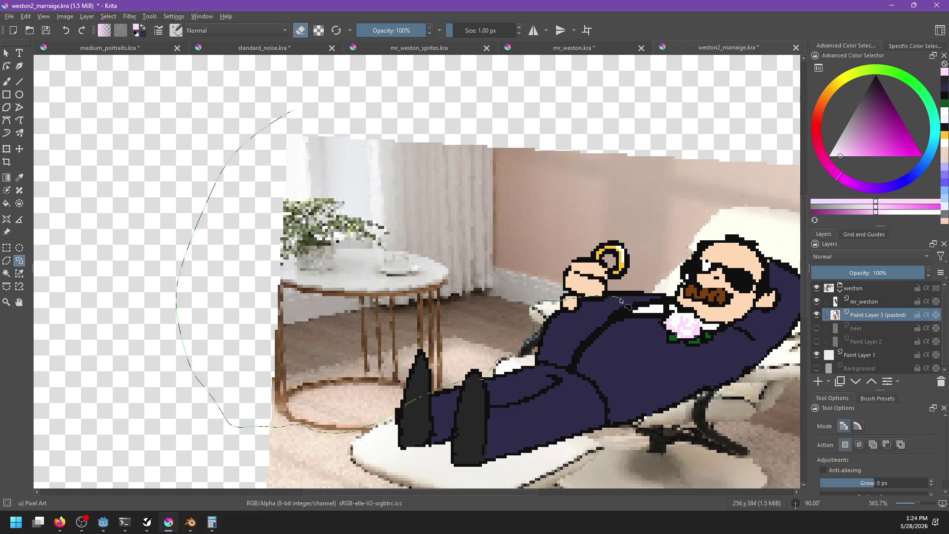
pyautogui.moveTo(641, 305)
pyautogui.mouseDown()
pyautogui.moveTo(717, 217)
pyautogui.moveTo(699, 117)
pyautogui.moveTo(249, 123)
pyautogui.moveTo(224, 135)
pyautogui.mouseUp()
pyautogui.press('Delete')
pyautogui.hotkey('ctrl', 'shift', 'a')
# Erase the wall behind and above the chair back
pyautogui.moveTo(567, 351); pyautogui.dragTo(341, 334)
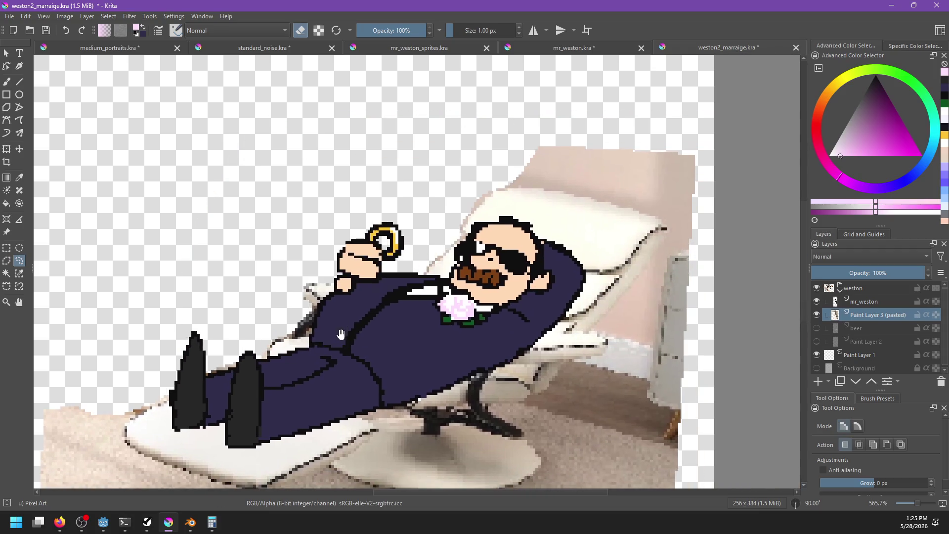
pyautogui.moveTo(515, 187)
pyautogui.mouseDown()
pyautogui.moveTo(494, 197)
pyautogui.moveTo(468, 239)
pyautogui.mouseUp()
pyautogui.moveTo(434, 265)
pyautogui.mouseDown()
pyautogui.moveTo(420, 287)
pyautogui.moveTo(375, 302)
pyautogui.moveTo(296, 279)
pyautogui.moveTo(429, 127)
pyautogui.mouseUp()
pyautogui.press('Delete')
pyautogui.hotkey('ctrl', 'shift', 'a')
pyautogui.moveTo(525, 217); pyautogui.dragTo(492, 190)
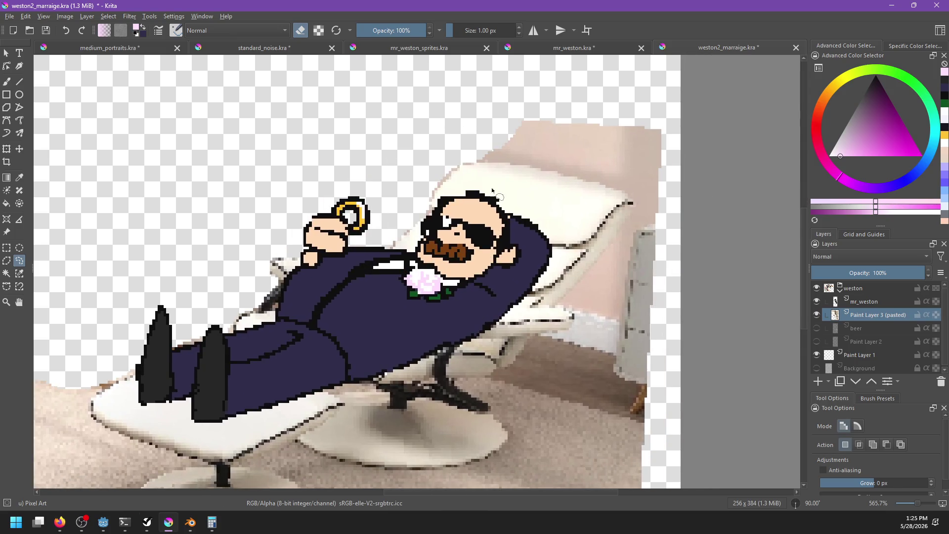
pyautogui.moveTo(575, 182)
pyautogui.mouseDown()
pyautogui.moveTo(665, 217)
pyautogui.moveTo(555, 78)
pyautogui.moveTo(475, 91)
pyautogui.mouseUp()
pyautogui.press('Delete')
pyautogui.hotkey('ctrl', 'shift', 'a')
# Erase the background right of the chair and the carpet beside its base and footrest
pyautogui.moveTo(649, 199); pyautogui.dragTo(673, 147)
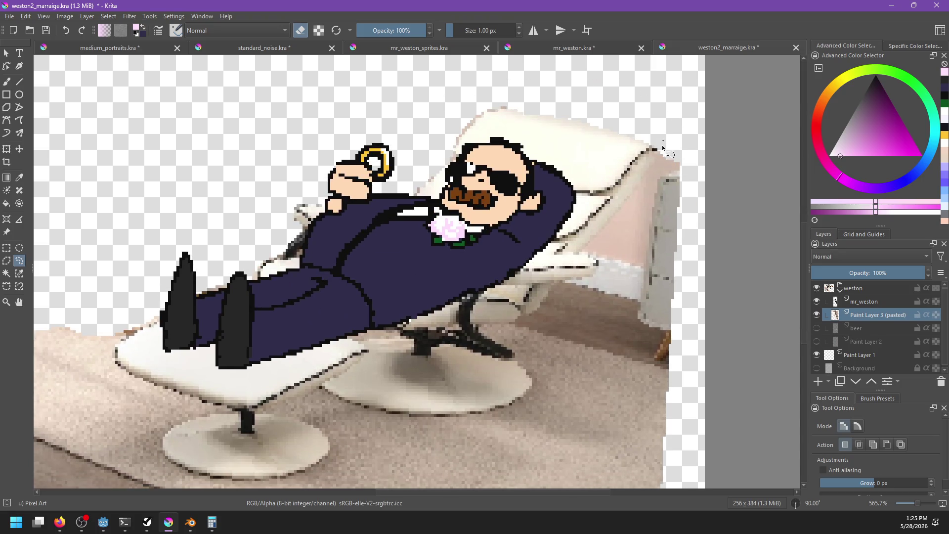
pyautogui.moveTo(620, 203)
pyautogui.mouseDown()
pyautogui.moveTo(580, 251)
pyautogui.moveTo(598, 262)
pyautogui.moveTo(518, 320)
pyautogui.mouseUp()
pyautogui.moveTo(580, 387)
pyautogui.mouseDown()
pyautogui.moveTo(742, 276)
pyautogui.moveTo(711, 154)
pyautogui.moveTo(652, 160)
pyautogui.mouseUp()
pyautogui.press('Delete')
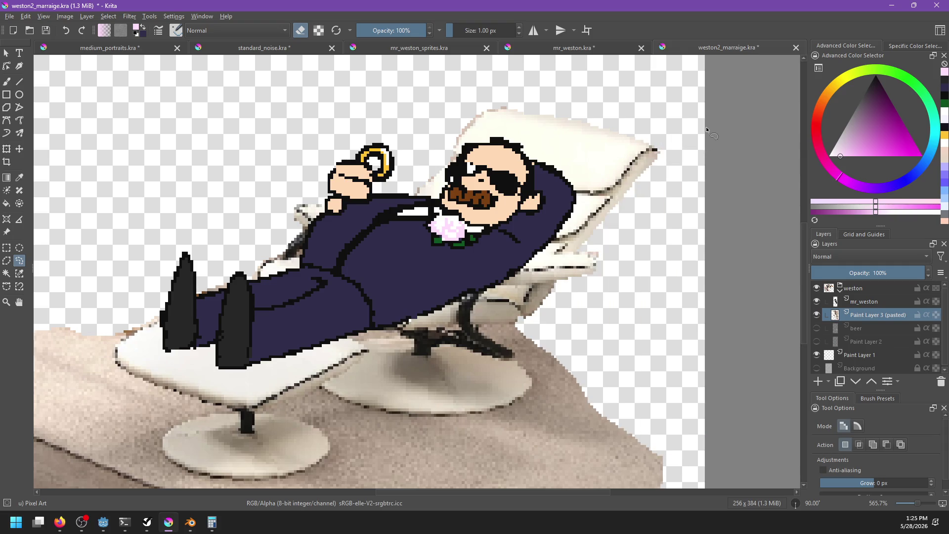
pyautogui.moveTo(619, 267); pyautogui.dragTo(618, 244)
pyautogui.moveTo(519, 335); pyautogui.dragTo(602, 296)
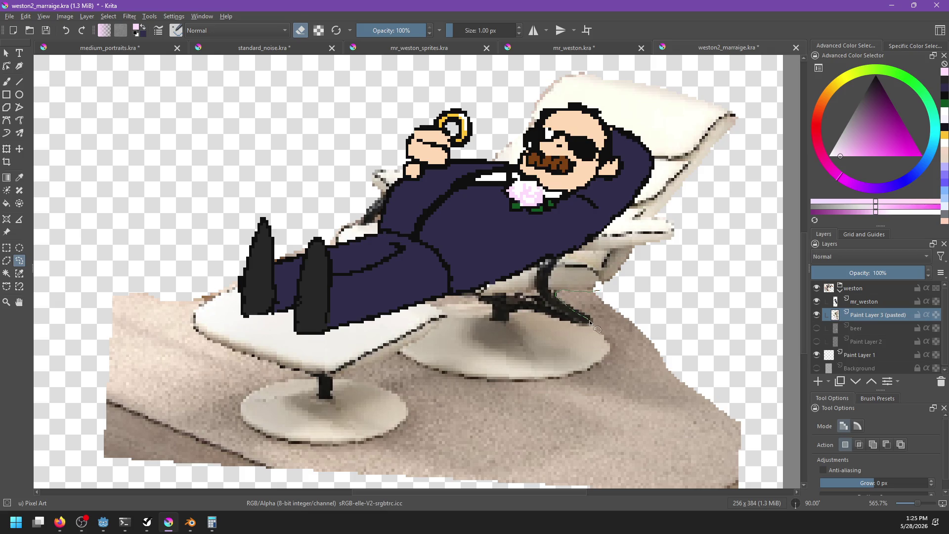
pyautogui.moveTo(619, 350); pyautogui.dragTo(669, 288)
pyautogui.press('Delete')
pyautogui.hotkey('ctrl', 'shift', 'a')
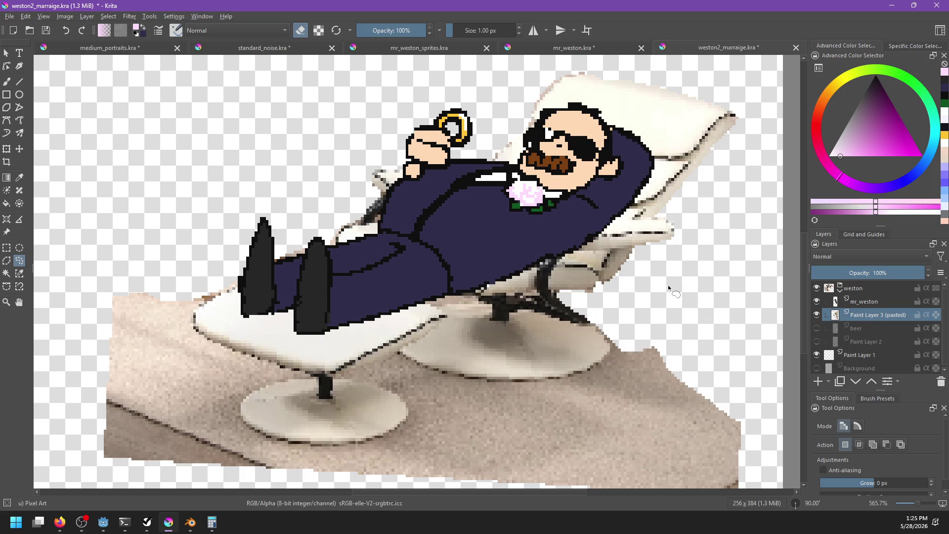
pyautogui.moveTo(524, 322)
pyautogui.mouseDown()
pyautogui.moveTo(602, 303)
pyautogui.moveTo(567, 282)
pyautogui.moveTo(524, 276)
pyautogui.moveTo(498, 285)
pyautogui.moveTo(597, 251)
pyautogui.mouseUp()
pyautogui.press('Delete')
pyautogui.hotkey('ctrl', 'shift', 'a')
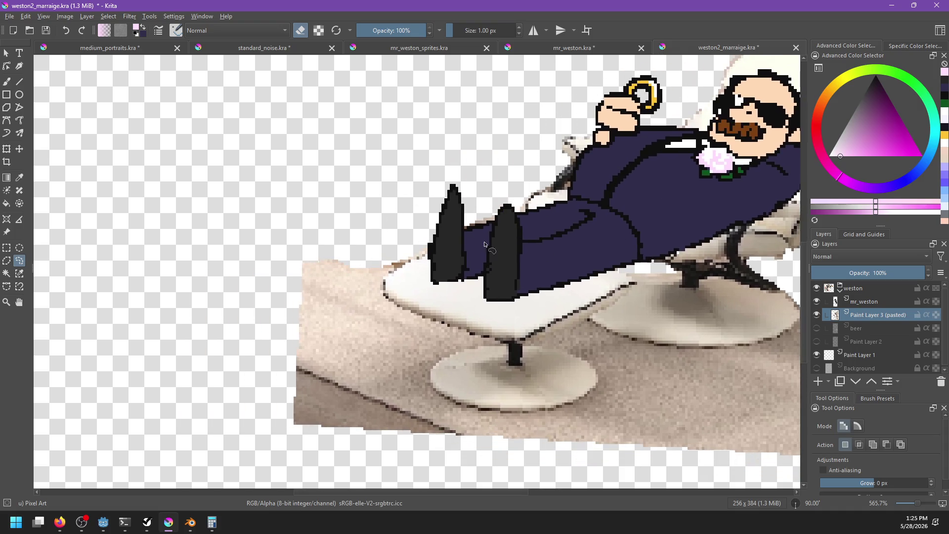
# Erase the carpet to the left of and below the chair
pyautogui.moveTo(382, 287)
pyautogui.mouseDown()
pyautogui.moveTo(541, 207)
pyautogui.moveTo(551, 191)
pyautogui.moveTo(482, 161)
pyautogui.moveTo(427, 203)
pyautogui.mouseUp()
pyautogui.click(427, 203)
pyautogui.moveTo(409, 348); pyautogui.dragTo(450, 322)
pyautogui.moveTo(352, 169); pyautogui.dragTo(406, 445)
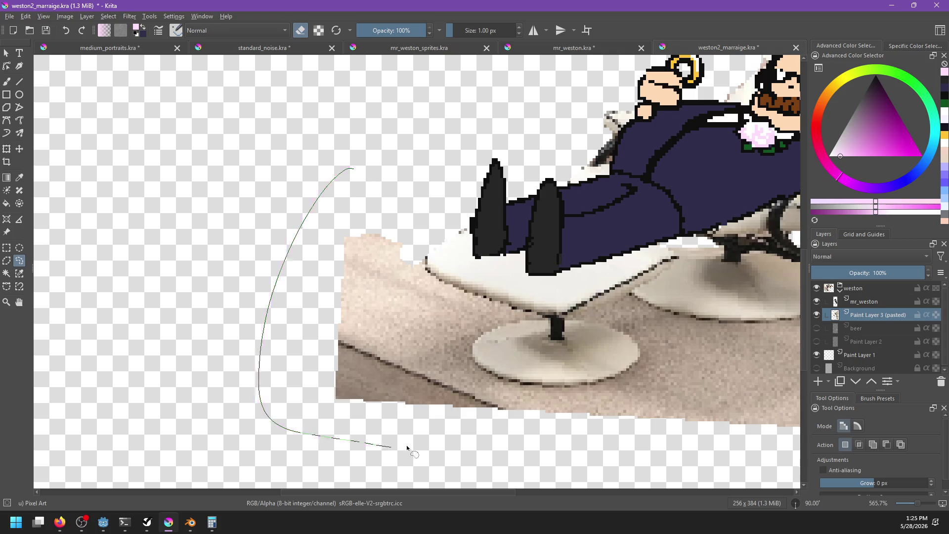
pyautogui.moveTo(477, 339)
pyautogui.mouseDown()
pyautogui.moveTo(535, 316)
pyautogui.moveTo(436, 276)
pyautogui.mouseUp()
pyautogui.moveTo(387, 135); pyautogui.dragTo(386, 137)
pyautogui.press('Delete')
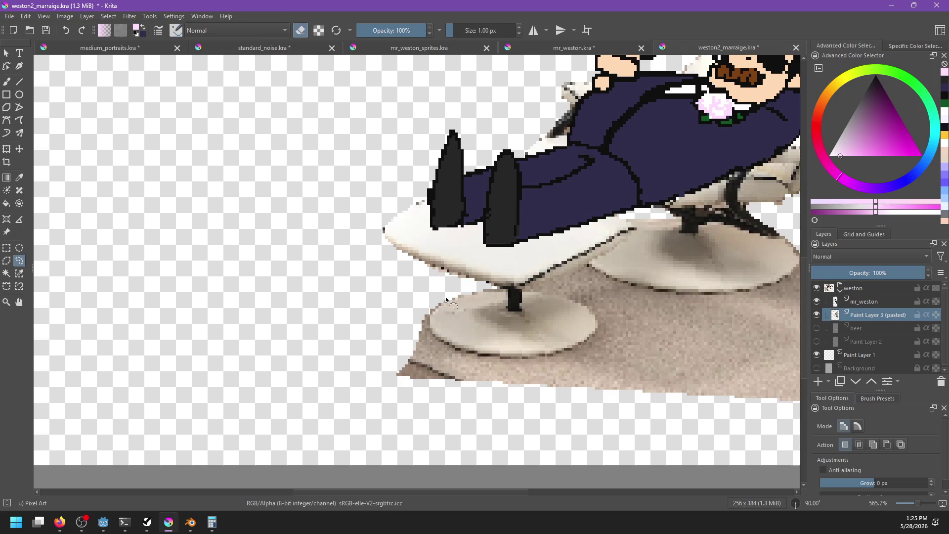
pyautogui.moveTo(484, 355); pyautogui.dragTo(521, 358)
pyautogui.moveTo(588, 399); pyautogui.dragTo(428, 299)
pyautogui.press('Delete')
# Erase the remaining carpet under the chair base and outline the leftover under the seat edge
pyautogui.moveTo(544, 325); pyautogui.dragTo(443, 308)
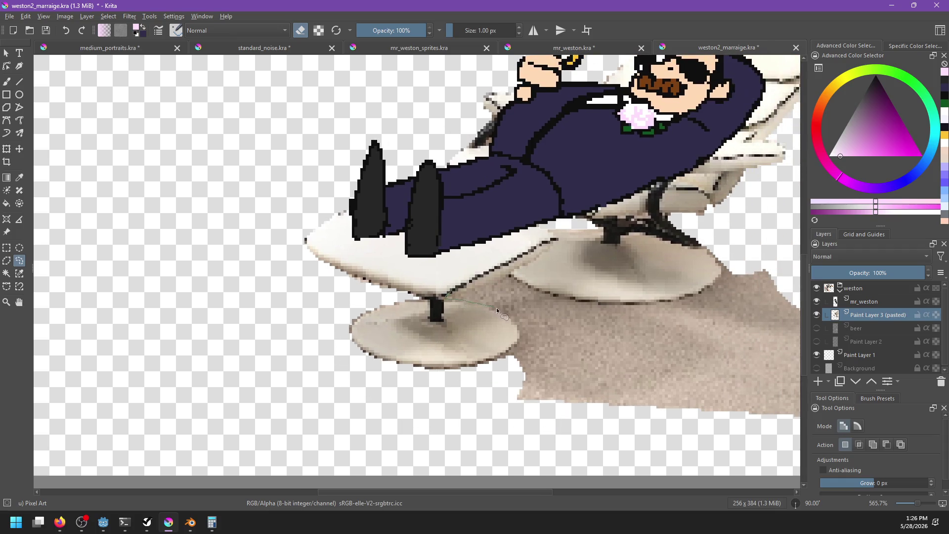
pyautogui.moveTo(517, 342)
pyautogui.mouseDown()
pyautogui.moveTo(499, 403)
pyautogui.moveTo(583, 443)
pyautogui.moveTo(805, 453)
pyautogui.mouseUp()
pyautogui.moveTo(842, 299)
pyautogui.mouseDown()
pyautogui.moveTo(771, 257)
pyautogui.moveTo(692, 292)
pyautogui.moveTo(599, 305)
pyautogui.moveTo(518, 281)
pyautogui.moveTo(472, 284)
pyautogui.moveTo(460, 296)
pyautogui.mouseUp()
pyautogui.press('Delete')
pyautogui.moveTo(561, 245); pyautogui.dragTo(448, 326)
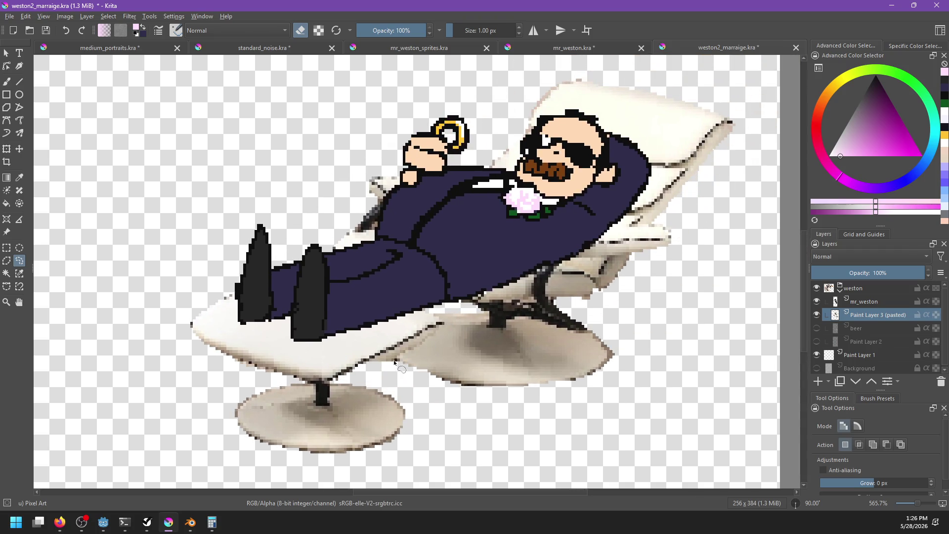
pyautogui.moveTo(377, 375); pyautogui.dragTo(379, 364)
pyautogui.scroll(-4, 379, 363)
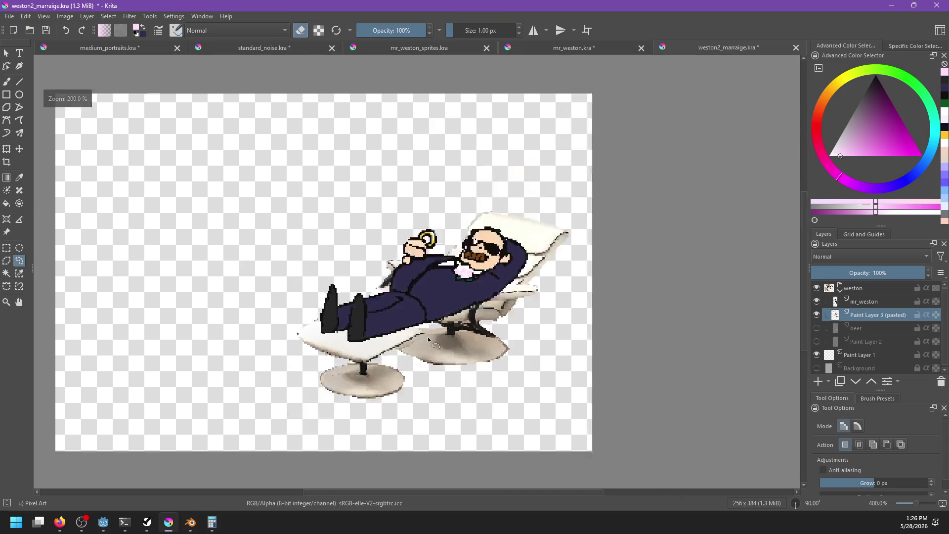
# Try selecting the stray chair-edge pixels with Similar Color Selection at a low threshold
pyautogui.scroll(6, 492, 301)
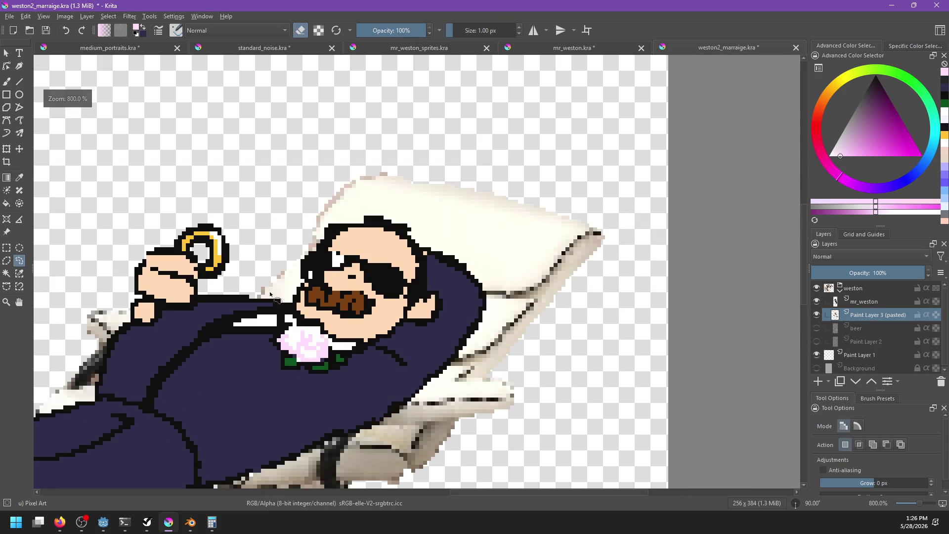
pyautogui.click(19, 274)
pyautogui.click(336, 203)
pyautogui.scroll(-2, 451, 314)
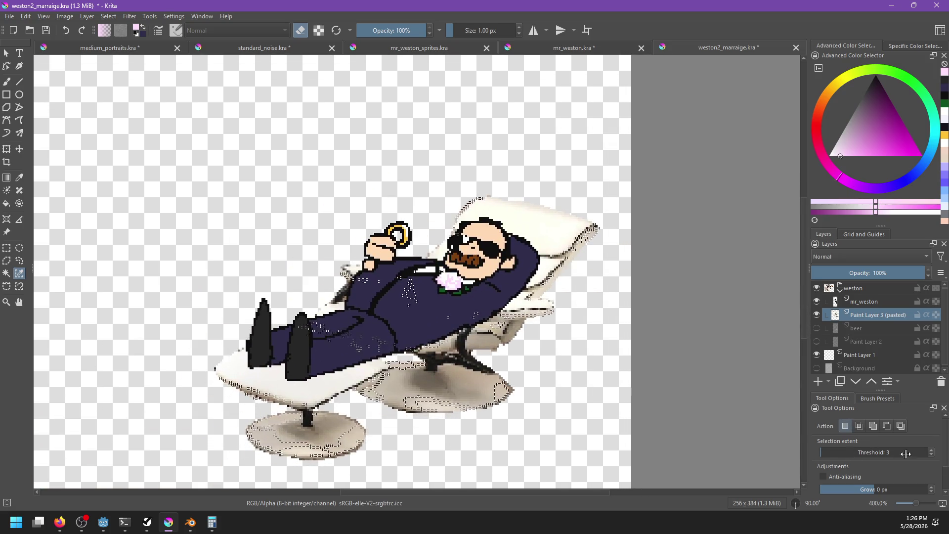
pyautogui.click(932, 455)
pyautogui.click(931, 455)
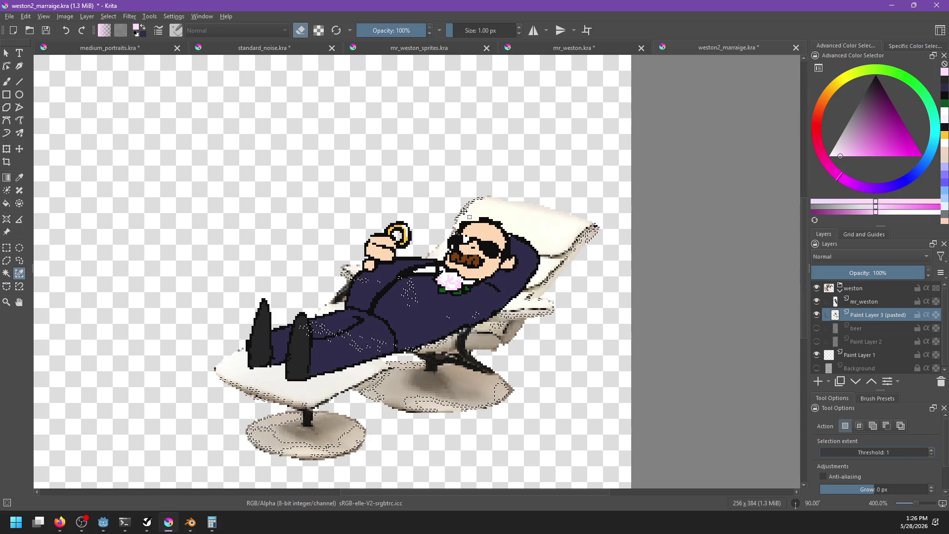
pyautogui.scroll(3, 468, 222)
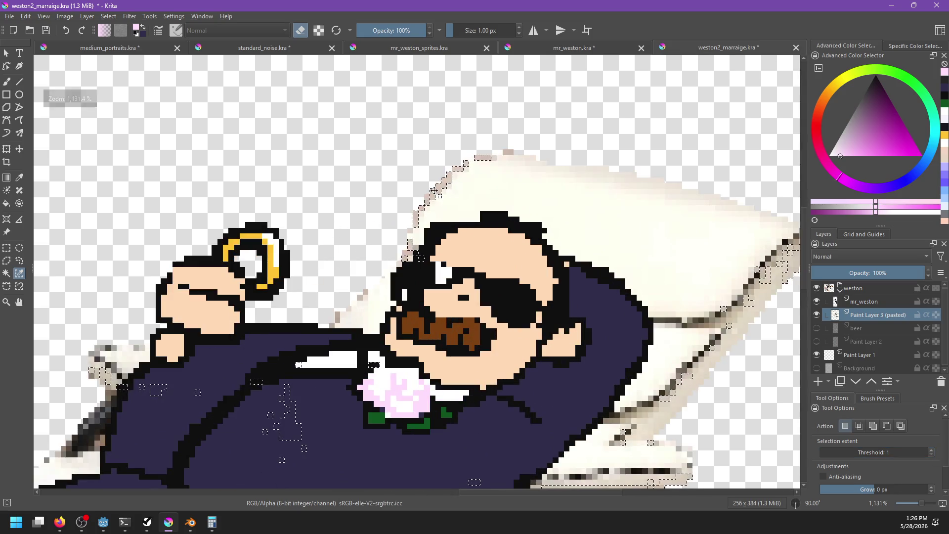
pyautogui.click(428, 197)
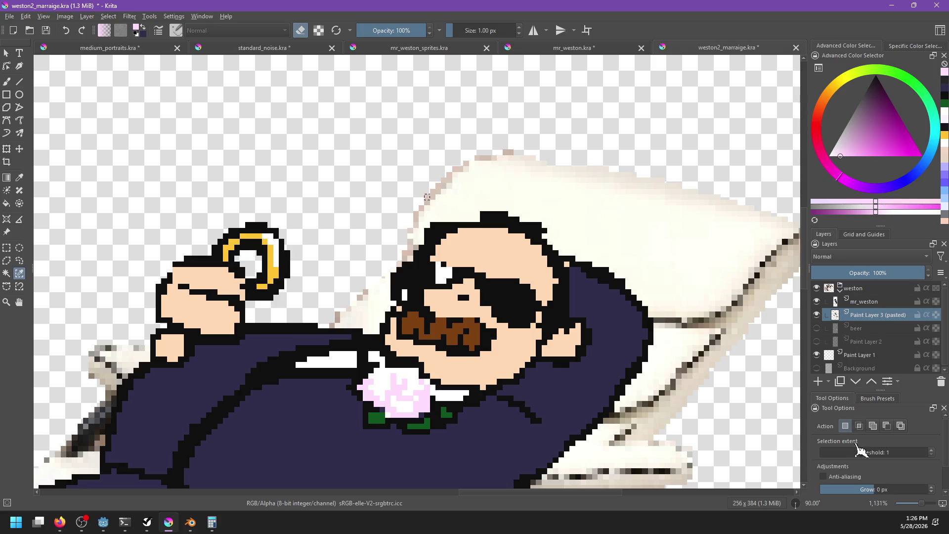
pyautogui.click(932, 450)
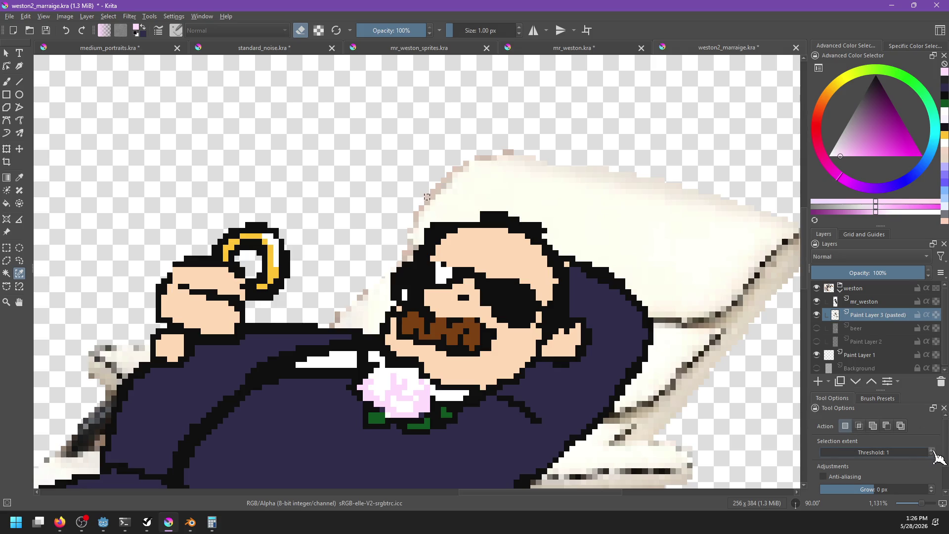
pyautogui.moveTo(907, 452); pyautogui.dragTo(807, 455)
pyautogui.click(427, 197)
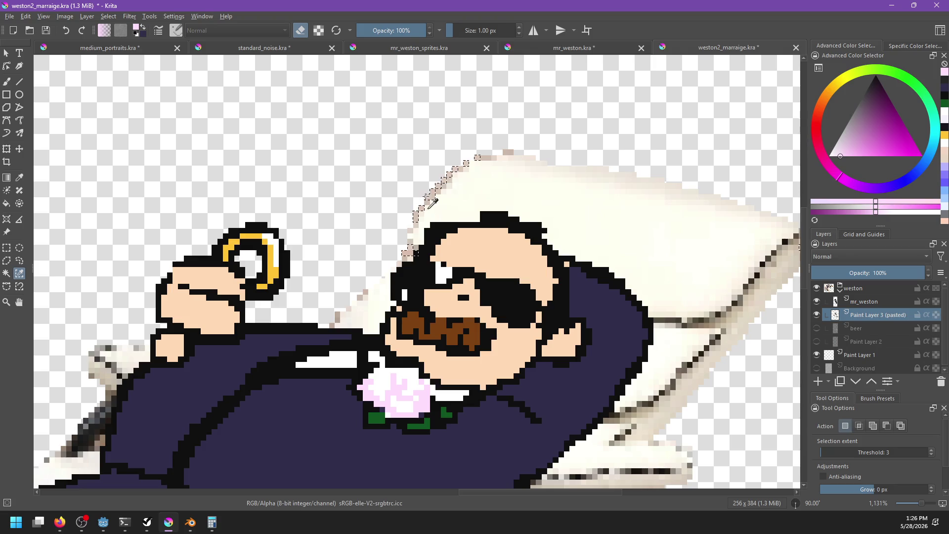
pyautogui.scroll(-2, 520, 295)
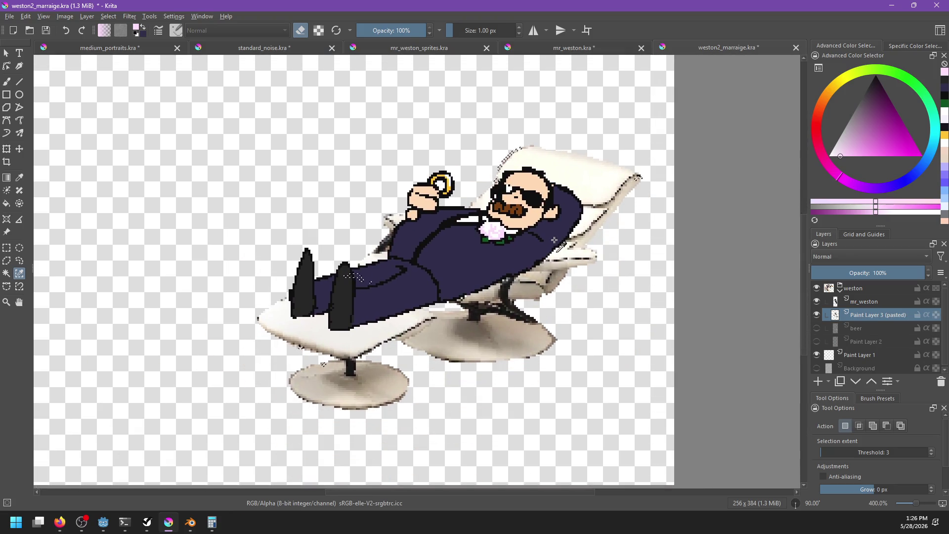
# Lasso the leftover shadow at the chair base's right edge and delete it
pyautogui.click(7, 260)
pyautogui.click(19, 261)
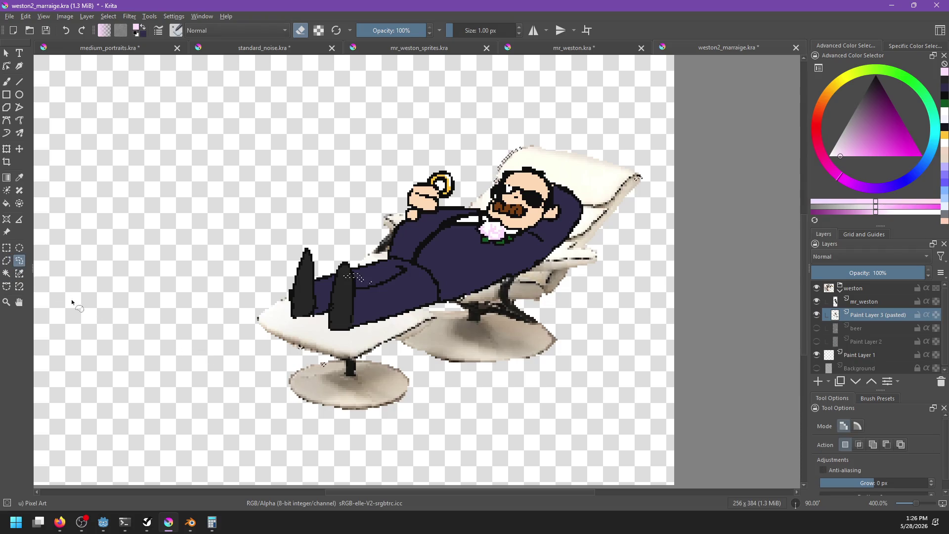
pyautogui.moveTo(273, 337)
pyautogui.mouseDown()
pyautogui.moveTo(338, 372)
pyautogui.moveTo(308, 367)
pyautogui.mouseUp()
pyautogui.hotkey('ctrl', 'z')
pyautogui.moveTo(464, 290)
pyautogui.mouseDown()
pyautogui.moveTo(425, 323)
pyautogui.moveTo(420, 311)
pyautogui.mouseUp()
pyautogui.scroll(2, 428, 320)
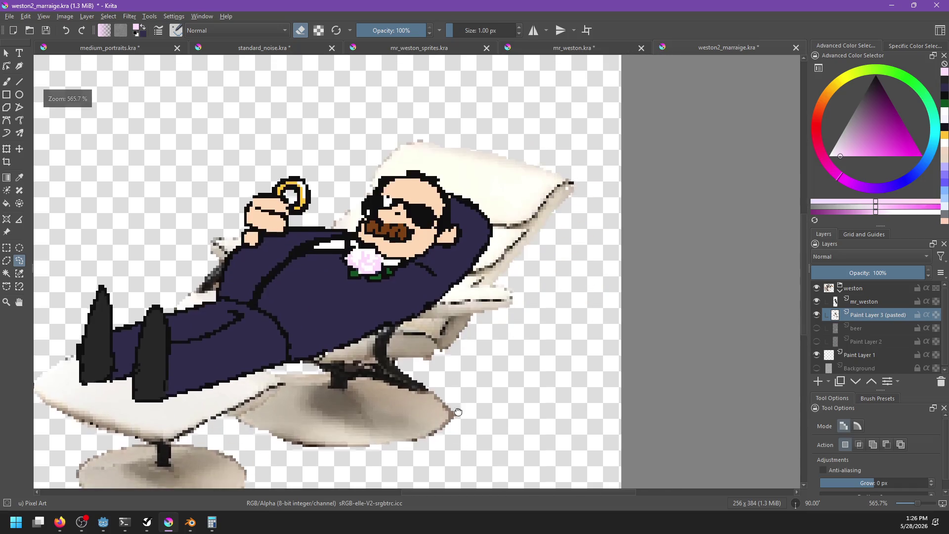
pyautogui.moveTo(468, 329)
pyautogui.mouseDown()
pyautogui.moveTo(484, 303)
pyautogui.moveTo(430, 364)
pyautogui.moveTo(444, 370)
pyautogui.mouseUp()
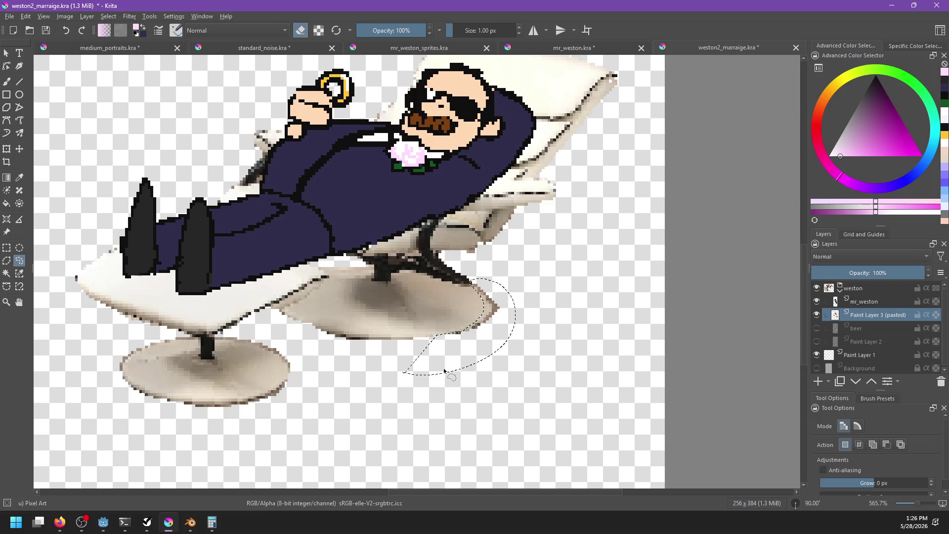
pyautogui.press('Delete')
pyautogui.hotkey('ctrl', 'shift', 'a')
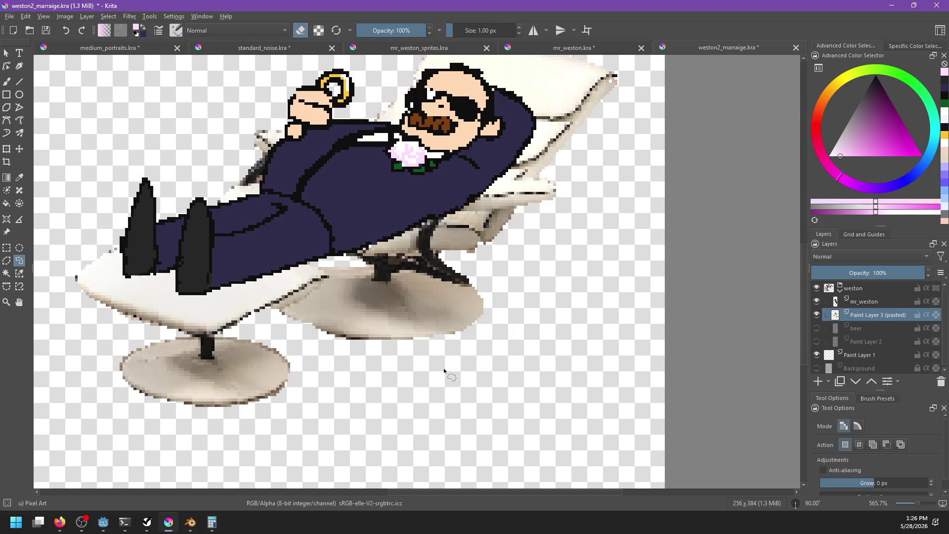
pyautogui.scroll(-3, 444, 197)
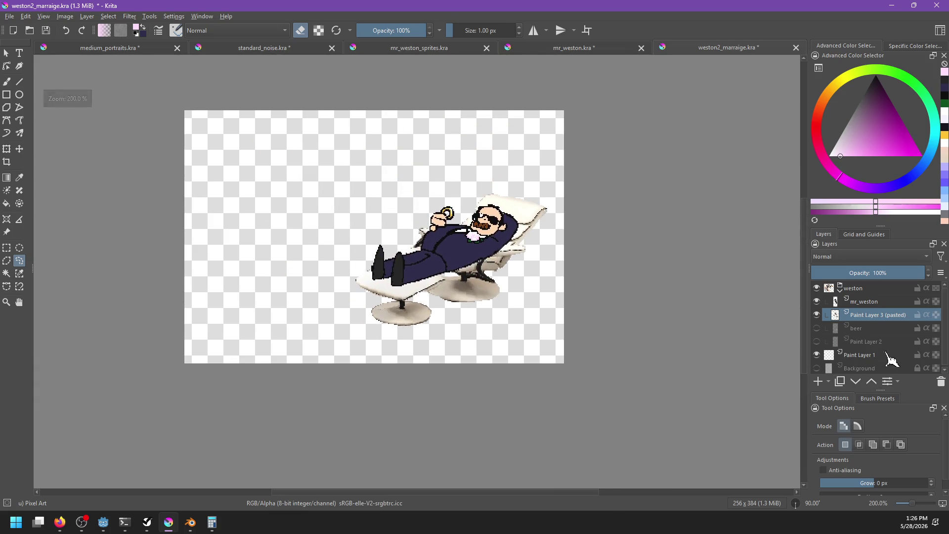
pyautogui.rightClick(863, 316)
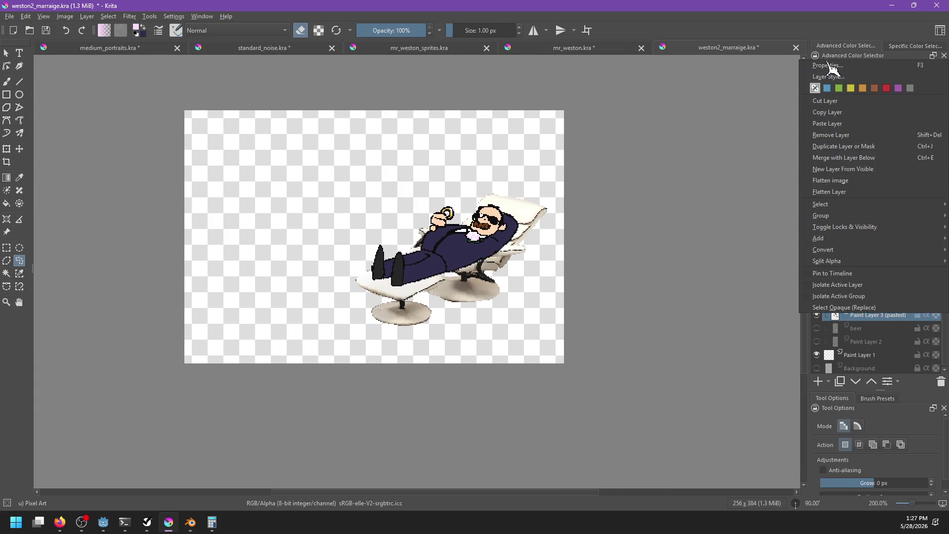
# Apply the StrokeButGood layer style with a black stroke to the man-and-recliner layer
pyautogui.click(829, 76)
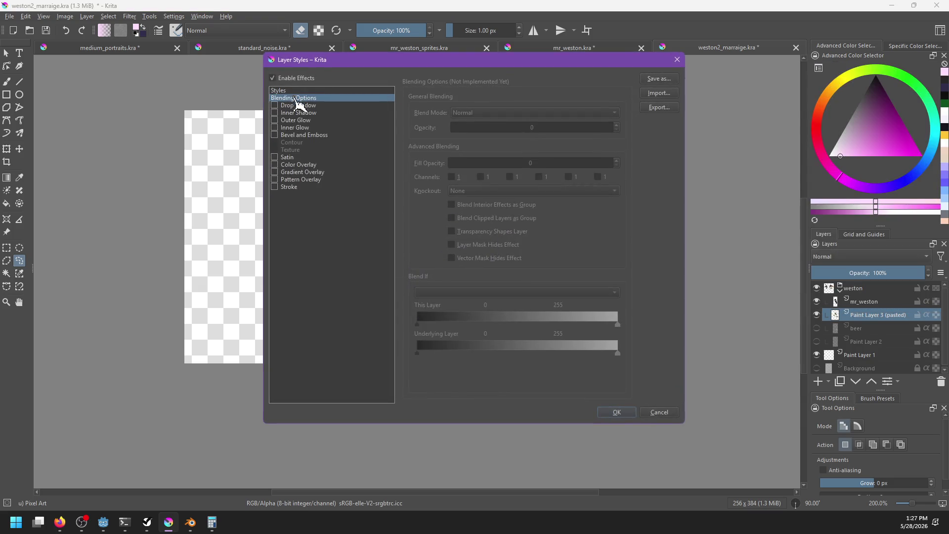
pyautogui.click(296, 91)
pyautogui.click(424, 111)
pyautogui.click(289, 186)
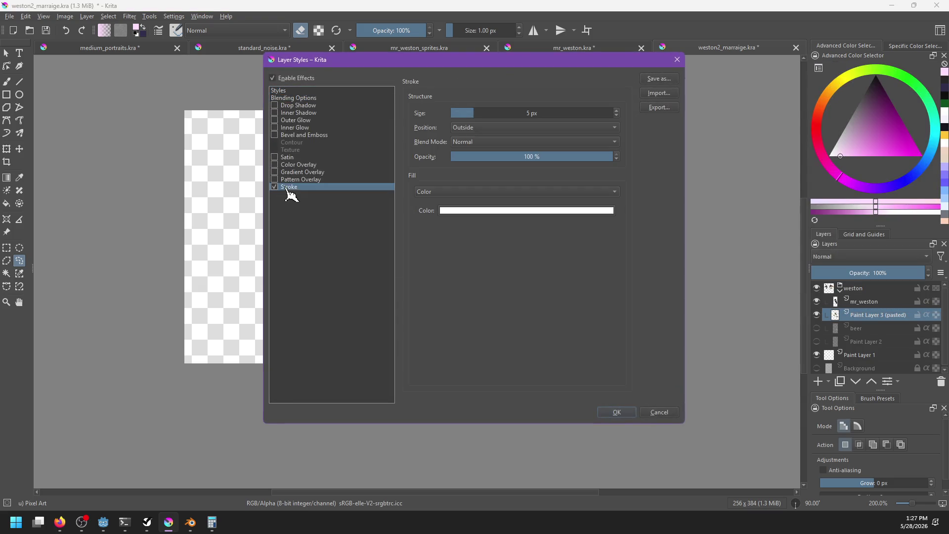
pyautogui.click(475, 211)
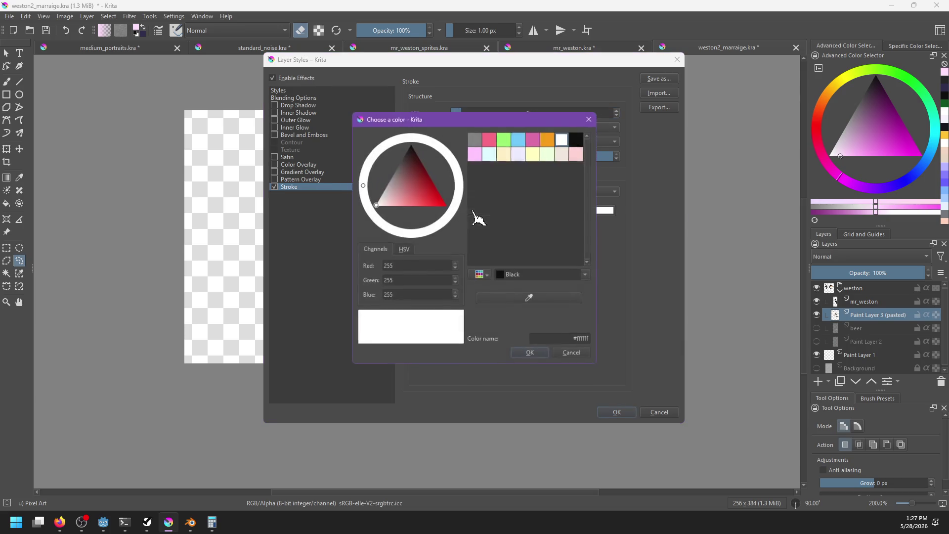
pyautogui.click(578, 137)
pyautogui.click(532, 356)
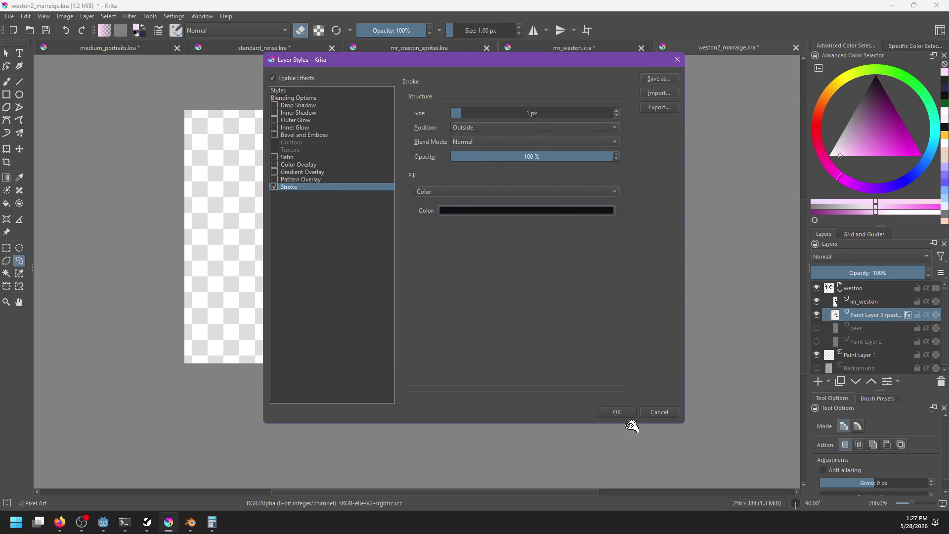
pyautogui.click(618, 412)
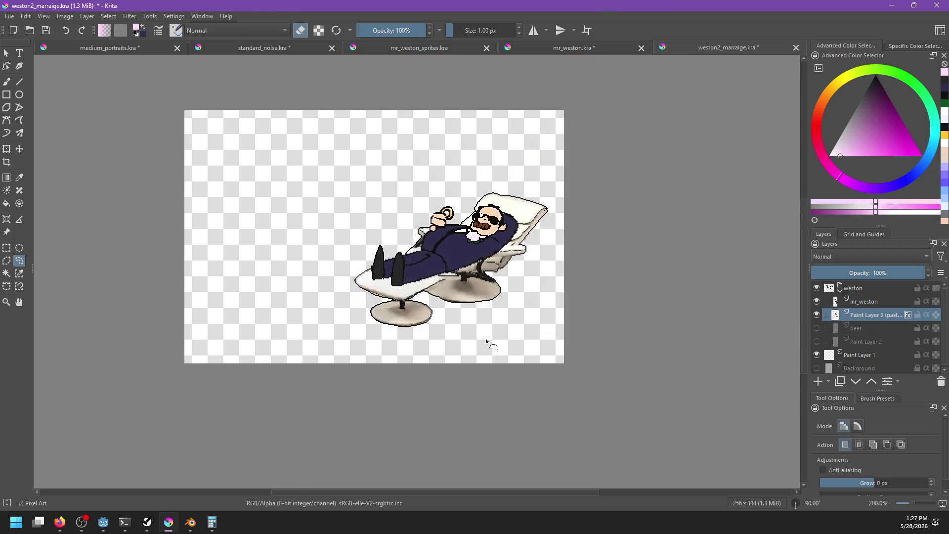
pyautogui.hotkey('ctrl', '+')
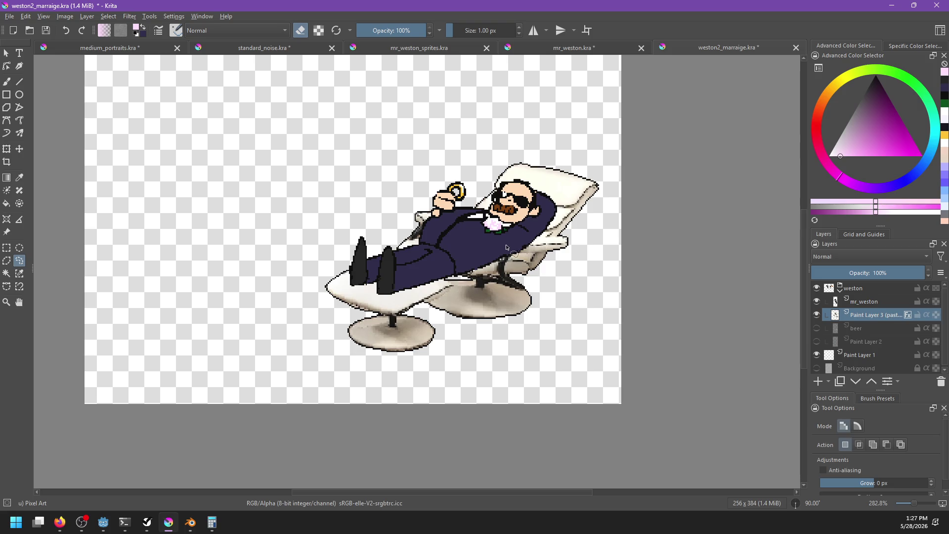
# Lower the man's layer opacity to 62% and return to the chair layer
pyautogui.scroll(3, 515, 254)
pyautogui.moveTo(562, 277); pyautogui.dragTo(581, 340)
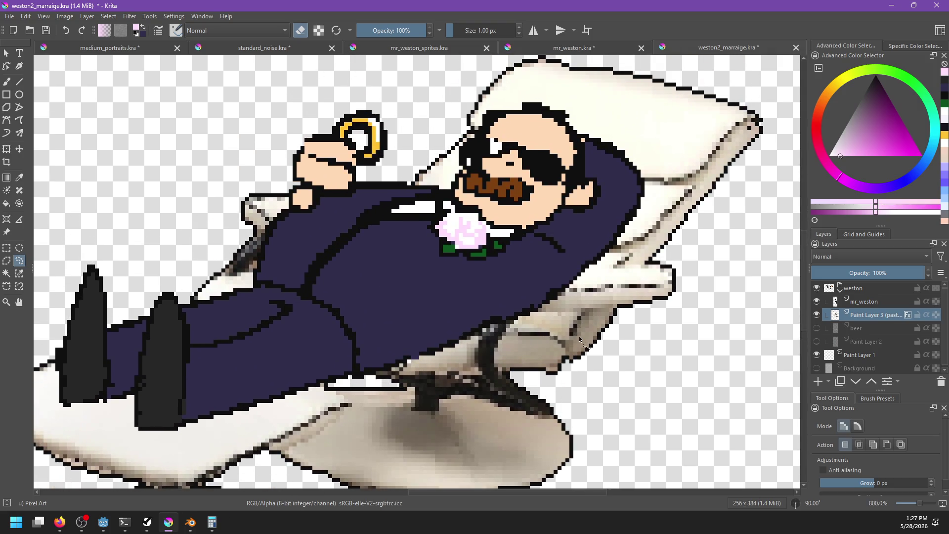
pyautogui.click(868, 302)
pyautogui.click(881, 273)
pyautogui.click(872, 317)
# Rectangle-select the recliner armrest and copy it onto a new layer
pyautogui.click(7, 247)
pyautogui.click(20, 261)
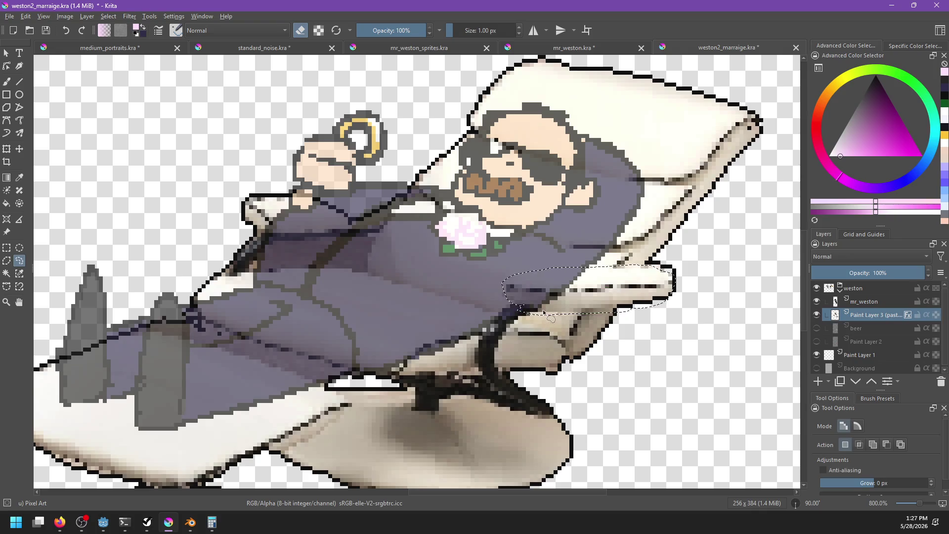
pyautogui.click(7, 247)
pyautogui.moveTo(508, 282)
pyautogui.mouseDown()
pyautogui.moveTo(554, 336)
pyautogui.moveTo(613, 381)
pyautogui.moveTo(613, 299)
pyautogui.mouseUp()
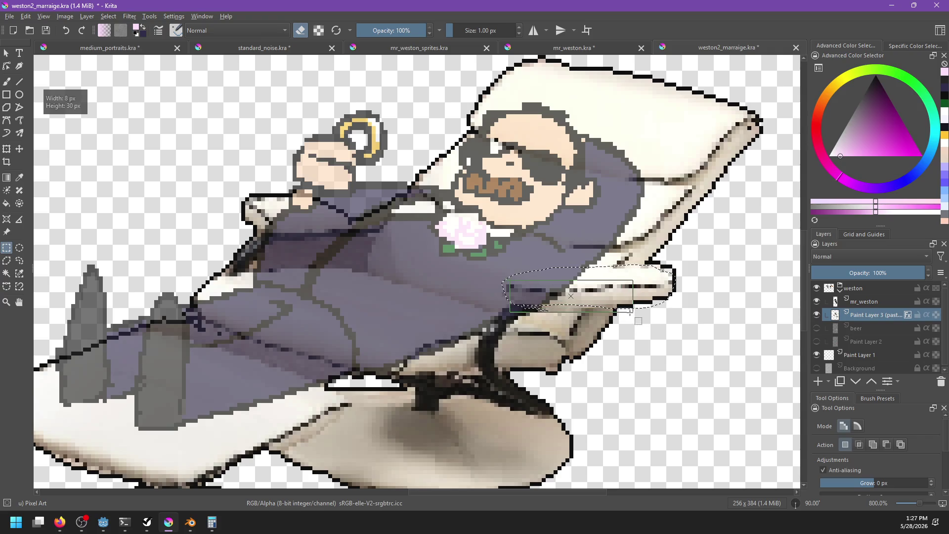
pyautogui.moveTo(657, 264); pyautogui.dragTo(542, 270)
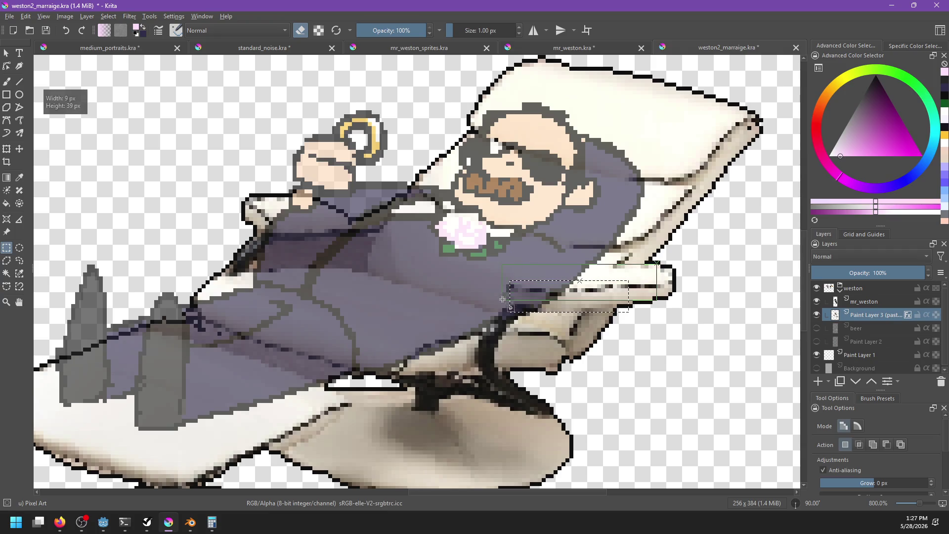
pyautogui.click(499, 257)
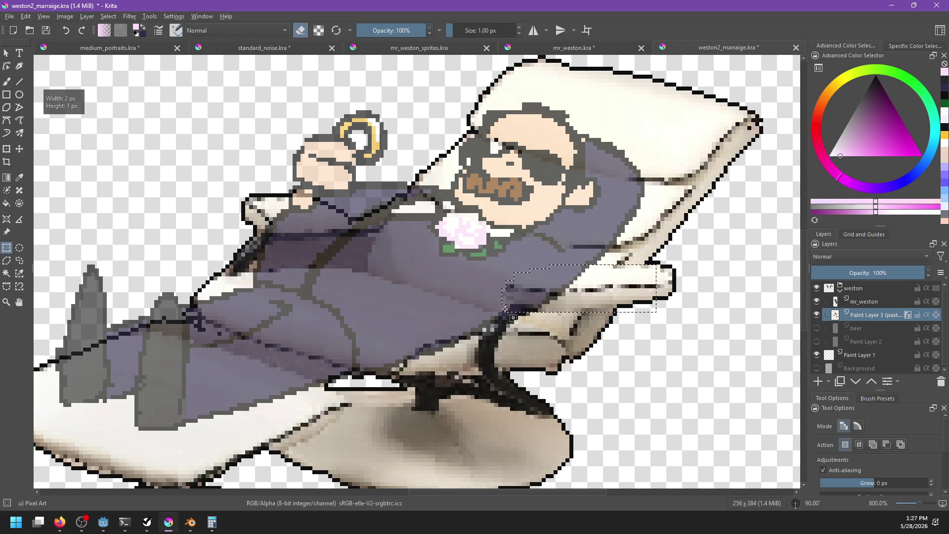
pyautogui.moveTo(577, 290)
pyautogui.mouseDown()
pyautogui.moveTo(615, 266)
pyautogui.moveTo(665, 275)
pyautogui.moveTo(657, 271)
pyautogui.mouseUp()
pyautogui.moveTo(684, 326); pyautogui.dragTo(688, 323)
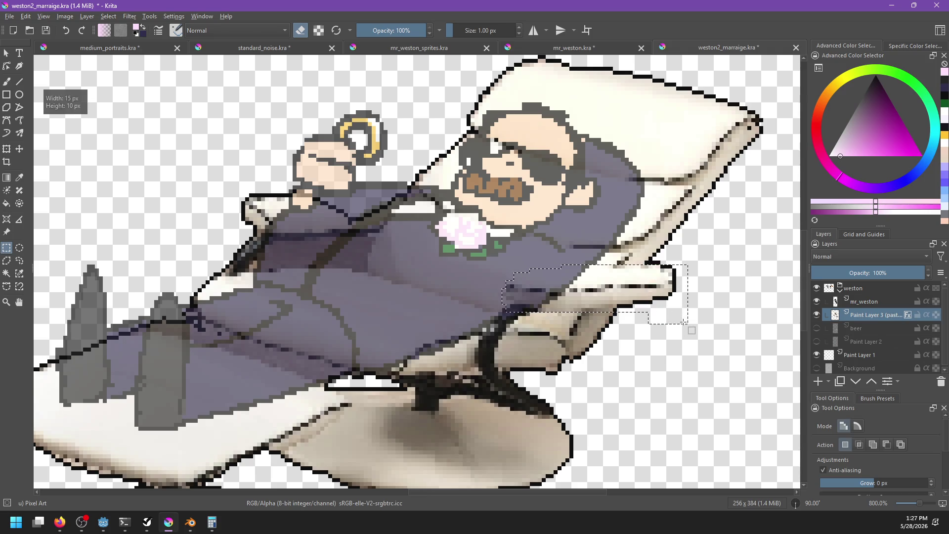
pyautogui.hotkey('ctrl', 'alt', 'j')
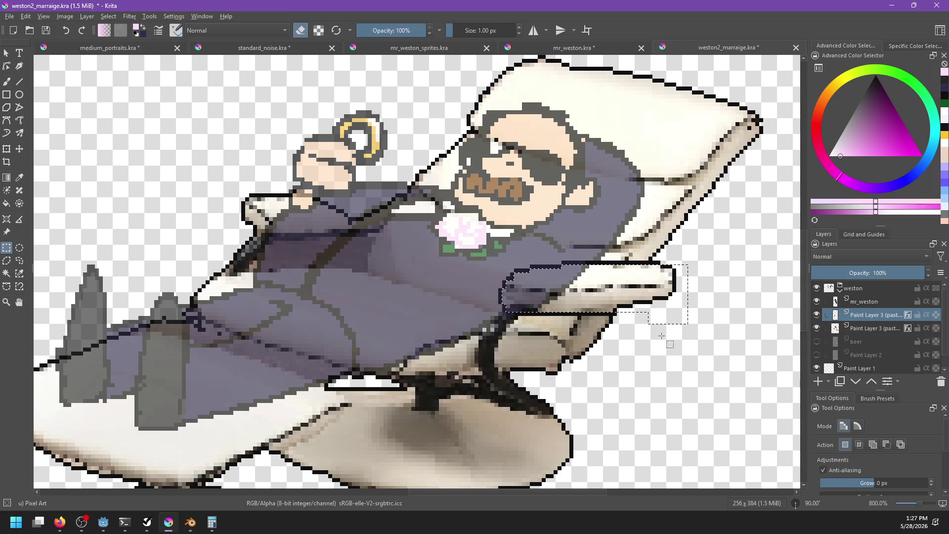
# Move the armrest copy above the man and turn off its style effect
pyautogui.hotkey('ctrl', 'pageup')
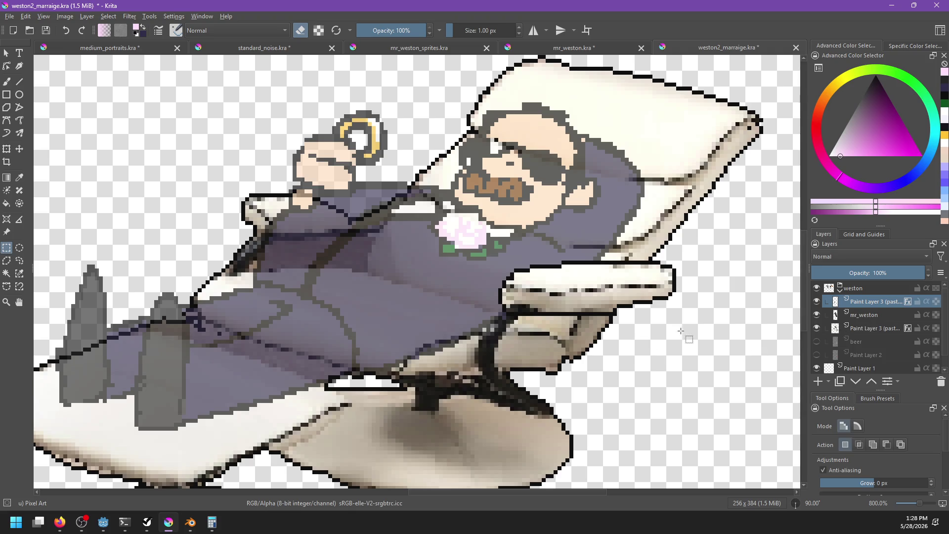
pyautogui.press('pagedown')
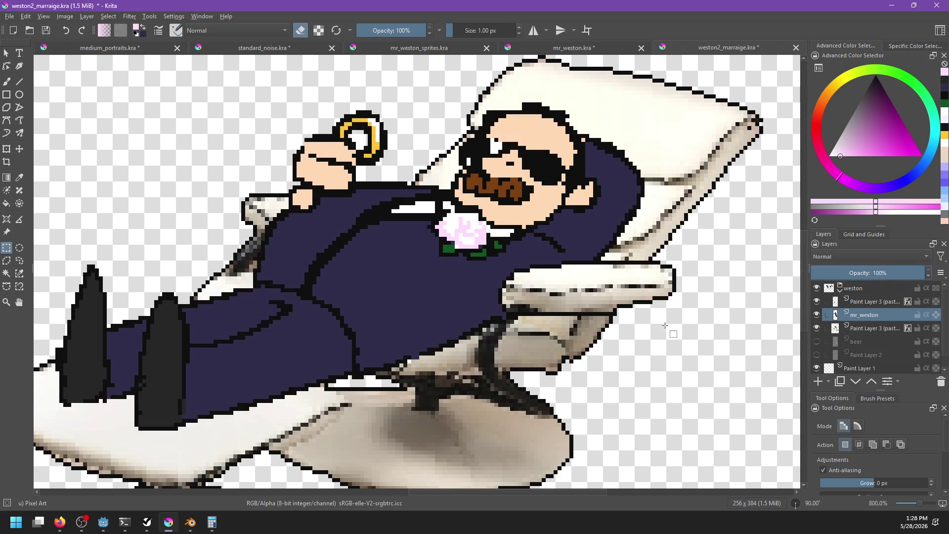
pyautogui.scroll(-3, 591, 331)
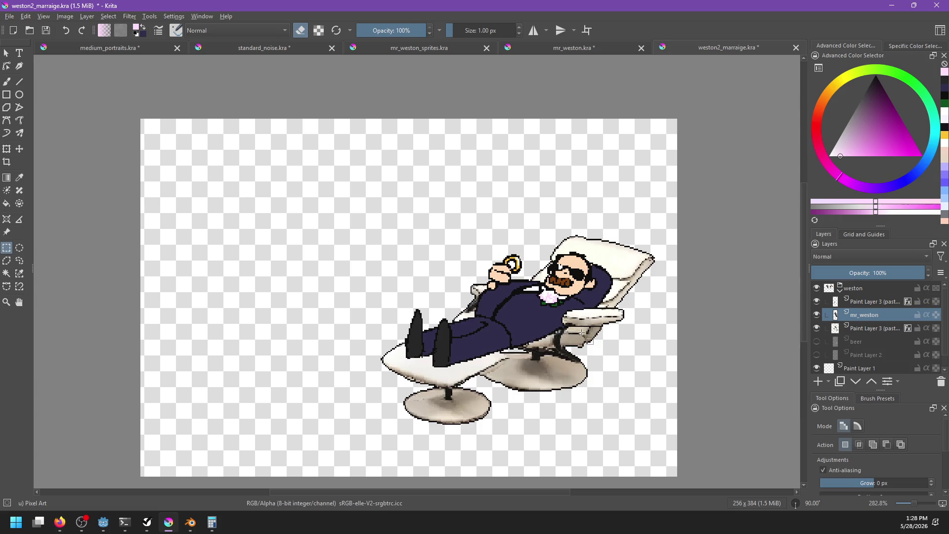
pyautogui.click(885, 303)
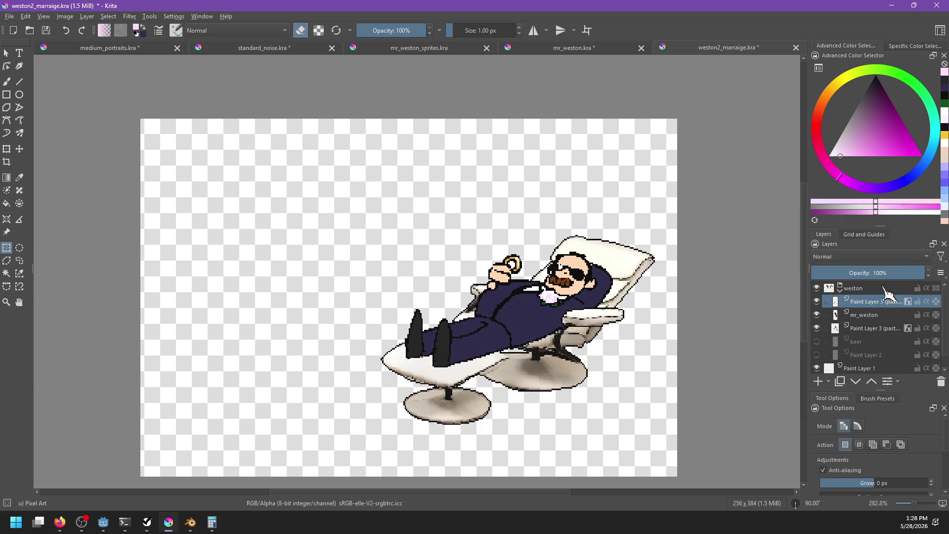
pyautogui.click(907, 301)
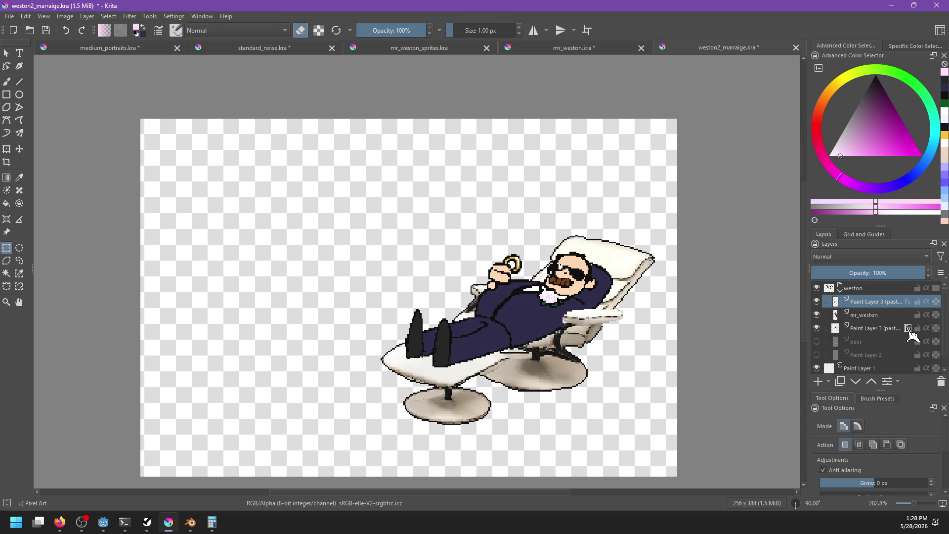
# Turn off the chair's outline effect and rename the weston group to mr_weston
pyautogui.click(908, 328)
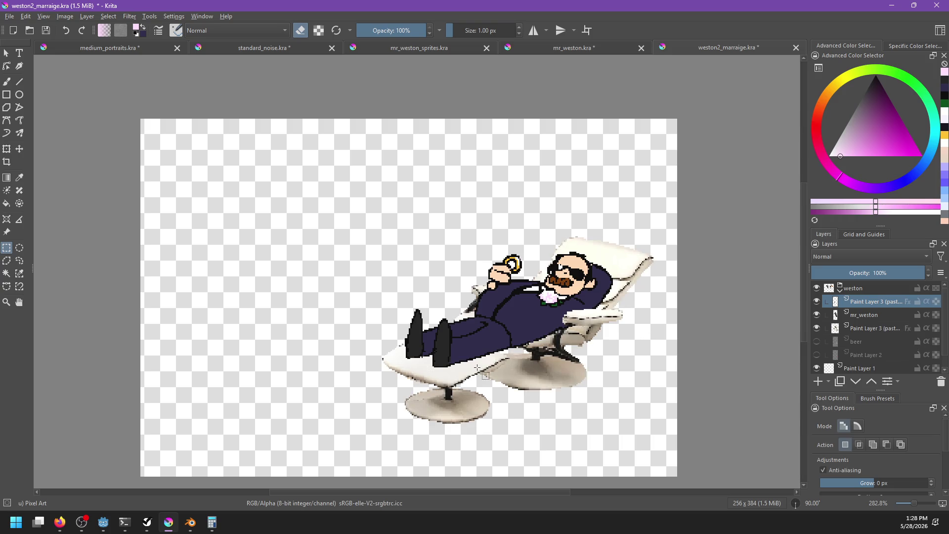
pyautogui.scroll(-1, 477, 368)
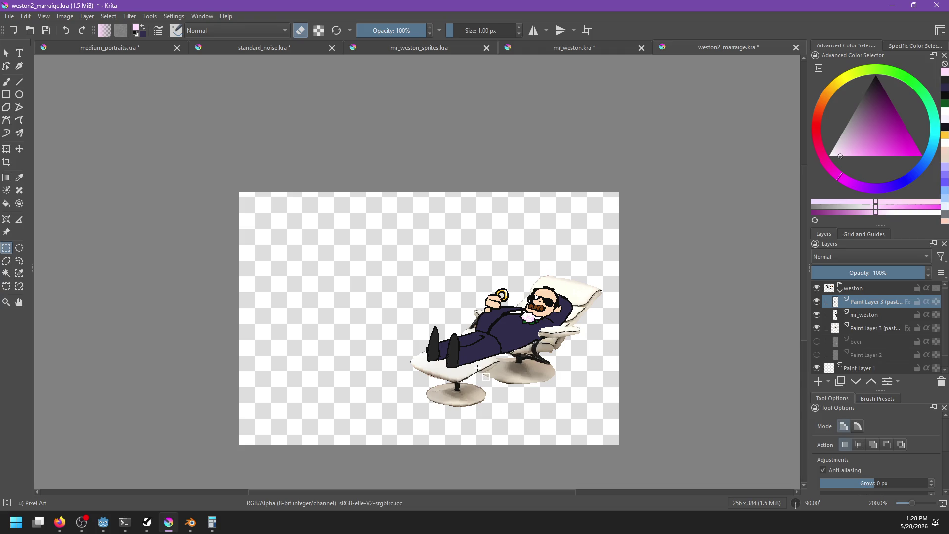
pyautogui.moveTo(477, 370); pyautogui.dragTo(481, 368)
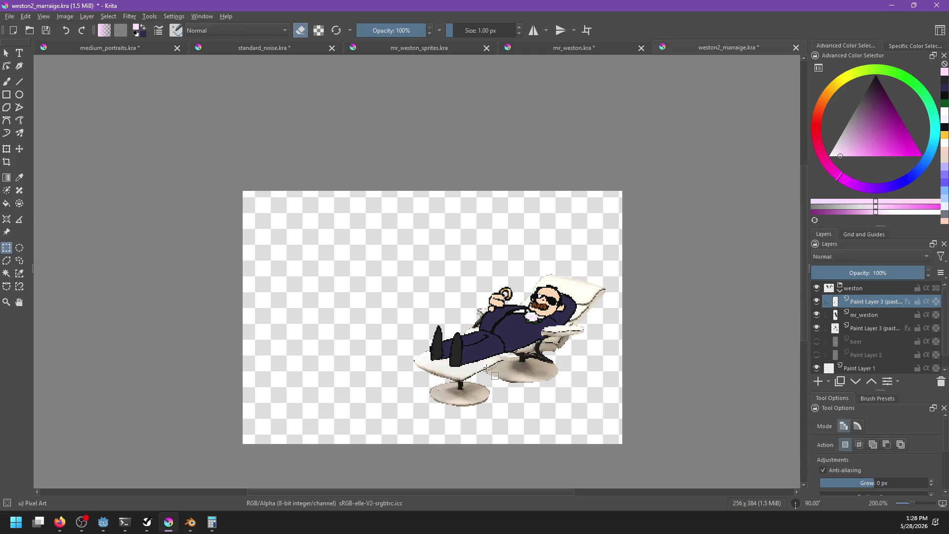
pyautogui.click(840, 290)
pyautogui.doubleClick(857, 288)
pyautogui.write('mr_')
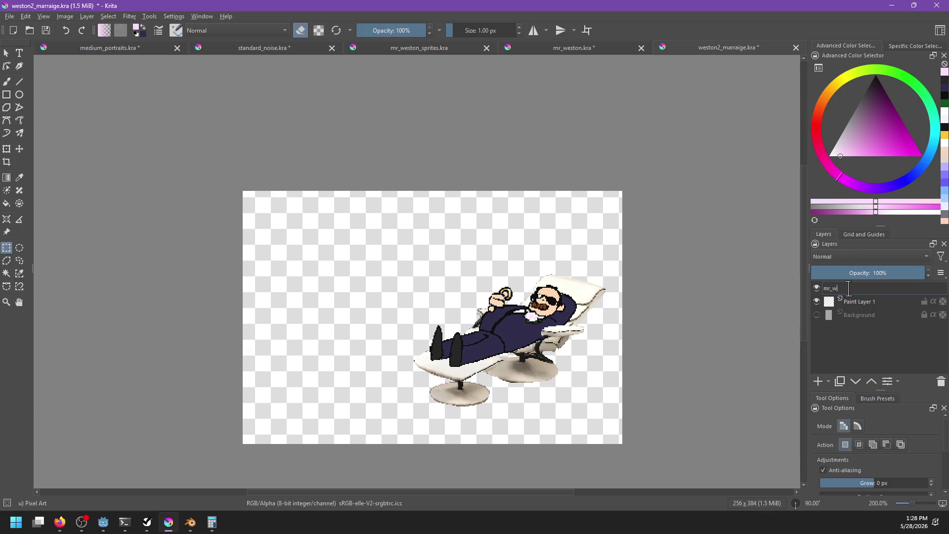
pyautogui.write('on')
pyautogui.press('Return')
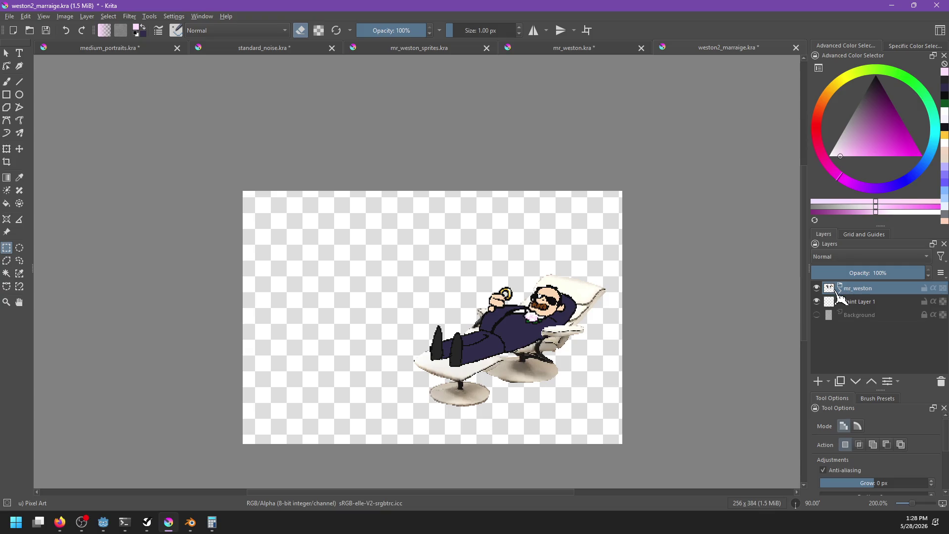
# Delete the beer and Paint Layer 2 layers from the mr_weston group
pyautogui.click(840, 291)
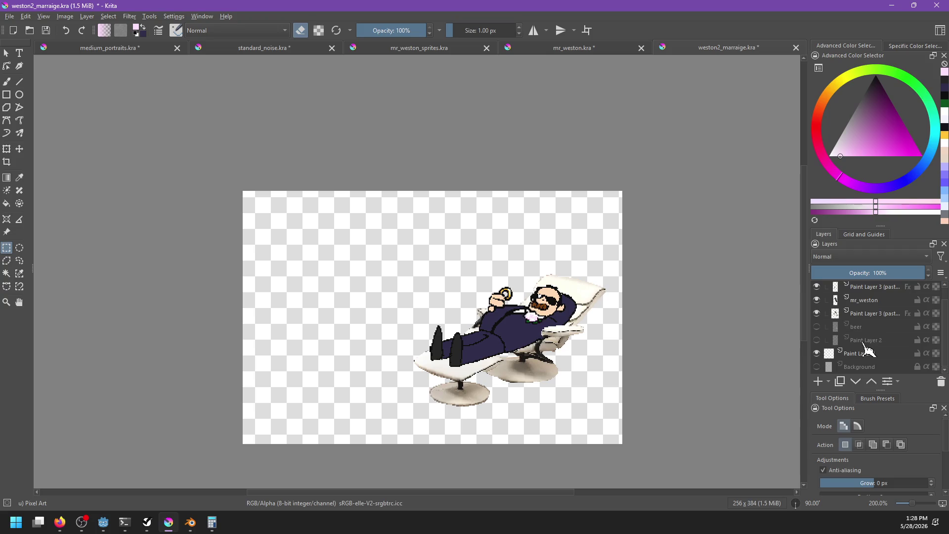
pyautogui.click(861, 329)
pyautogui.keyDown('shift'); pyautogui.click(864, 341); pyautogui.keyUp('shift')
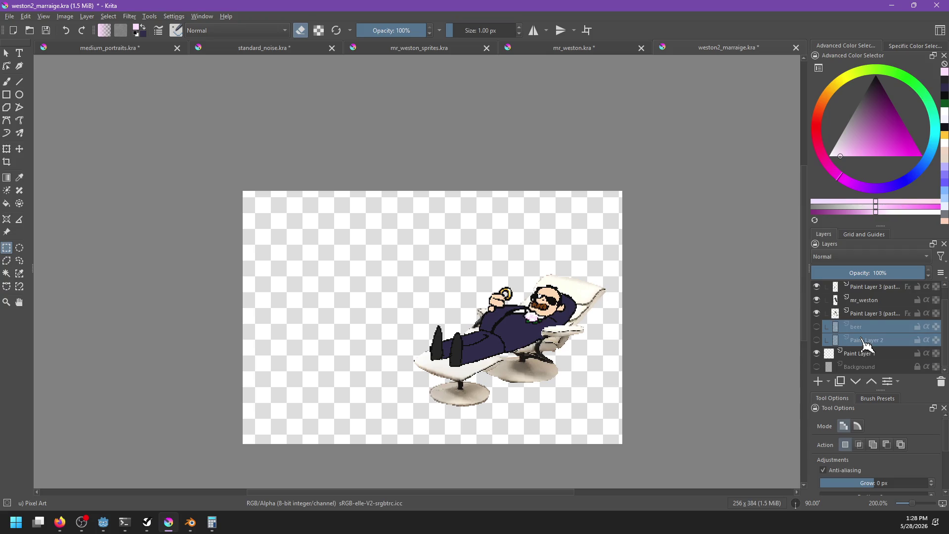
pyautogui.click(941, 383)
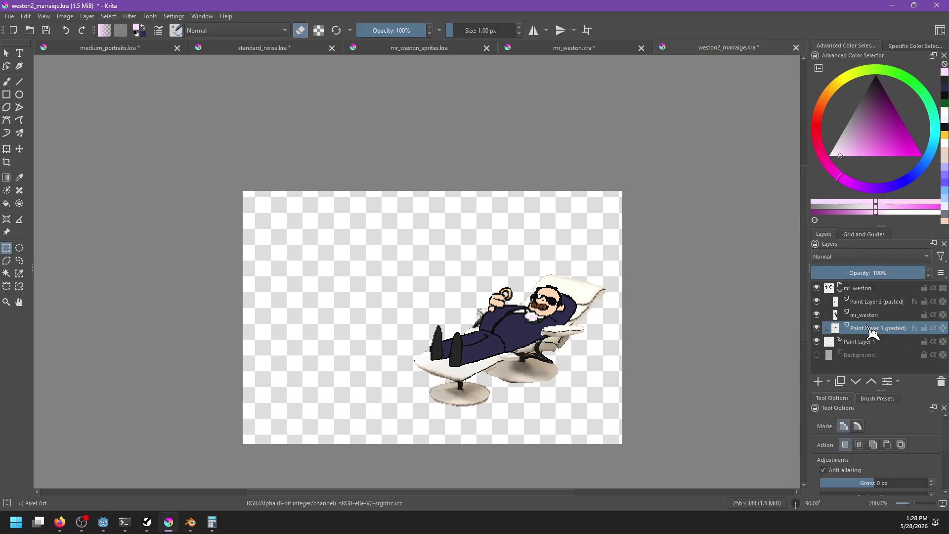
pyautogui.click(816, 328)
pyautogui.click(816, 328)
# Rename the pasted layers to chair and chair_arm
pyautogui.doubleClick(854, 328)
pyautogui.write('chair')
pyautogui.press('Return')
pyautogui.doubleClick(887, 301)
pyautogui.write('c')
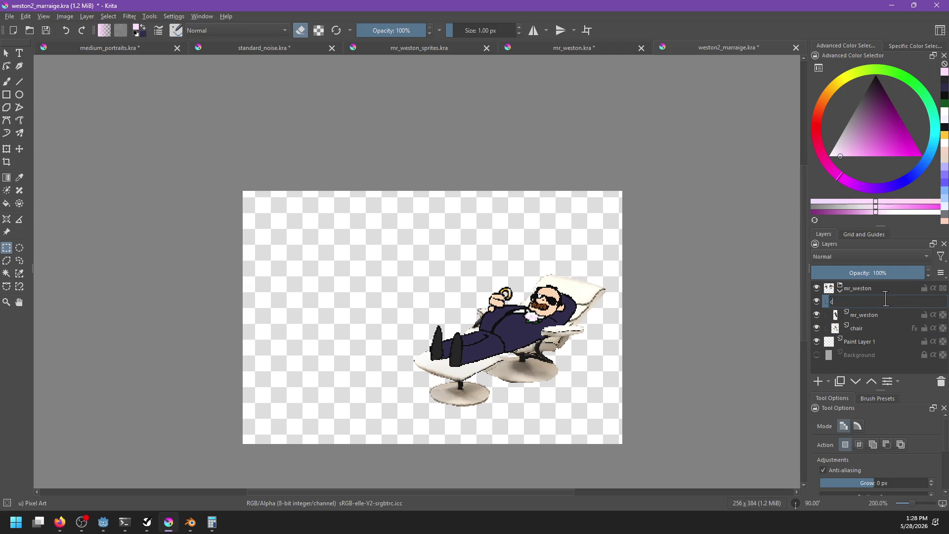
pyautogui.write('hair_arm')
pyautogui.press('Return')
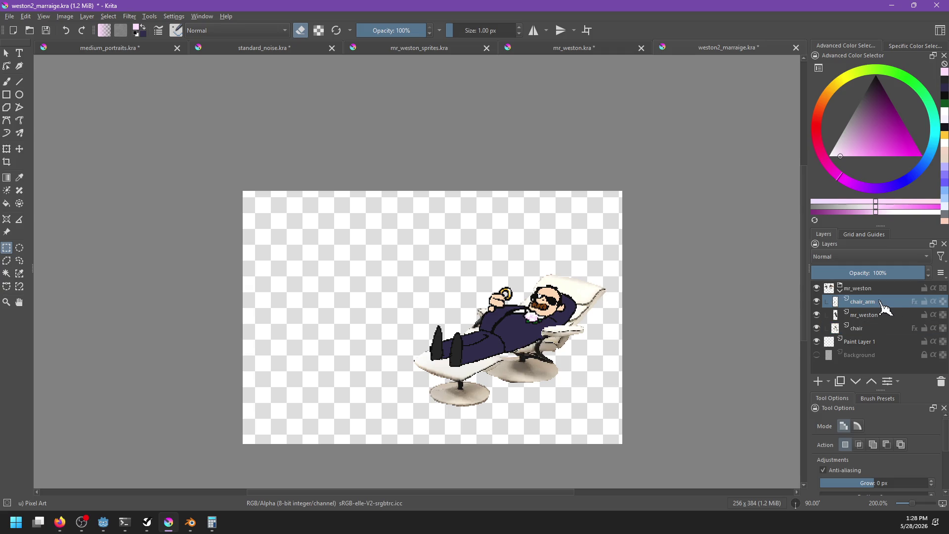
pyautogui.scroll(3, 618, 388)
pyautogui.scroll(-3, 584, 375)
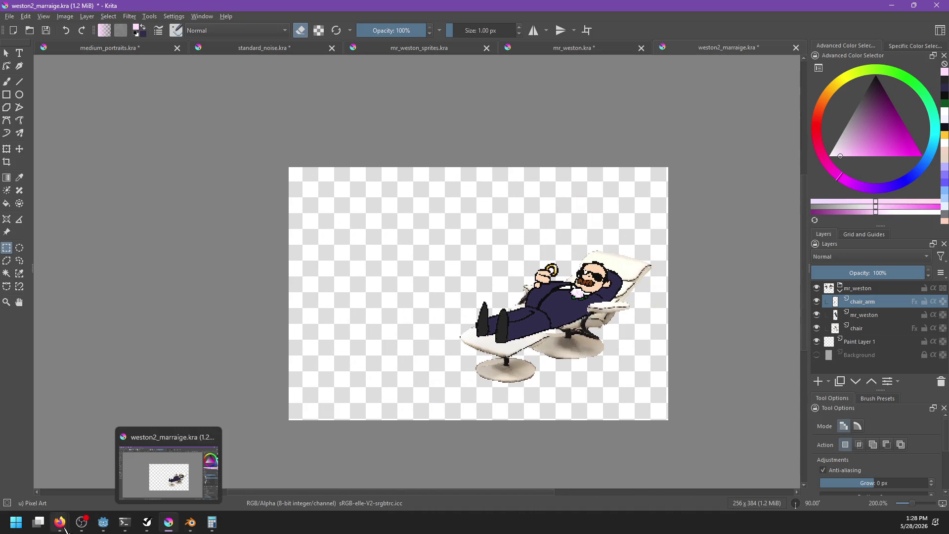
# Search Firefox for 'lavish wedding dress', then return to the Krita drawing
pyautogui.moveTo(60, 522)
pyautogui.click(183, 470)
pyautogui.click(392, 53)
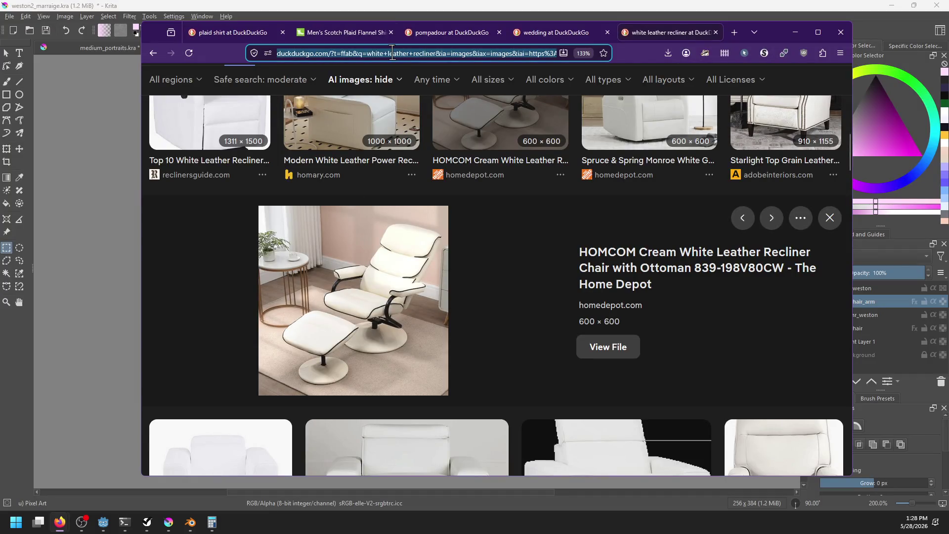
pyautogui.write('lavish wedding dress')
pyautogui.press('Return')
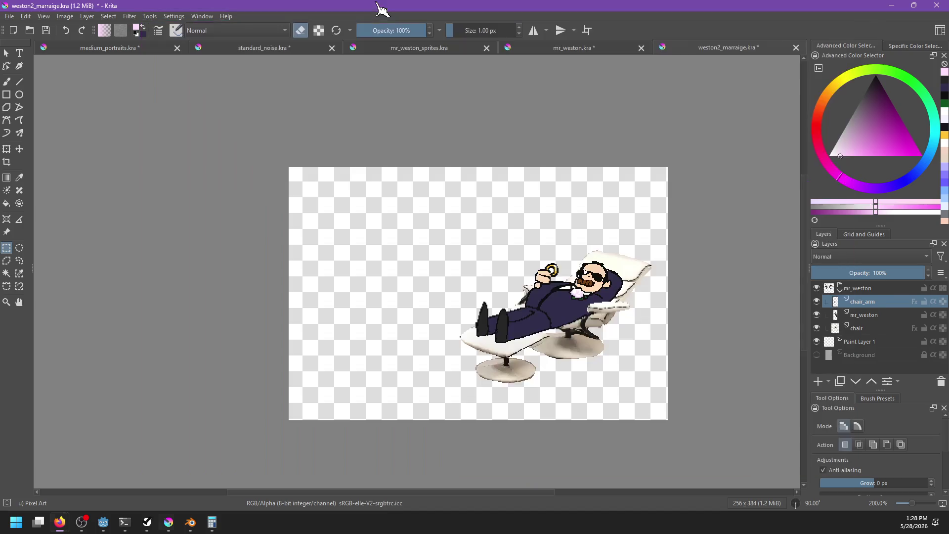
pyautogui.click(356, 7)
# Paste the noise layer into the weston2_marraige drawing on a new layer
pyautogui.click(226, 51)
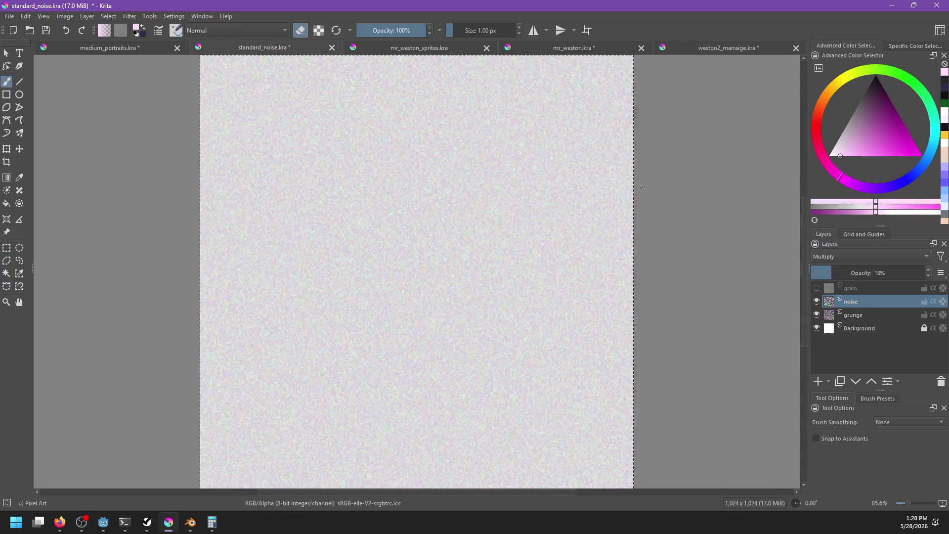
pyautogui.click(130, 54)
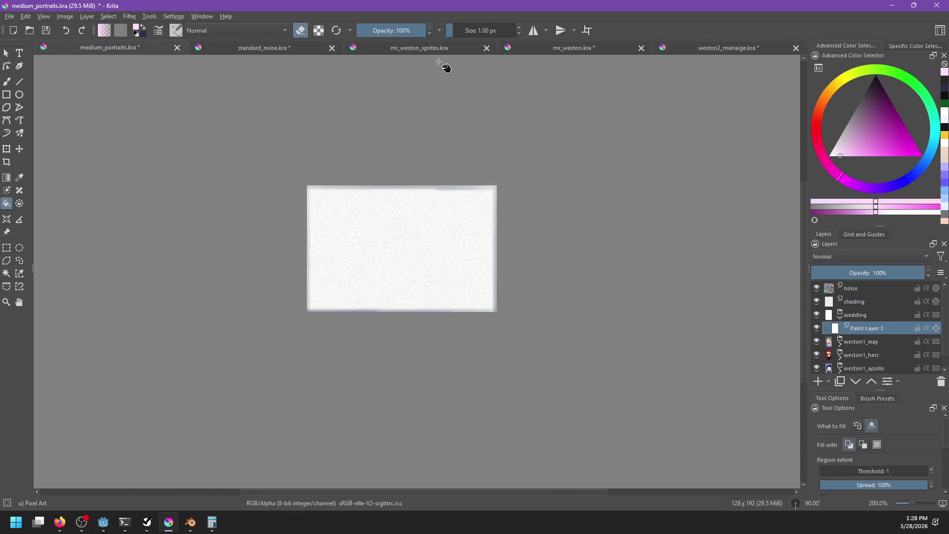
pyautogui.click(270, 58)
pyautogui.click(394, 52)
pyautogui.click(589, 49)
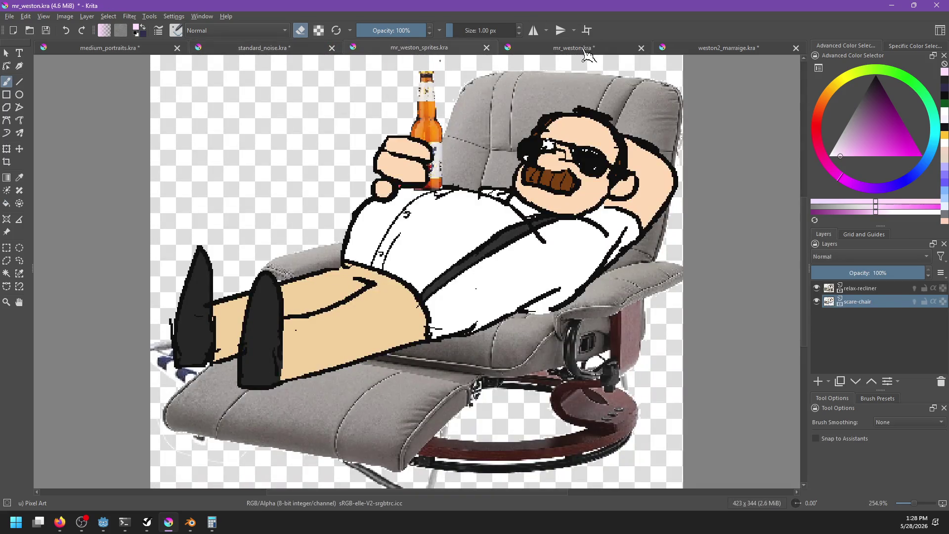
pyautogui.click(702, 52)
pyautogui.click(860, 287)
pyautogui.click(819, 382)
pyautogui.hotkey('ctrl', 'v')
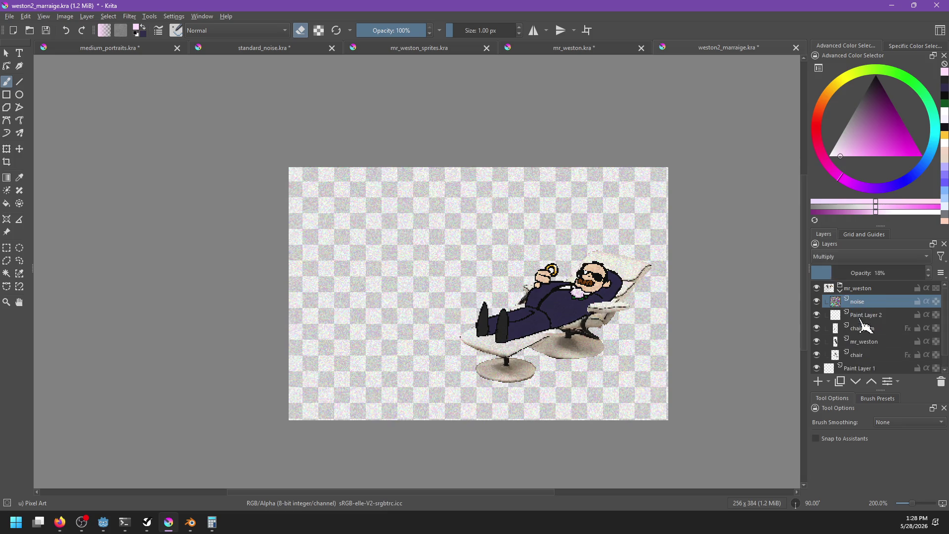
# Delete the empty Paint Layer 2 and fill the bottom paint layer with white
pyautogui.click(871, 314)
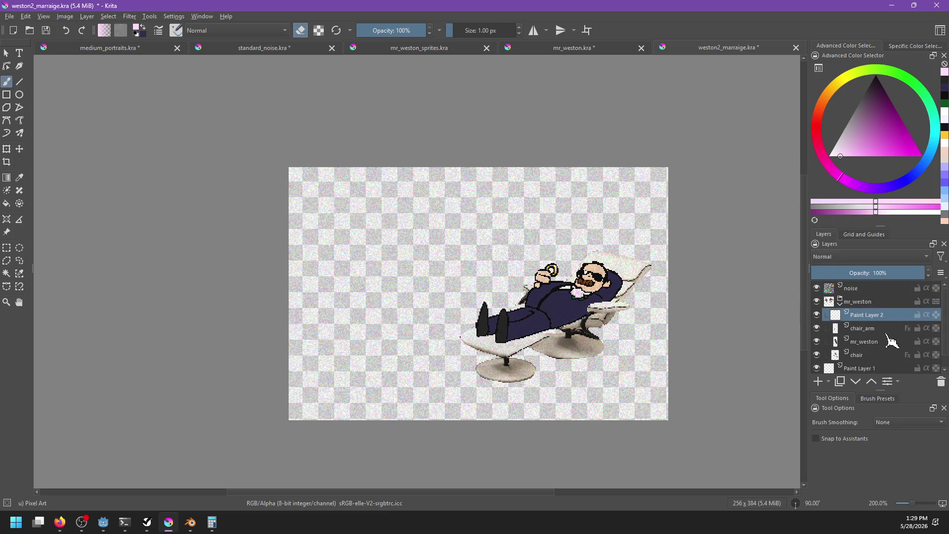
pyautogui.click(940, 381)
pyautogui.click(866, 289)
pyautogui.scroll(1, 530, 313)
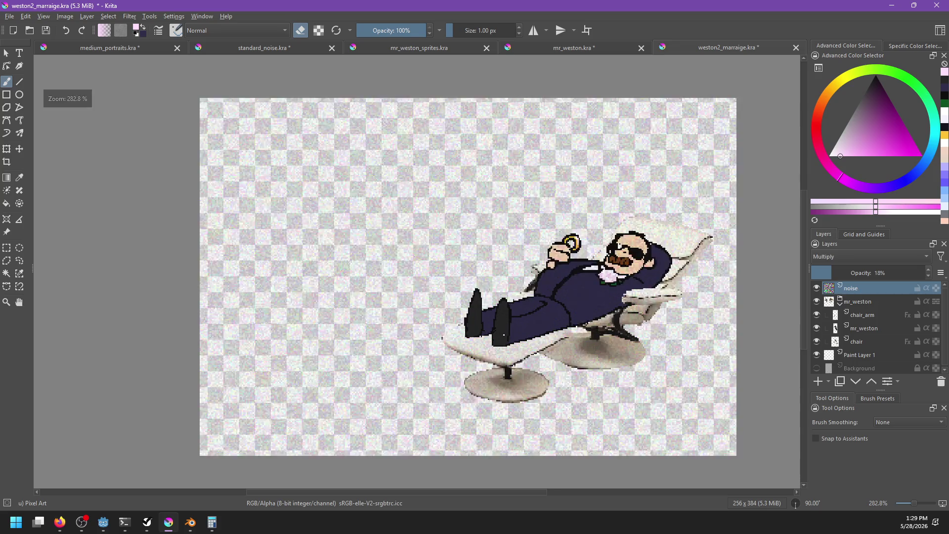
pyautogui.click(857, 354)
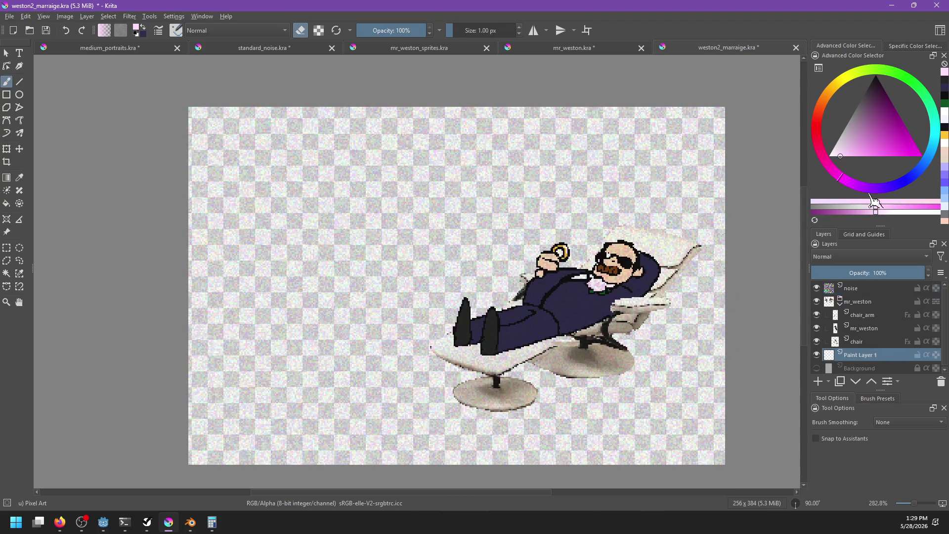
pyautogui.click(814, 203)
pyautogui.hotkey('shift', 'BackSpace')
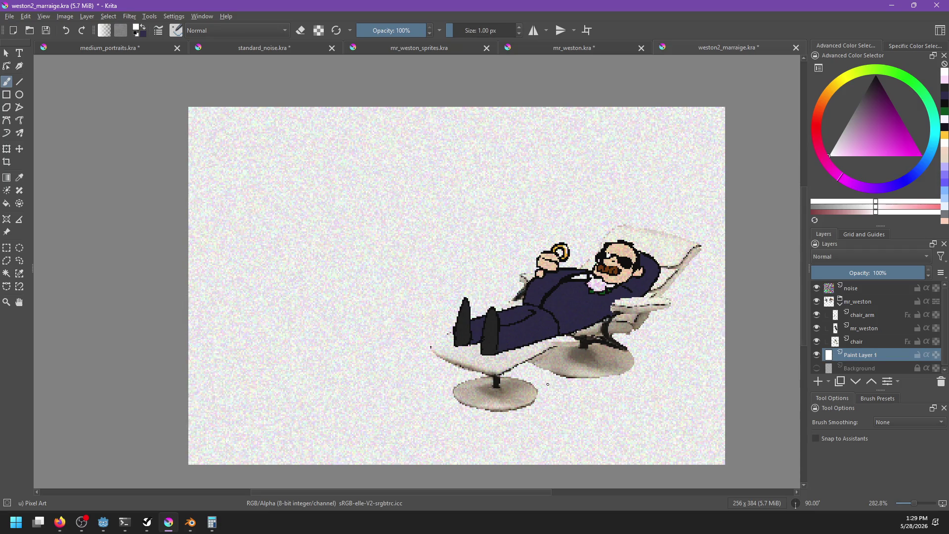
# Choose a bright azure blue as the paint colour
pyautogui.scroll(-1, 873, 377)
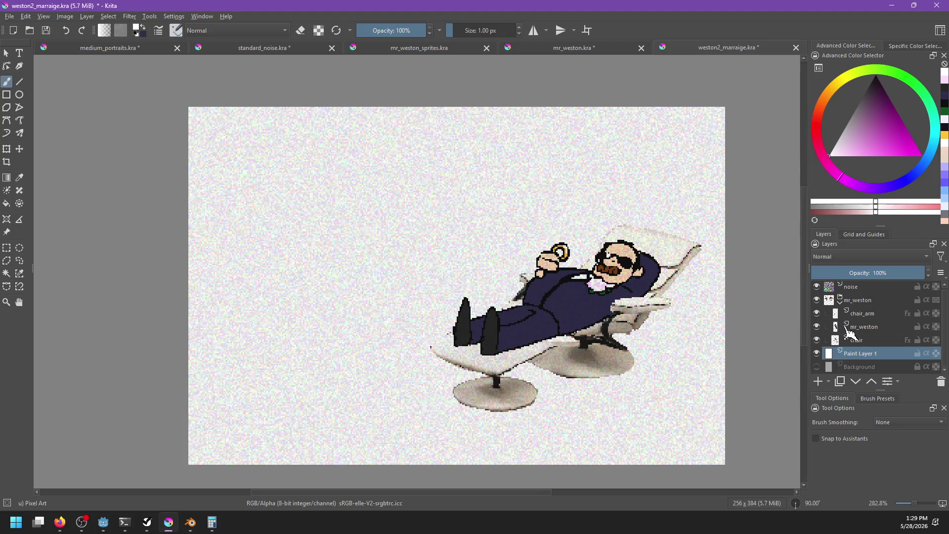
pyautogui.hotkey('ctrl', 'r')
pyautogui.click(907, 187)
pyautogui.click(892, 147)
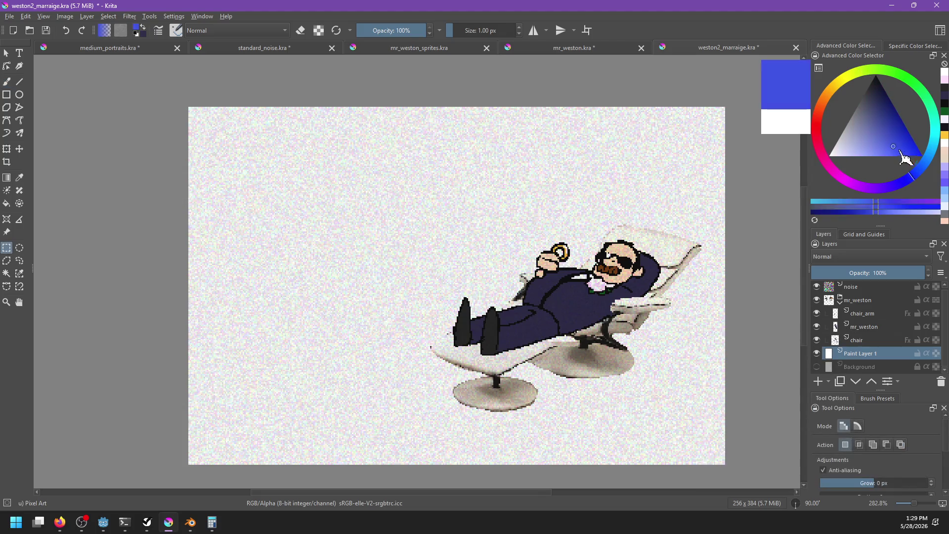
pyautogui.click(916, 169)
pyautogui.click(926, 164)
pyautogui.moveTo(926, 164); pyautogui.dragTo(913, 183)
# Paint a blue horizon line across the canvas with the Freehand Brush
pyautogui.scroll(-1, 250, 259)
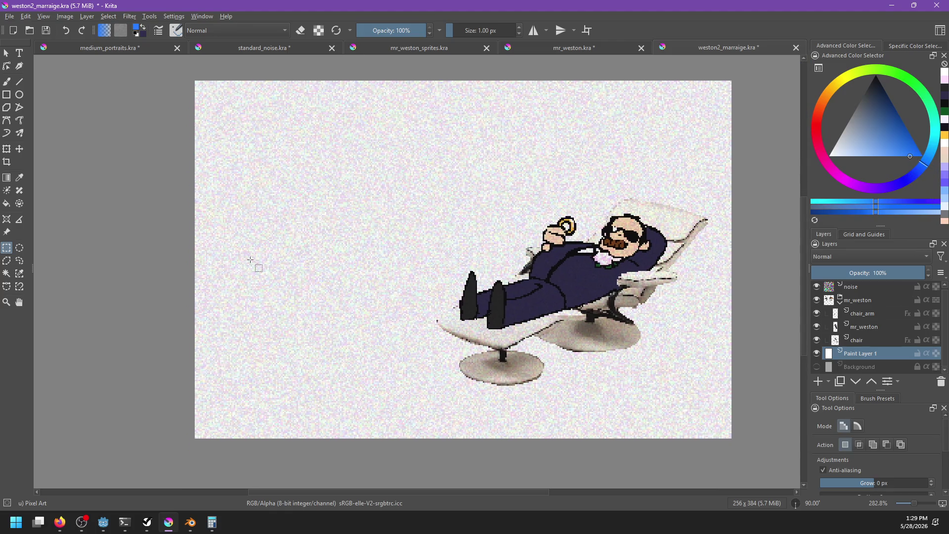
pyautogui.press('b')
pyautogui.moveTo(138, 230); pyautogui.dragTo(599, 233)
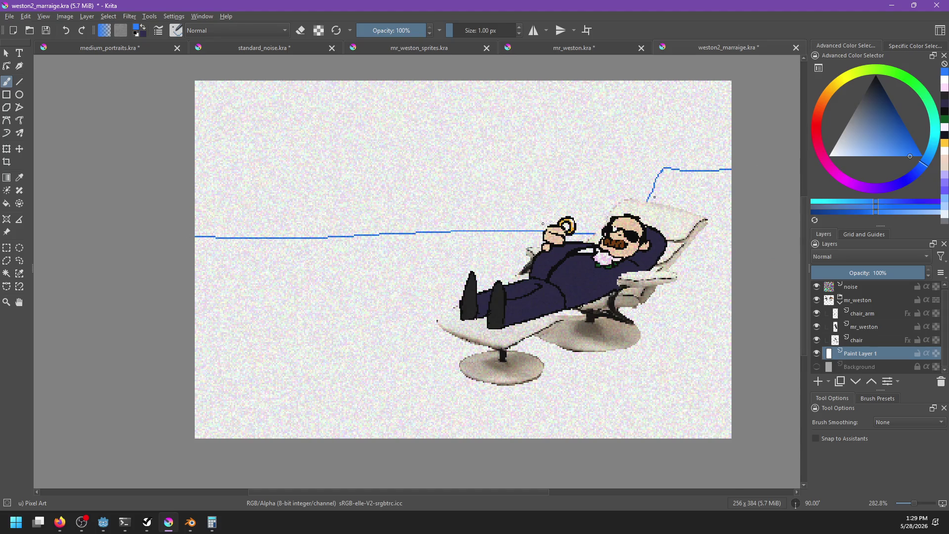
pyautogui.hotkey('ctrl', 'z')
pyautogui.moveTo(193, 241); pyautogui.dragTo(796, 226)
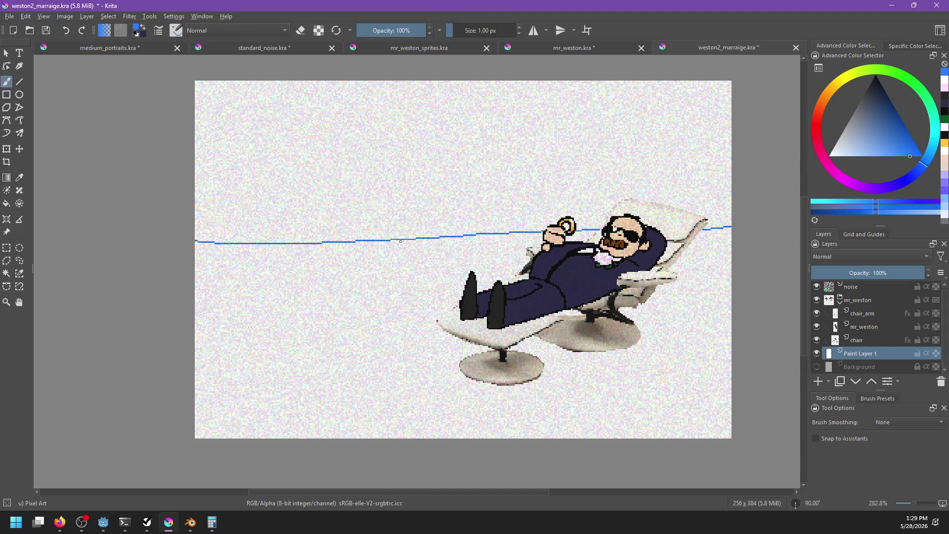
# Bucket-fill the sky above the horizon line with blue
pyautogui.press('f')
pyautogui.click(490, 236)
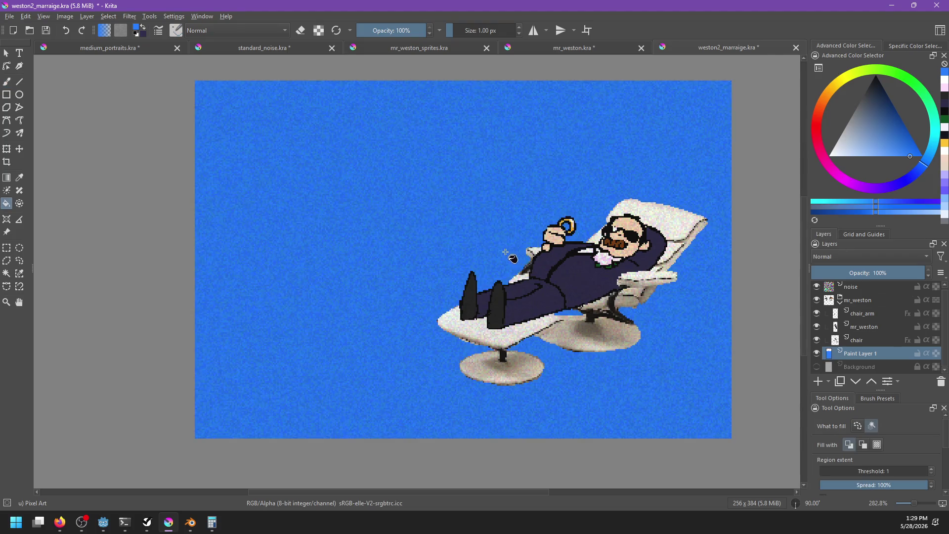
pyautogui.hotkey('ctrl', 'z')
pyautogui.press('b')
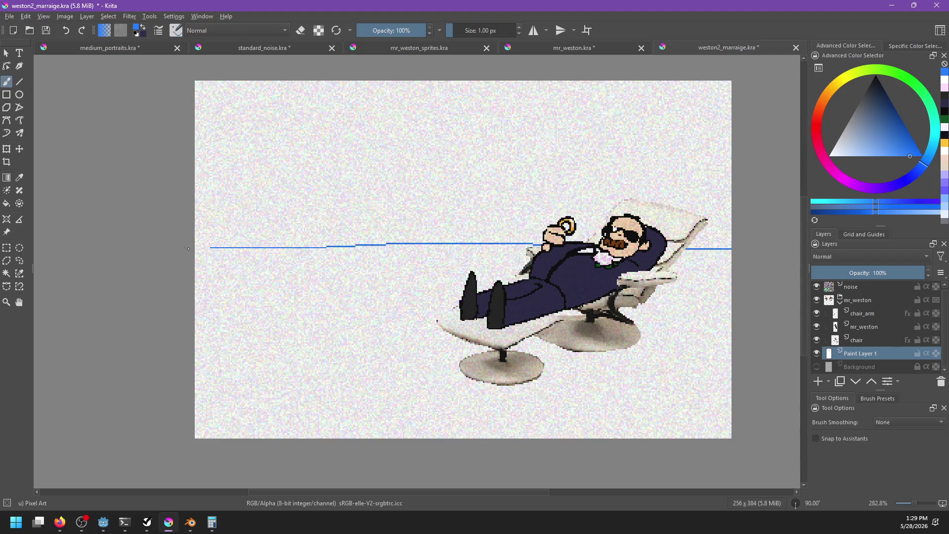
pyautogui.press('f')
pyautogui.click(254, 227)
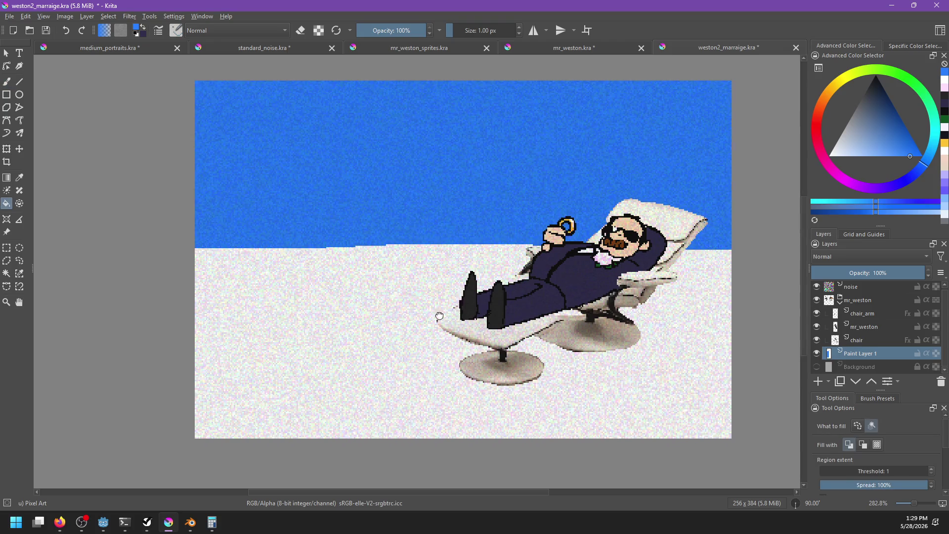
pyautogui.press('b')
pyautogui.moveTo(580, 357); pyautogui.dragTo(606, 351)
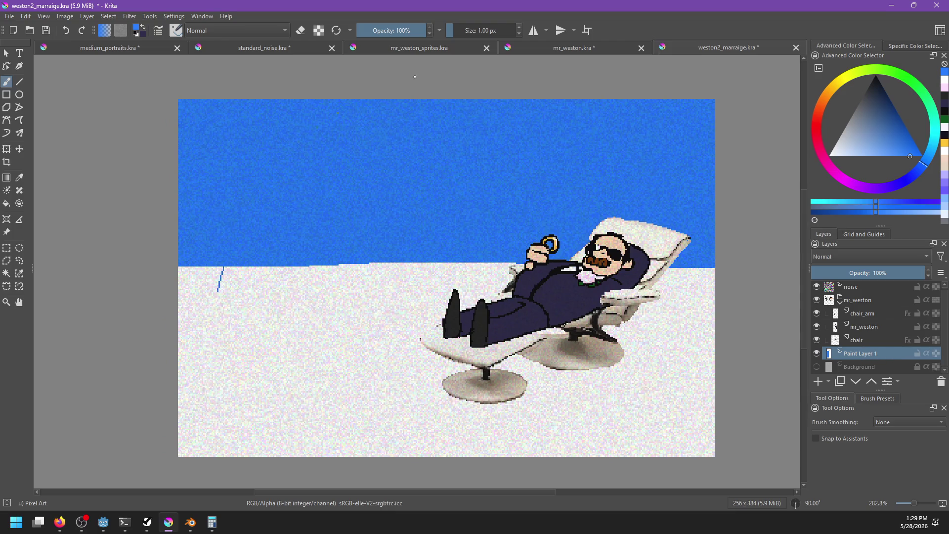
# Add a new paint layer and rename it 'arch'
pyautogui.moveTo(818, 390); pyautogui.dragTo(820, 389)
pyautogui.click(818, 381)
pyautogui.doubleClick(860, 353)
pyautogui.write('ar')
pyautogui.press('Return')
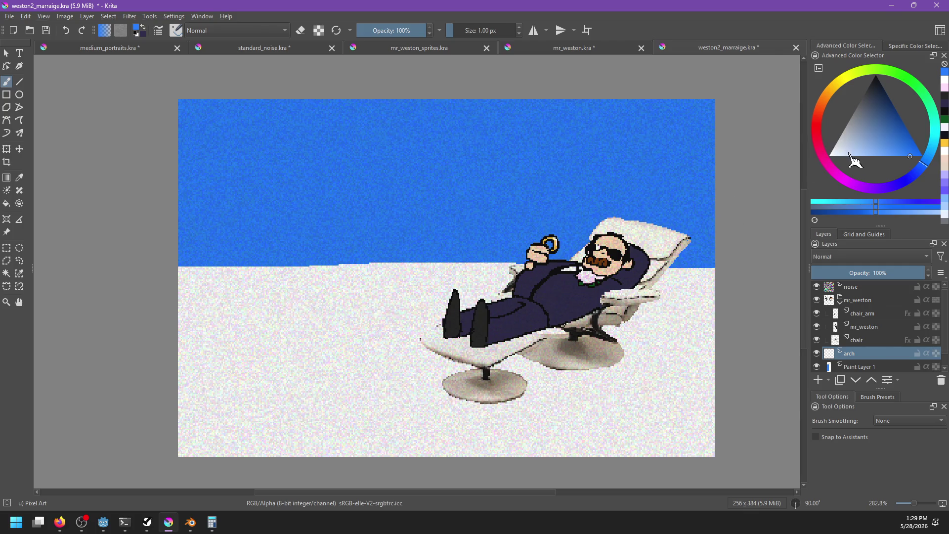
# Set the paint colour to white on the colour selector
pyautogui.moveTo(850, 153); pyautogui.dragTo(836, 168)
pyautogui.click(834, 111)
pyautogui.moveTo(833, 111); pyautogui.dragTo(816, 118)
pyautogui.click(829, 156)
# Paint a smooth white arch over the scene with the 3 px Pixel Art Fill brush
pyautogui.moveTo(319, 316); pyautogui.dragTo(491, 276)
pyautogui.hotkey('ctrl', 'z')
pyautogui.rightClick(413, 247)
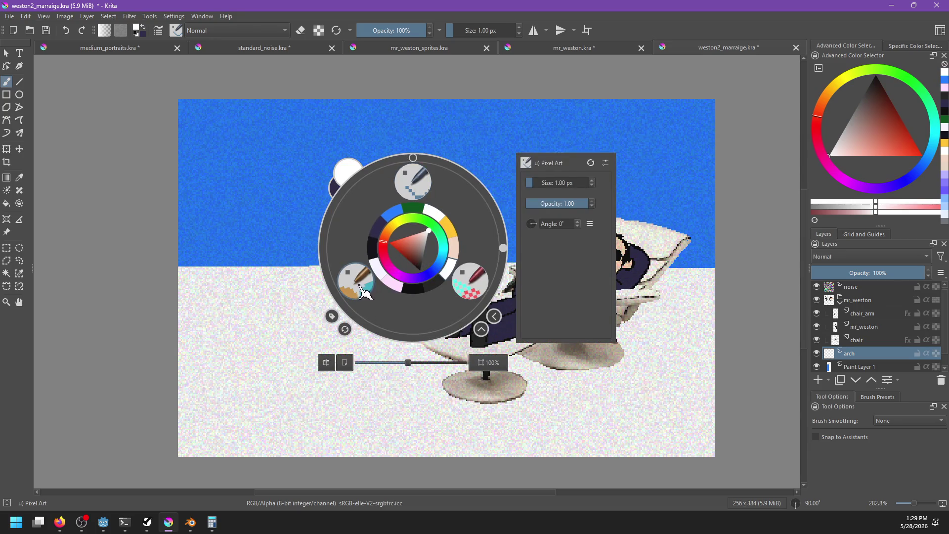
pyautogui.click(360, 289)
pyautogui.moveTo(328, 317); pyautogui.dragTo(477, 176)
pyautogui.hotkey('ctrl', 'z')
pyautogui.moveTo(310, 265); pyautogui.dragTo(571, 259)
pyautogui.hotkey('ctrl', 'z')
pyautogui.moveTo(310, 266)
pyautogui.mouseDown()
pyautogui.moveTo(477, 113)
pyautogui.moveTo(571, 259)
pyautogui.mouseUp()
pyautogui.hotkey('ctrl', 'z')
pyautogui.moveTo(311, 266)
pyautogui.mouseDown()
pyautogui.moveTo(335, 191)
pyautogui.moveTo(556, 201)
pyautogui.moveTo(563, 259)
pyautogui.mouseUp()
# On the bottom paint layer, bucket-fill the white ground below the horizon with a darker green
pyautogui.click(817, 353)
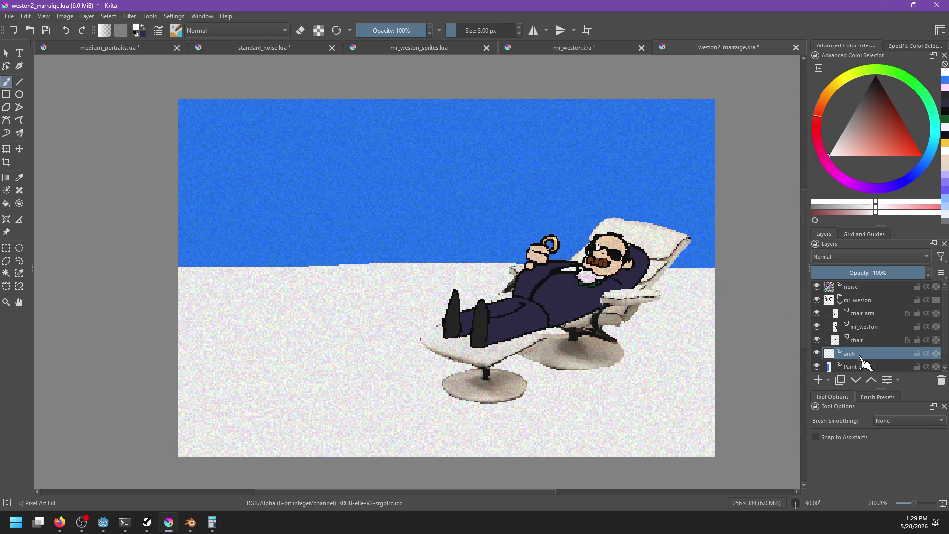
pyautogui.click(860, 367)
pyautogui.press('f')
pyautogui.press('x')
pyautogui.click(919, 94)
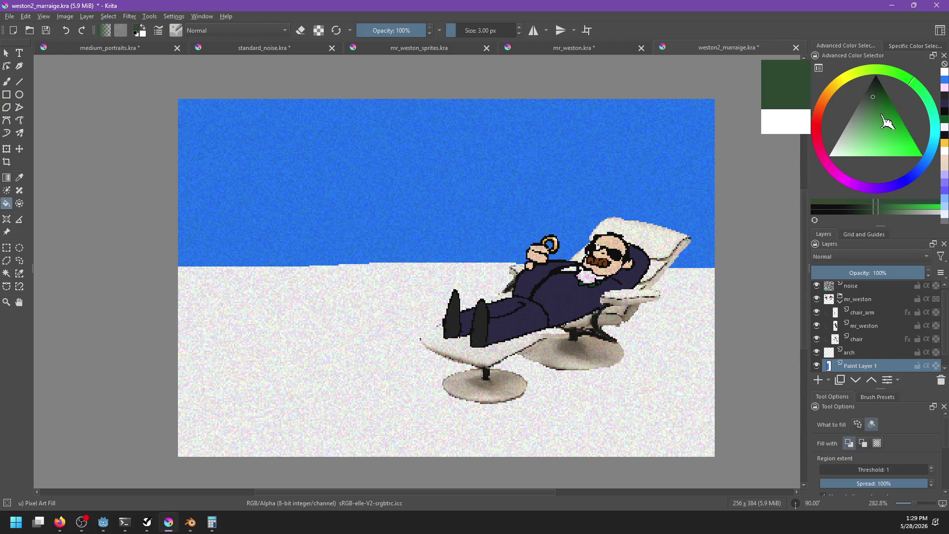
pyautogui.click(911, 156)
pyautogui.click(396, 393)
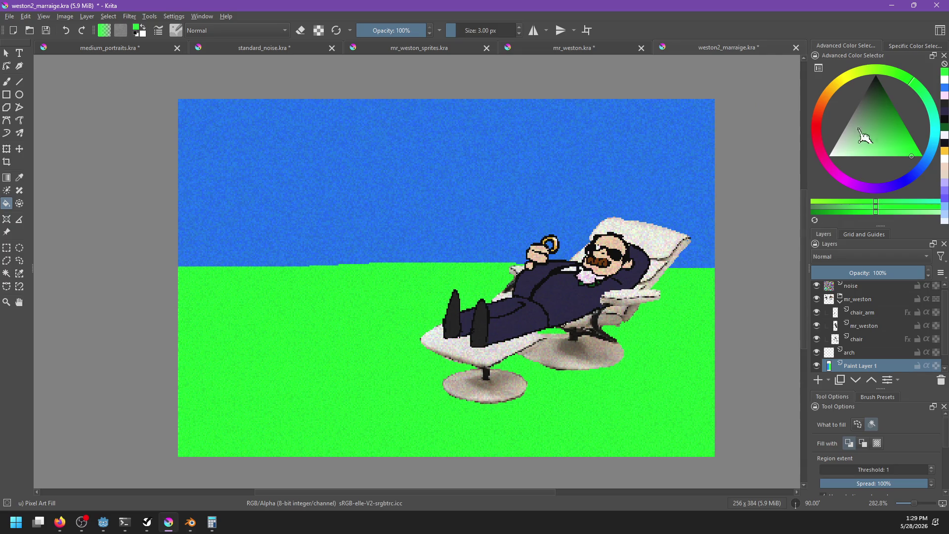
pyautogui.hotkey('ctrl', 'z')
pyautogui.click(893, 135)
pyautogui.moveTo(893, 136); pyautogui.dragTo(884, 128)
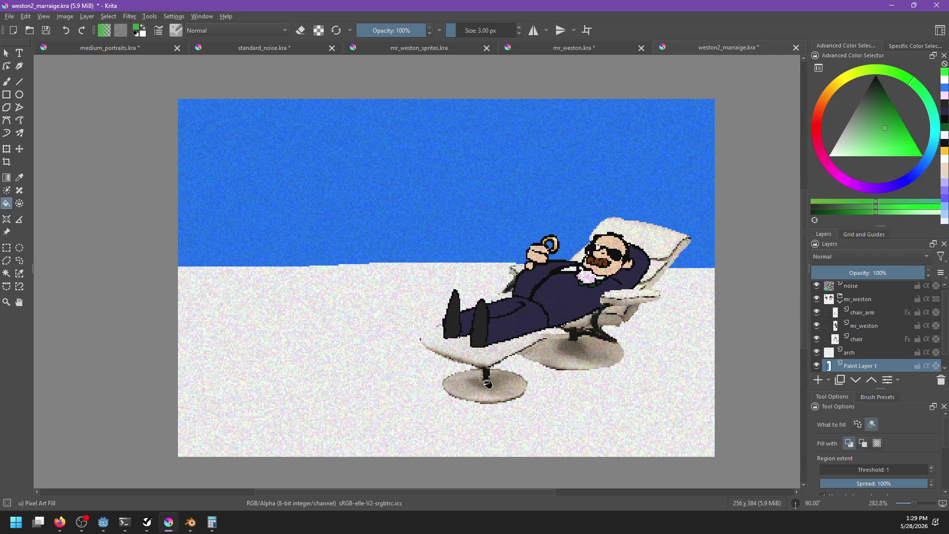
pyautogui.click(539, 375)
pyautogui.moveTo(581, 354)
pyautogui.mouseDown()
pyautogui.moveTo(601, 322)
pyautogui.moveTo(573, 361)
pyautogui.mouseUp()
pyautogui.click(870, 354)
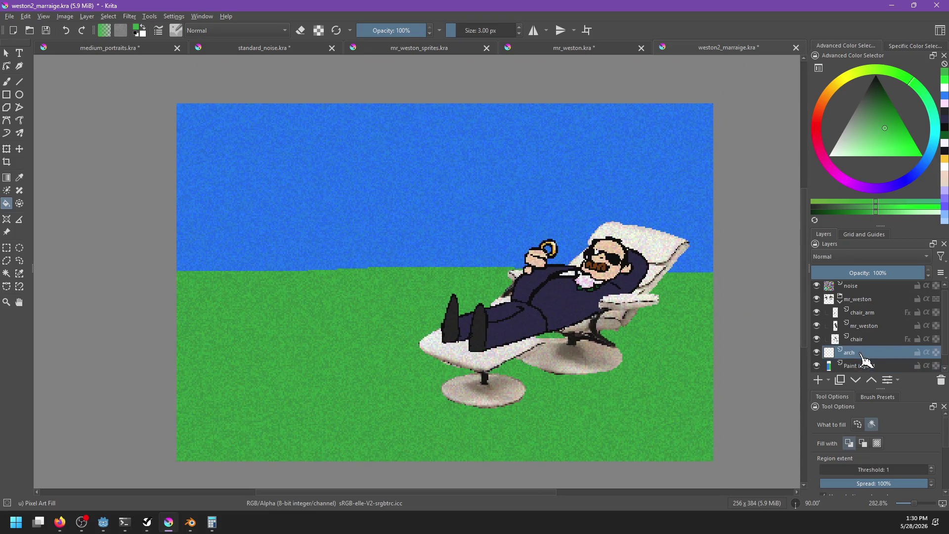
pyautogui.press('b')
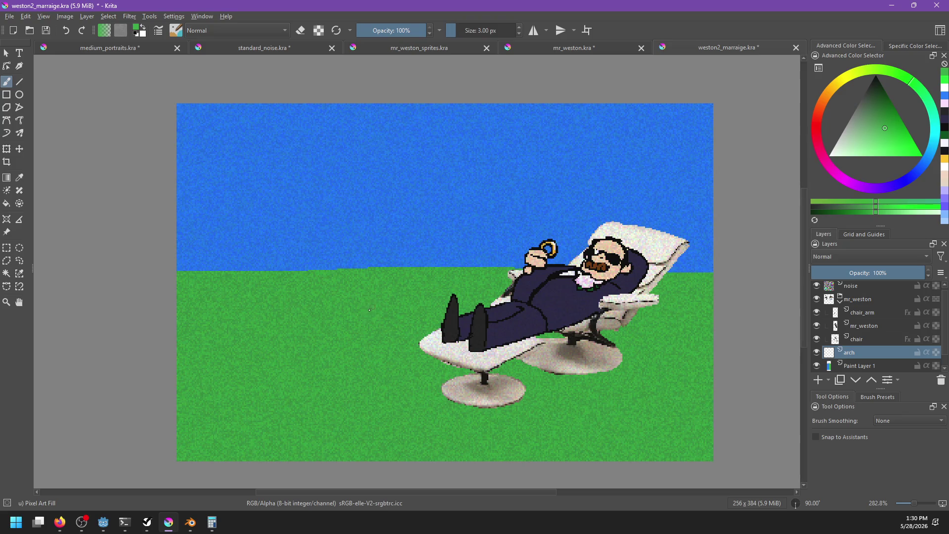
pyautogui.press('x')
pyautogui.moveTo(353, 305)
pyautogui.mouseDown()
pyautogui.moveTo(325, 343)
pyautogui.moveTo(423, 348)
pyautogui.mouseUp()
pyautogui.hotkey('ctrl', 'z')
pyautogui.moveTo(341, 313); pyautogui.dragTo(553, 342)
pyautogui.hotkey('ctrl', 'z')
pyautogui.moveTo(355, 308)
pyautogui.mouseDown()
pyautogui.moveTo(344, 354)
pyautogui.moveTo(571, 362)
pyautogui.mouseUp()
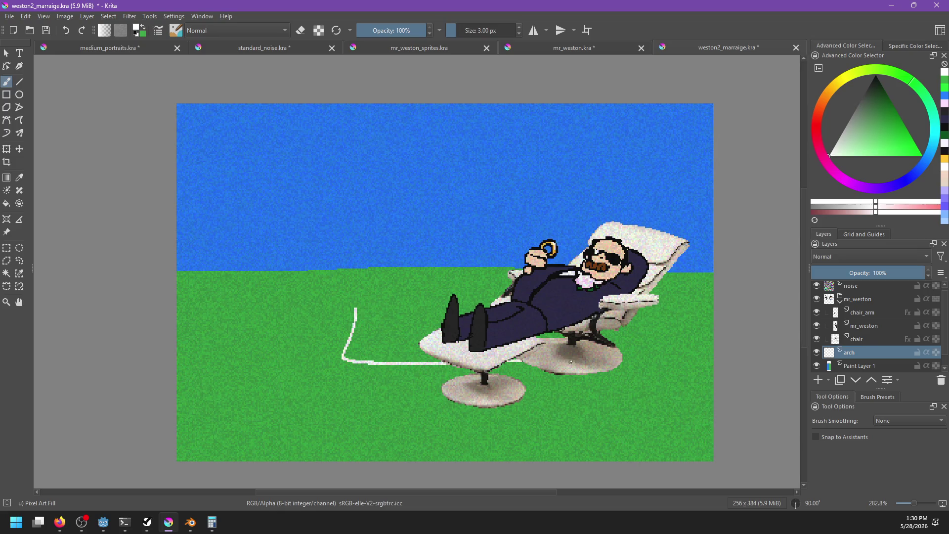
pyautogui.hotkey('ctrl', 'z')
pyautogui.moveTo(317, 368); pyautogui.dragTo(605, 360)
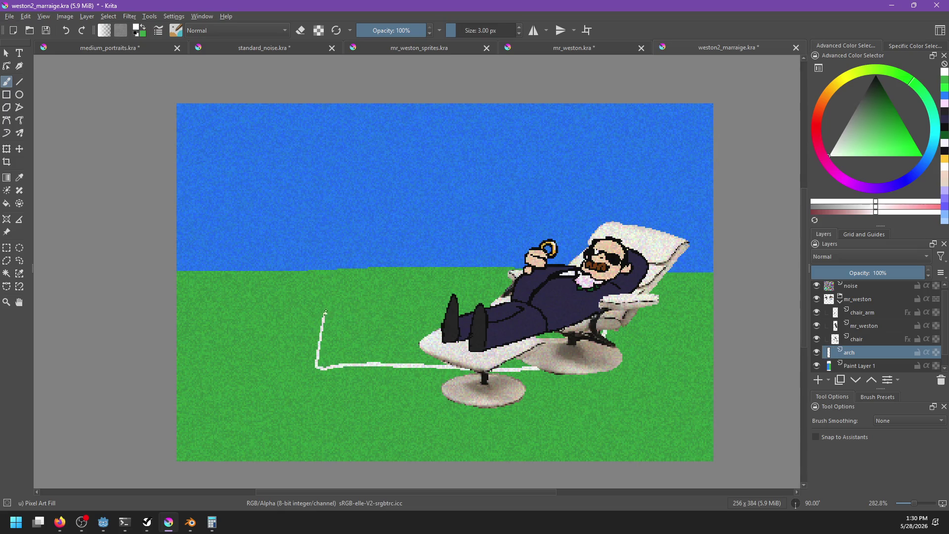
pyautogui.hotkey('ctrl', 'z')
pyautogui.moveTo(313, 330); pyautogui.dragTo(558, 339)
pyautogui.hotkey('ctrl', 'z')
pyautogui.moveTo(329, 313); pyautogui.dragTo(492, 301)
pyautogui.hotkey('ctrl', 'z')
pyautogui.moveTo(328, 267)
pyautogui.mouseDown()
pyautogui.moveTo(568, 262)
pyautogui.moveTo(544, 278)
pyautogui.mouseUp()
pyautogui.hotkey('ctrl', 'z')
pyautogui.hotkey('ctrl', 'z')
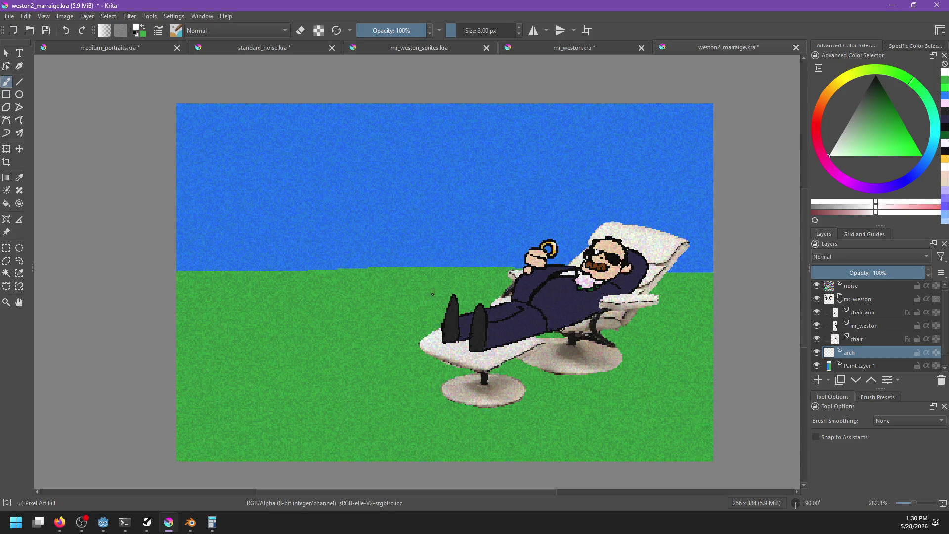
pyautogui.scroll(-1, 873, 361)
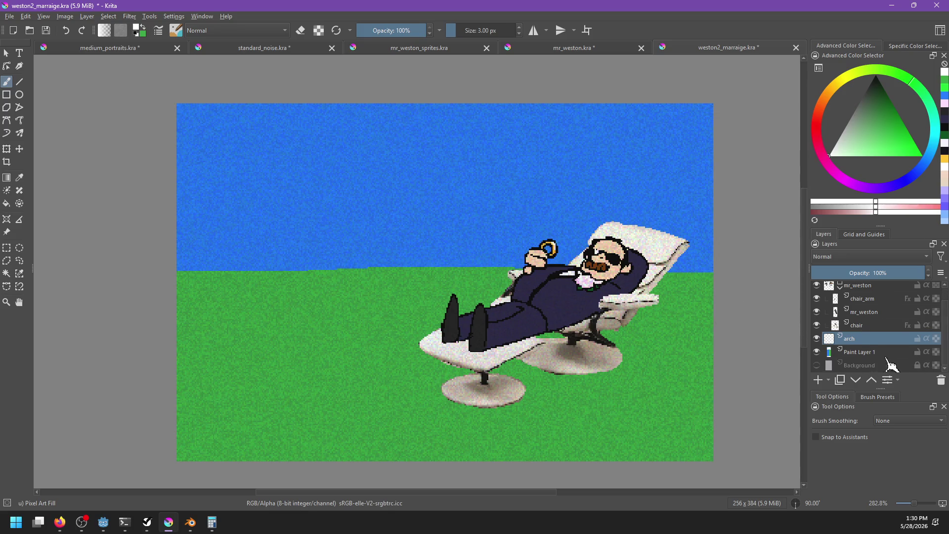
pyautogui.click(876, 352)
pyautogui.keyDown('ctrl'); pyautogui.click(291, 238); pyautogui.keyUp('ctrl')
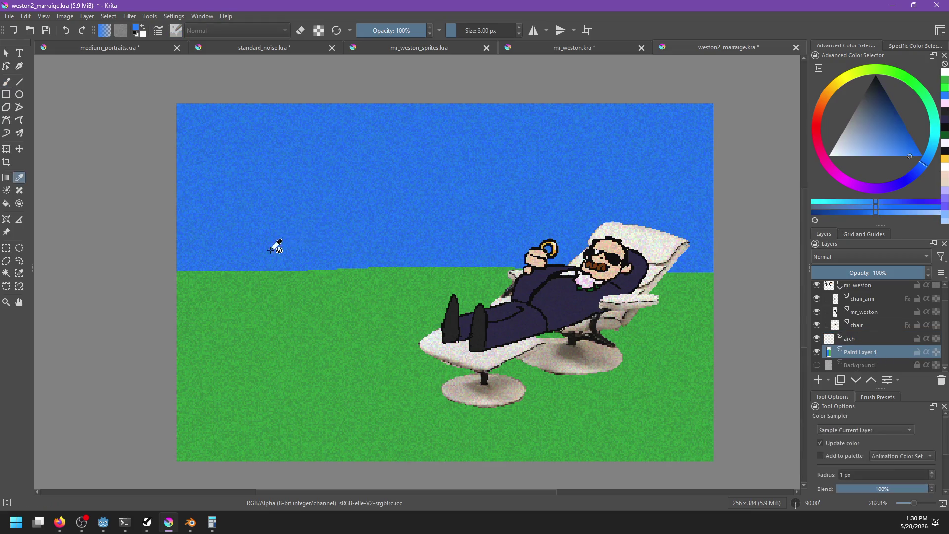
pyautogui.click(7, 247)
pyautogui.moveTo(111, 212)
pyautogui.mouseDown()
pyautogui.moveTo(717, 309)
pyautogui.moveTo(748, 307)
pyautogui.moveTo(742, 281)
pyautogui.mouseUp()
pyautogui.click(566, 178)
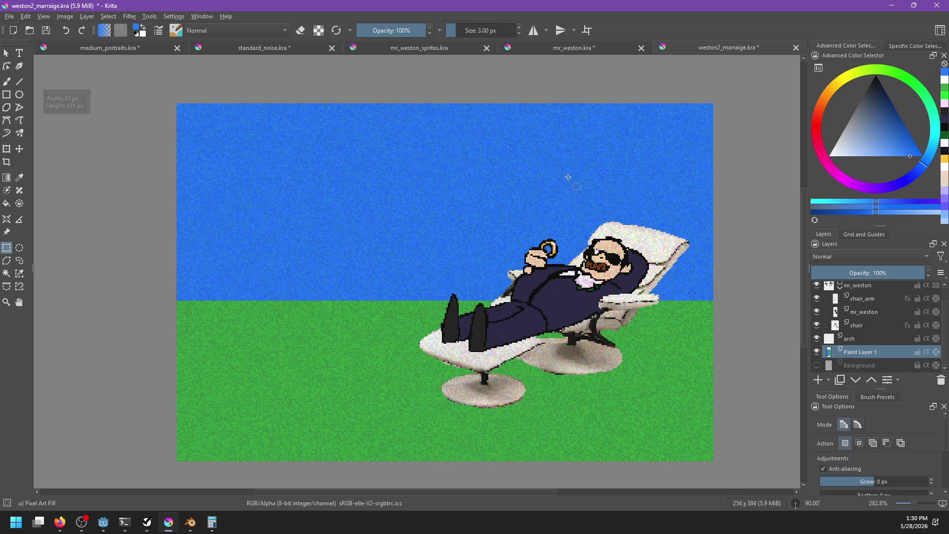
pyautogui.press('b')
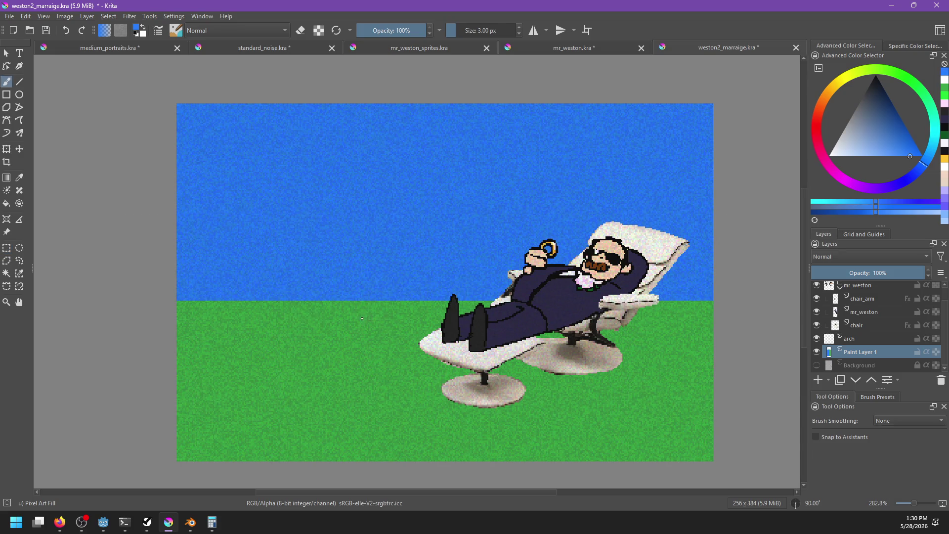
pyautogui.click(849, 339)
pyautogui.press('x')
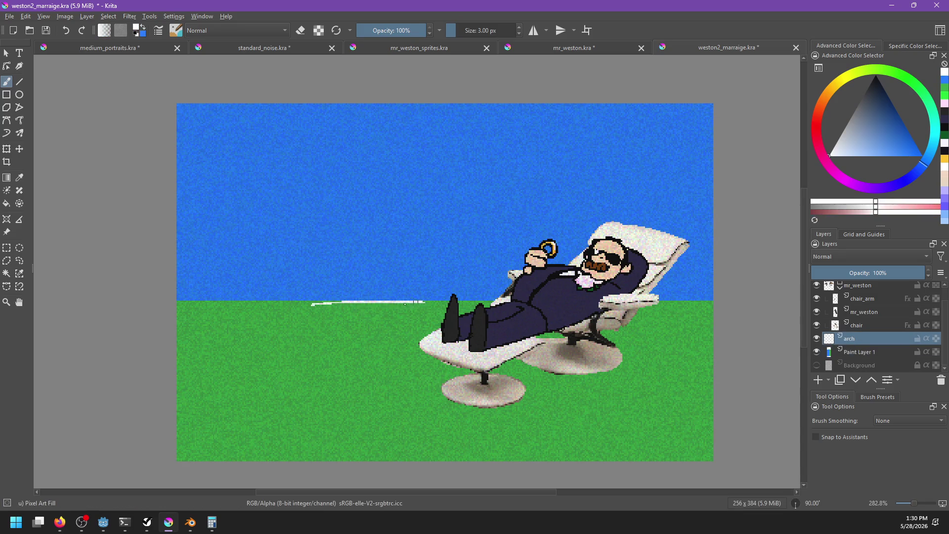
pyautogui.moveTo(308, 314)
pyautogui.mouseDown()
pyautogui.moveTo(446, 309)
pyautogui.moveTo(343, 308)
pyautogui.moveTo(447, 309)
pyautogui.moveTo(428, 308)
pyautogui.mouseUp()
pyautogui.hotkey('ctrl', 'z')
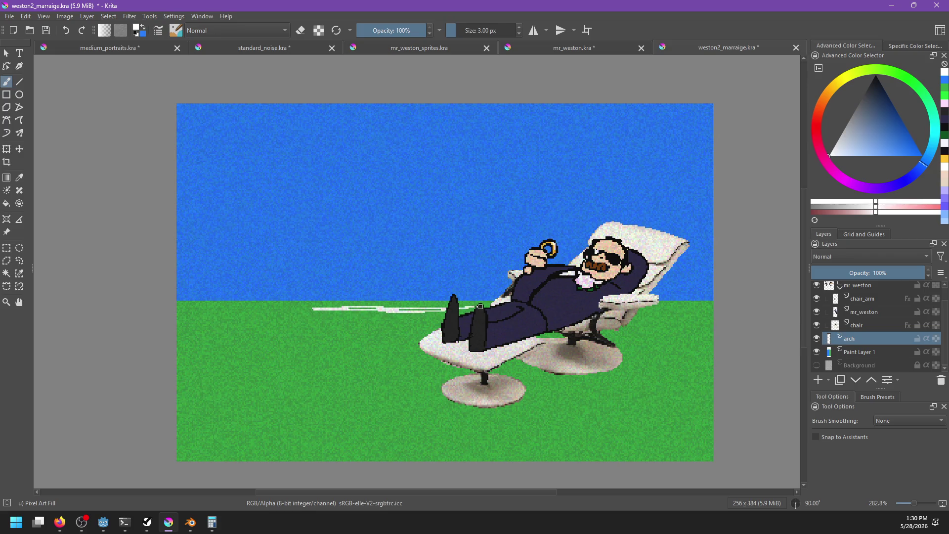
pyautogui.moveTo(376, 311); pyautogui.dragTo(438, 310)
pyautogui.moveTo(314, 309); pyautogui.dragTo(317, 357)
pyautogui.moveTo(455, 310); pyautogui.dragTo(481, 311)
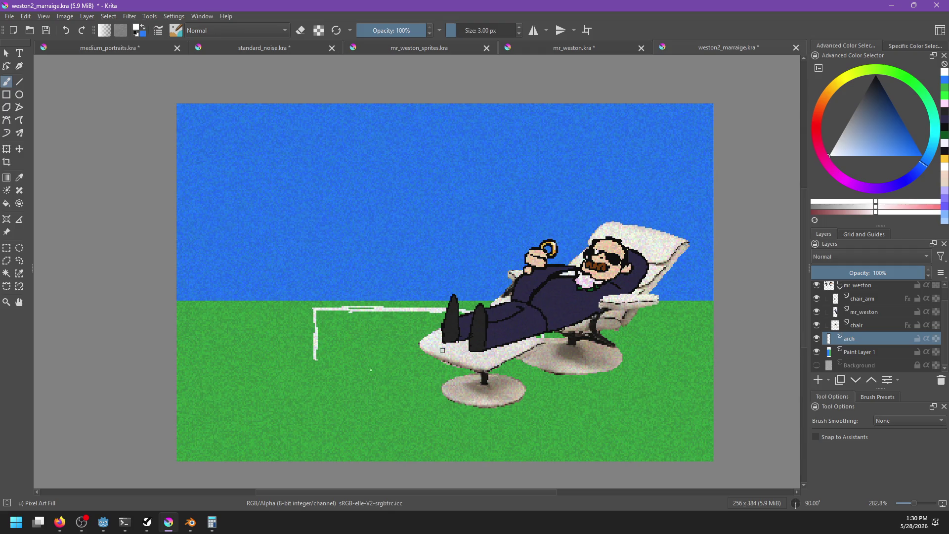
pyautogui.moveTo(316, 364); pyautogui.dragTo(552, 368)
pyautogui.moveTo(163, 283)
pyautogui.mouseDown()
pyautogui.moveTo(220, 356)
pyautogui.moveTo(214, 450)
pyautogui.mouseUp()
pyautogui.hotkey('ctrl', 'z')
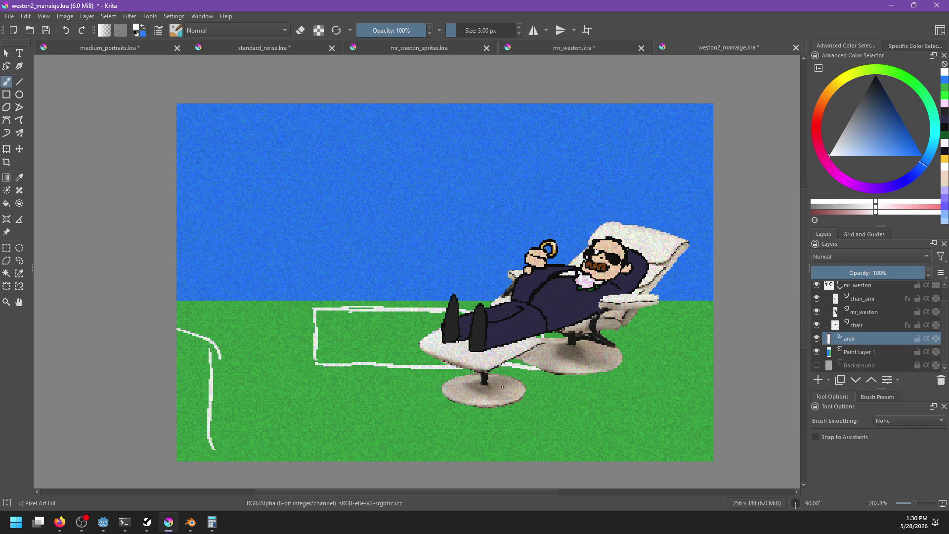
pyautogui.moveTo(746, 349)
pyautogui.mouseDown()
pyautogui.moveTo(694, 414)
pyautogui.moveTo(683, 461)
pyautogui.mouseUp()
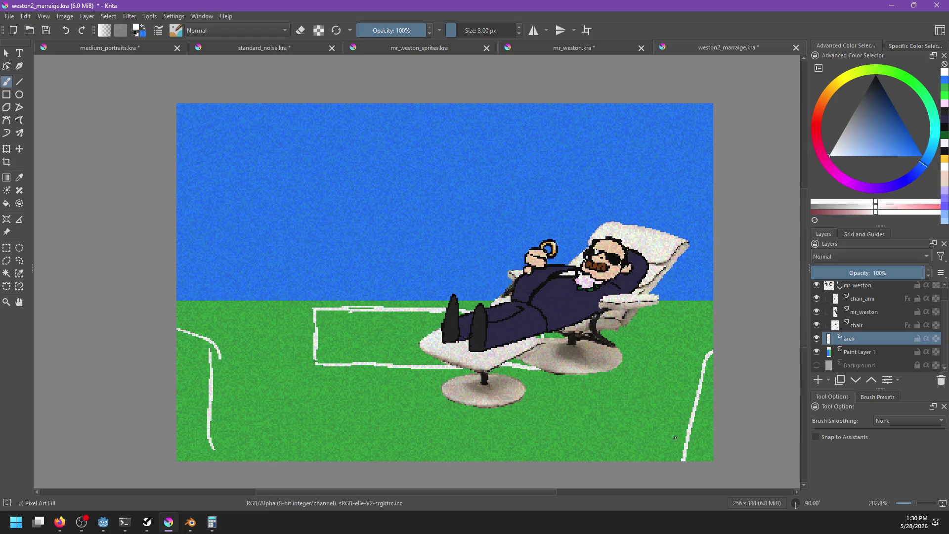
pyautogui.hotkey('ctrl', 'z')
pyautogui.hotkey('ctrl', 'z')
pyautogui.hotkey('ctrl', 'z')
pyautogui.moveTo(197, 212); pyautogui.dragTo(193, 262)
pyautogui.hotkey('ctrl', 'z')
pyautogui.moveTo(217, 175); pyautogui.dragTo(211, 185)
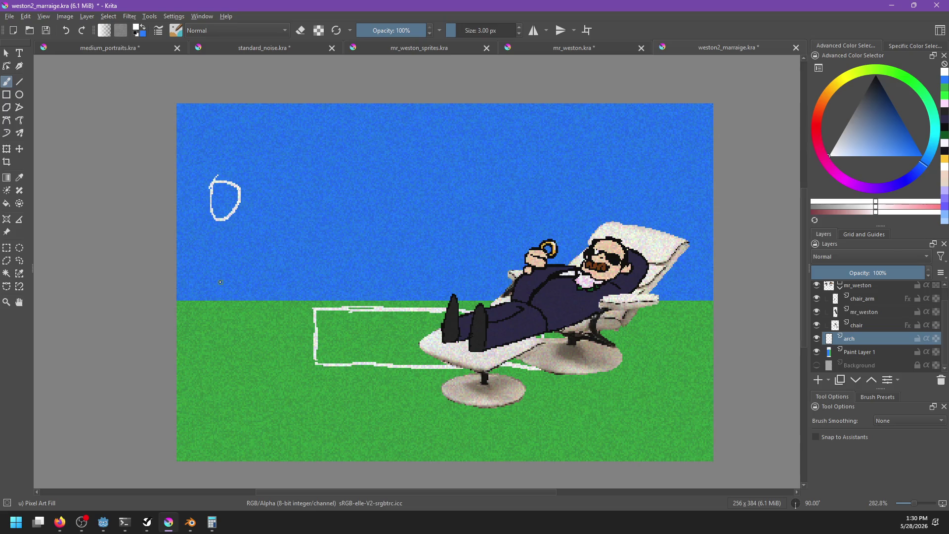
pyautogui.hotkey('alt', 'Tab')
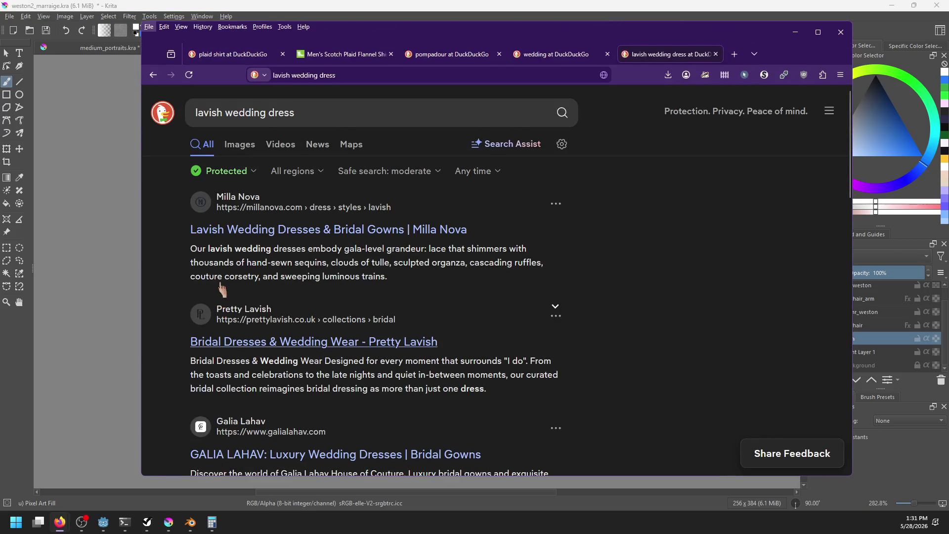
pyautogui.click(544, 32)
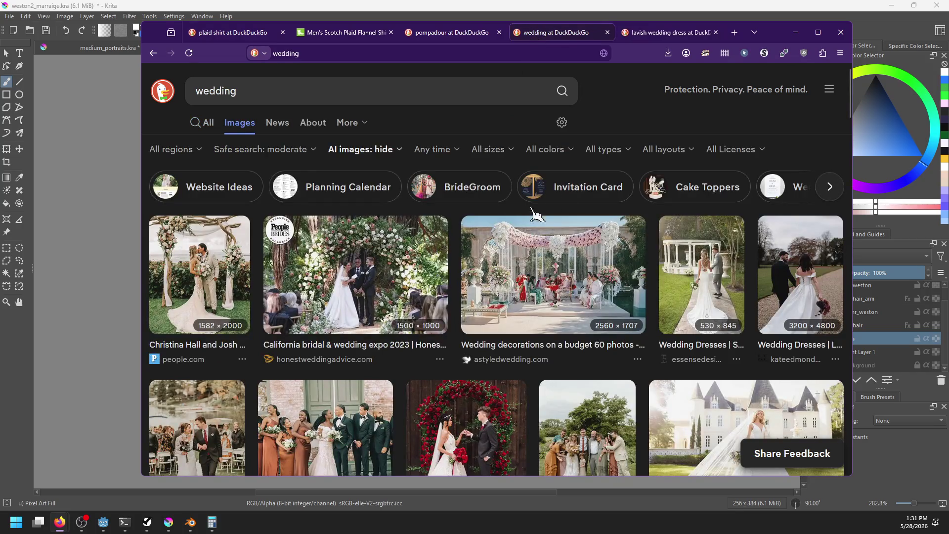
pyautogui.hotkey('alt', 'Tab')
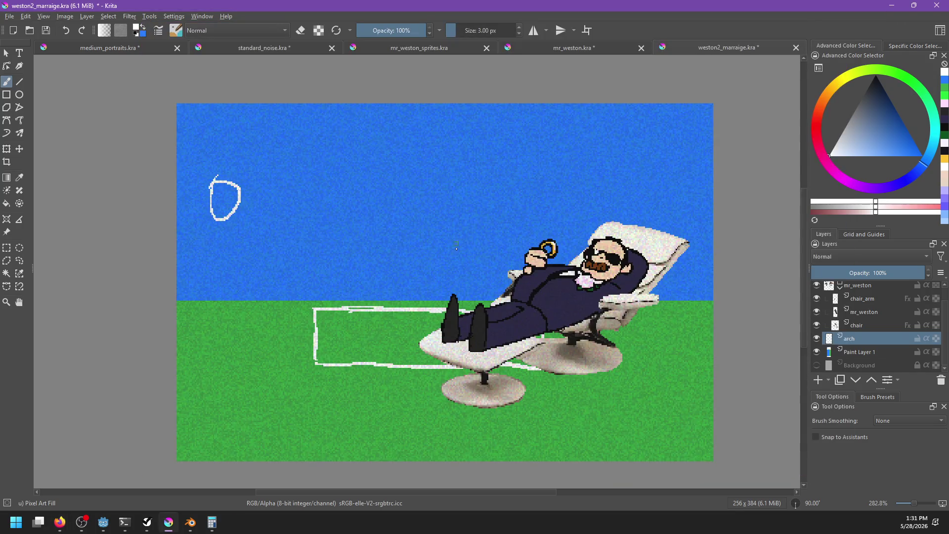
pyautogui.scroll(1, 923, 327)
# Collapse mr_weston, add Paint Layer 2 above arch and pick red
pyautogui.click(840, 301)
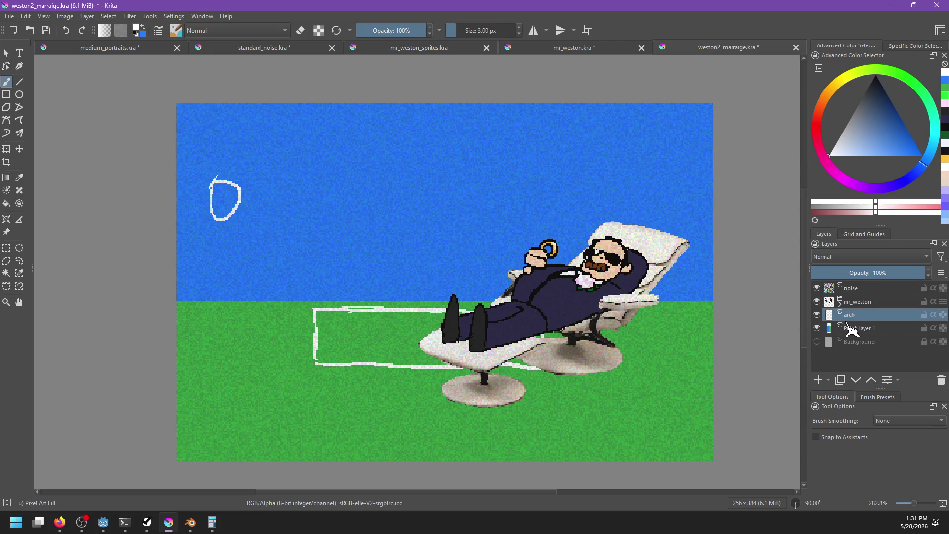
pyautogui.click(818, 380)
pyautogui.click(910, 156)
pyautogui.click(816, 134)
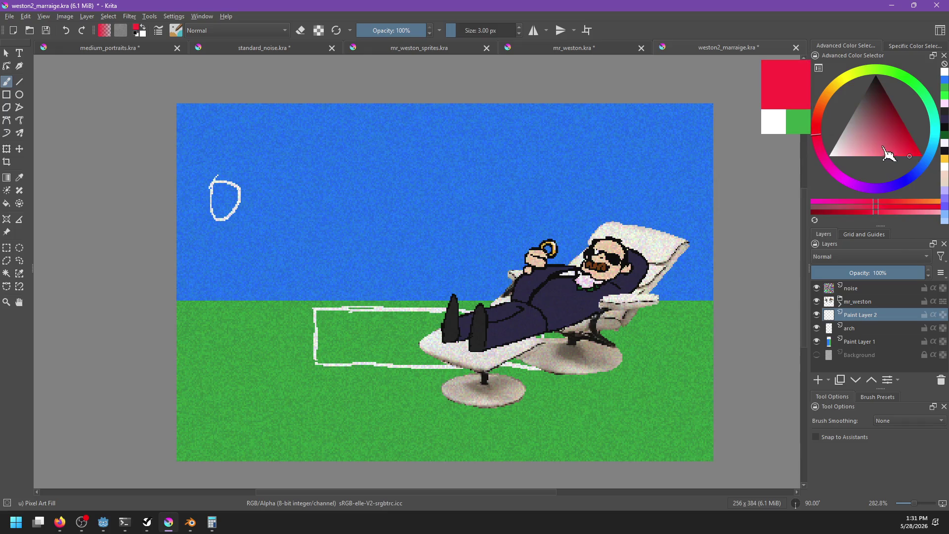
# Sketch the bride's red head with a hair arc above it
pyautogui.moveTo(401, 174)
pyautogui.mouseDown()
pyautogui.moveTo(395, 167)
pyautogui.moveTo(415, 187)
pyautogui.moveTo(412, 168)
pyautogui.moveTo(396, 200)
pyautogui.moveTo(413, 170)
pyautogui.moveTo(430, 169)
pyautogui.mouseUp()
pyautogui.hotkey('ctrl', 'z')
pyautogui.hotkey('ctrl', 'z')
pyautogui.hotkey('ctrl', 'z')
pyautogui.hotkey('ctrl', 'z')
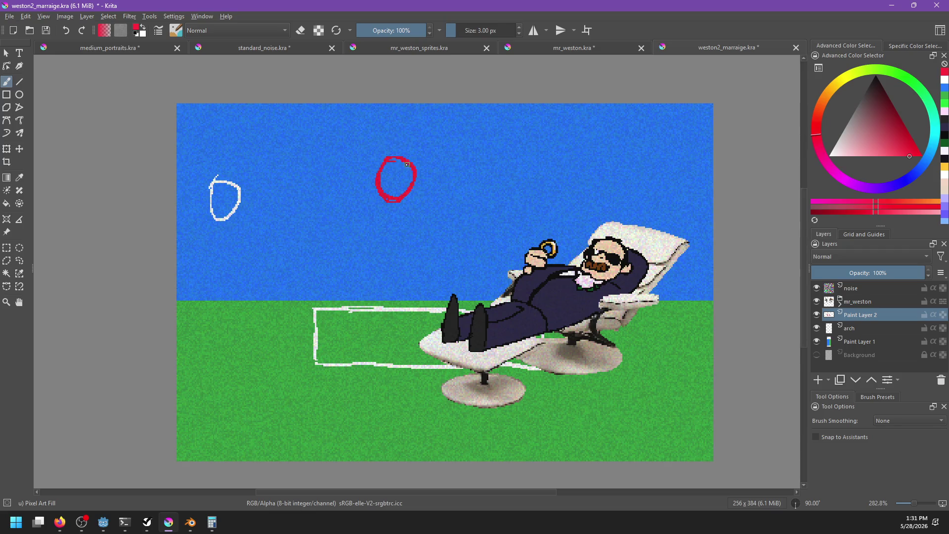
pyautogui.hotkey('ctrl', 'shift', 'z')
pyautogui.hotkey('ctrl', 'z')
pyautogui.moveTo(395, 144)
pyautogui.mouseDown()
pyautogui.moveTo(378, 161)
pyautogui.moveTo(430, 173)
pyautogui.mouseUp()
pyautogui.hotkey('ctrl', 'z')
pyautogui.moveTo(384, 151)
pyautogui.mouseDown()
pyautogui.moveTo(423, 152)
pyautogui.moveTo(419, 175)
pyautogui.mouseUp()
pyautogui.hotkey('ctrl', 'z')
# Draw red hair curving down both sides of the head
pyautogui.hotkey('ctrl', 'z')
pyautogui.moveTo(379, 150)
pyautogui.mouseDown()
pyautogui.moveTo(424, 157)
pyautogui.moveTo(416, 212)
pyautogui.mouseUp()
pyautogui.moveTo(374, 187); pyautogui.dragTo(398, 162)
pyautogui.hotkey('ctrl', 'z')
pyautogui.moveTo(378, 204)
pyautogui.mouseDown()
pyautogui.moveTo(376, 163)
pyautogui.moveTo(355, 211)
pyautogui.mouseUp()
pyautogui.hotkey('ctrl', 'z')
pyautogui.moveTo(379, 148)
pyautogui.mouseDown()
pyautogui.moveTo(368, 203)
pyautogui.moveTo(418, 203)
pyautogui.moveTo(407, 207)
pyautogui.moveTo(417, 170)
pyautogui.moveTo(404, 202)
pyautogui.mouseUp()
pyautogui.hotkey('ctrl', 'z')
pyautogui.hotkey('ctrl', 'z')
pyautogui.hotkey('ctrl', 'z')
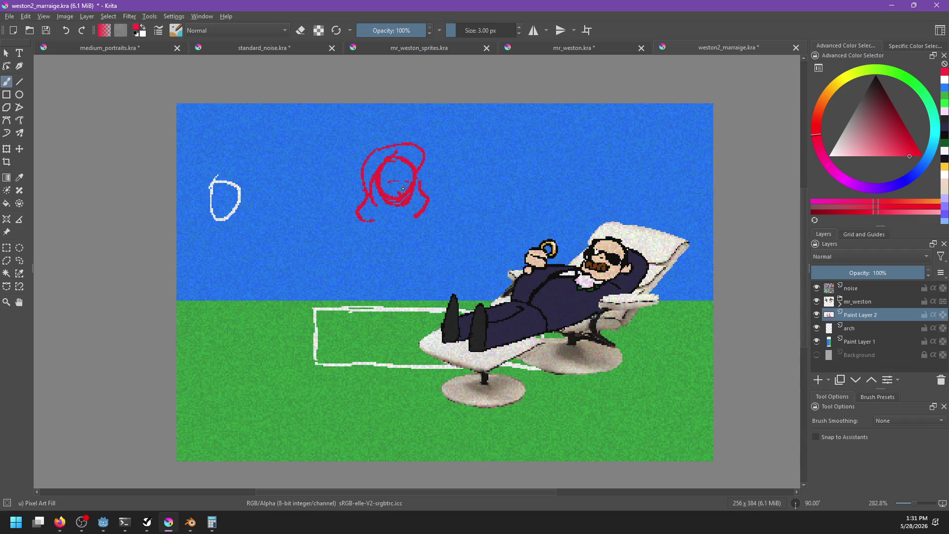
# Bring up the Open Images browser and go back to the npc folder
pyautogui.press('ctrl')
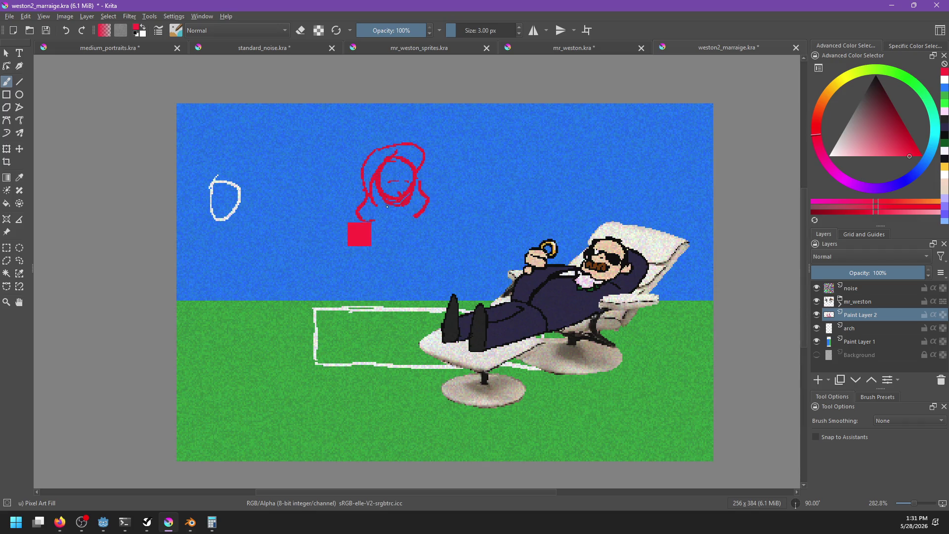
pyautogui.hotkey('ctrl', 'o')
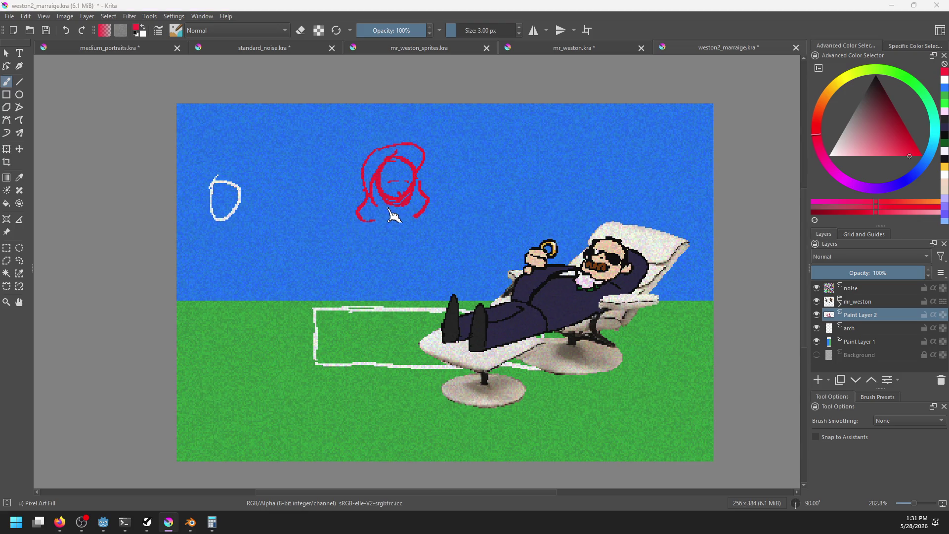
pyautogui.click(268, 65)
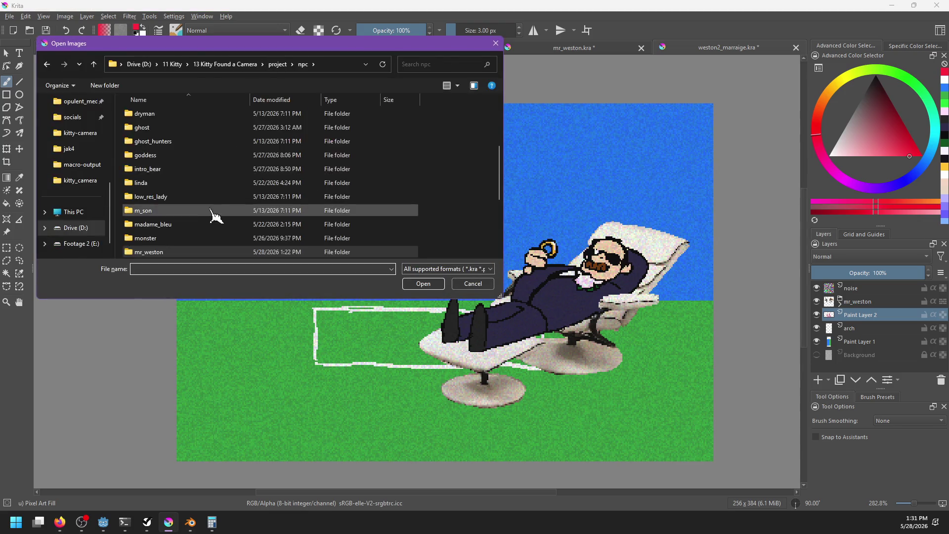
# Open calm1.png from the mrs_weston folder, then return to weston2_marraige.kra
pyautogui.doubleClick(165, 146)
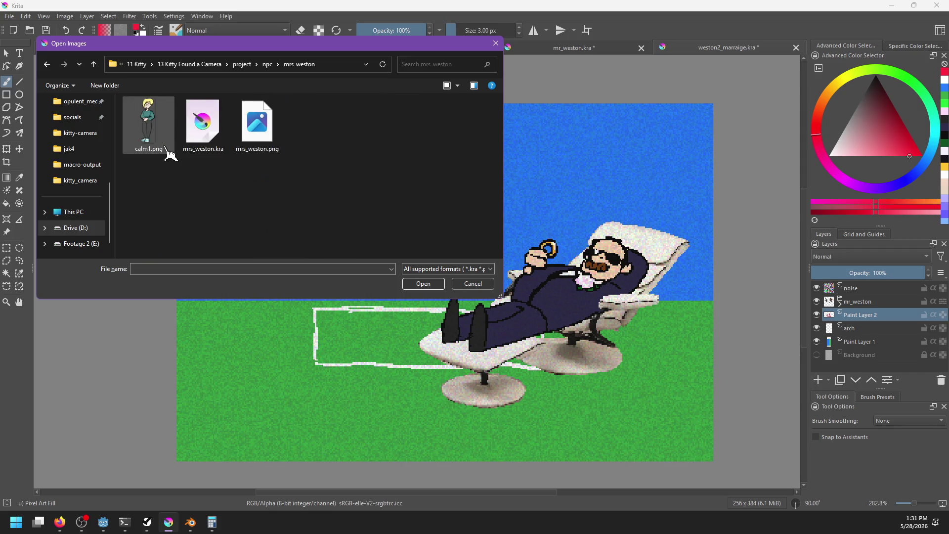
pyautogui.press('Escape')
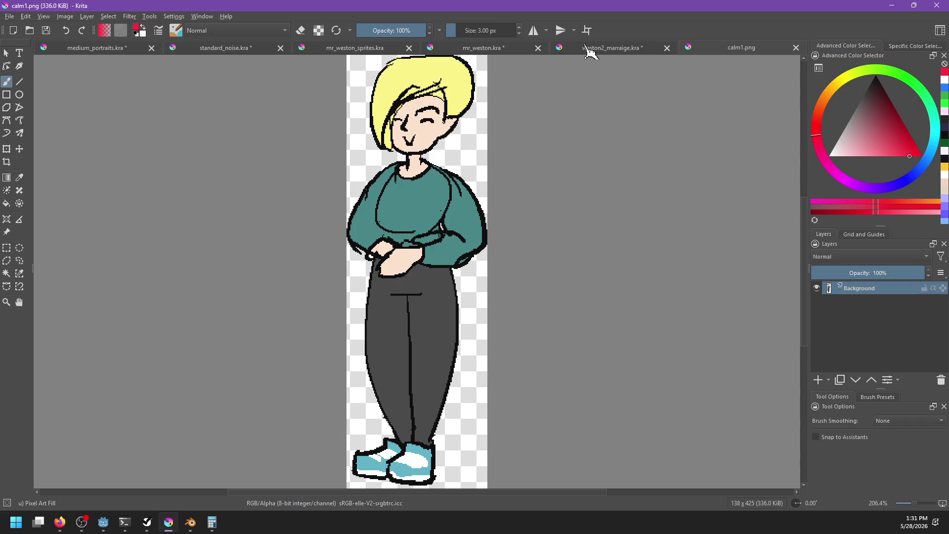
pyautogui.click(589, 50)
# Erase the stray red pixels at the sketch's chin
pyautogui.scroll(5, 395, 184)
pyautogui.click(300, 30)
pyautogui.moveTo(292, 219)
pyautogui.mouseDown()
pyautogui.moveTo(334, 259)
pyautogui.moveTo(390, 202)
pyautogui.moveTo(410, 163)
pyautogui.mouseUp()
# Thin the jaw outline and rework the bride's nose with a 1 px brush
pyautogui.moveTo(378, 225)
pyautogui.mouseDown()
pyautogui.moveTo(372, 261)
pyautogui.moveTo(321, 244)
pyautogui.mouseUp()
pyautogui.press('e')
pyautogui.moveTo(370, 184); pyautogui.dragTo(370, 216)
pyautogui.hotkey('ctrl', 'z')
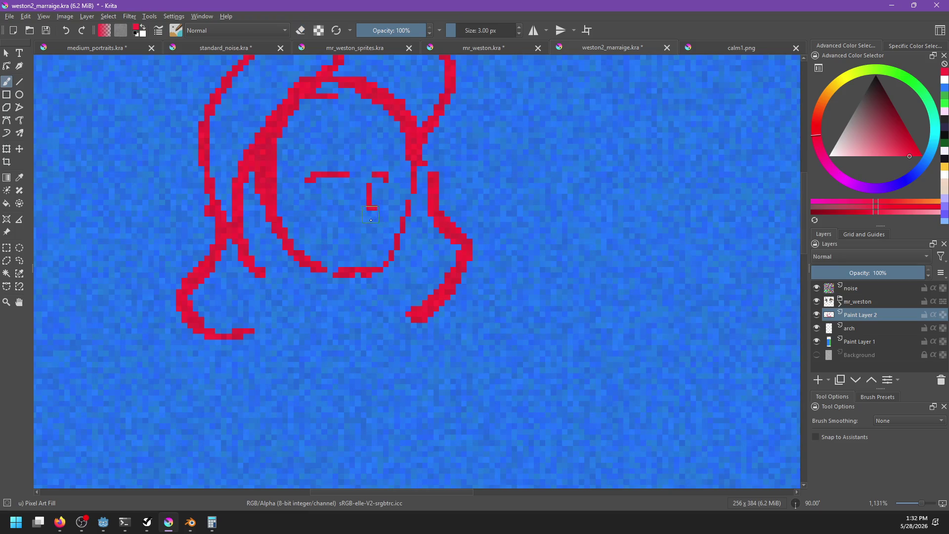
pyautogui.press('[')
pyautogui.press('[')
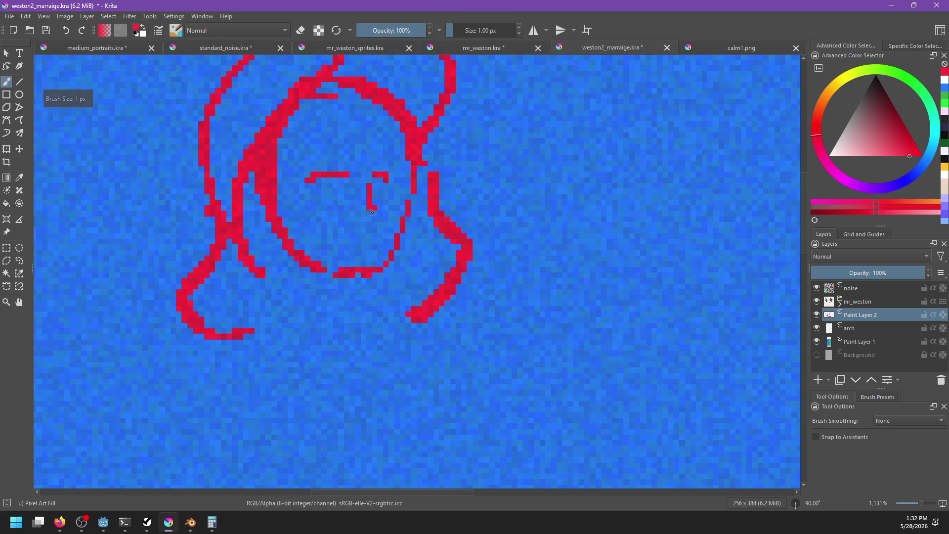
pyautogui.press('e')
pyautogui.press('e')
pyautogui.moveTo(368, 186); pyautogui.dragTo(386, 220)
pyautogui.hotkey('ctrl', 'z')
pyautogui.moveTo(368, 179)
pyautogui.mouseDown()
pyautogui.moveTo(386, 220)
pyautogui.moveTo(370, 221)
pyautogui.moveTo(375, 241)
pyautogui.mouseUp()
pyautogui.hotkey('ctrl', 'z')
# Erase the lower-right jaw line and redraw the right jaw down to the chin
pyautogui.hotkey('ctrl', 'z')
pyautogui.hotkey('ctrl', 'z')
pyautogui.hotkey('ctrl', 'z')
pyautogui.hotkey('ctrl', 'z')
pyautogui.press('e')
pyautogui.moveTo(406, 212)
pyautogui.mouseDown()
pyautogui.moveTo(388, 261)
pyautogui.moveTo(398, 237)
pyautogui.mouseUp()
# Redraw the diagonal hair lines and thin the thick left face strand
pyautogui.press('e')
pyautogui.moveTo(415, 193); pyautogui.dragTo(368, 276)
pyautogui.hotkey('ctrl', 'z')
pyautogui.moveTo(414, 187); pyautogui.dragTo(366, 276)
pyautogui.moveTo(403, 237); pyautogui.dragTo(400, 315)
pyautogui.hotkey('ctrl', 'z')
pyautogui.moveTo(354, 183); pyautogui.dragTo(274, 227)
pyautogui.press('e')
pyautogui.moveTo(326, 152)
pyautogui.mouseDown()
pyautogui.moveTo(269, 198)
pyautogui.moveTo(312, 149)
pyautogui.moveTo(248, 232)
pyautogui.moveTo(291, 209)
pyautogui.mouseUp()
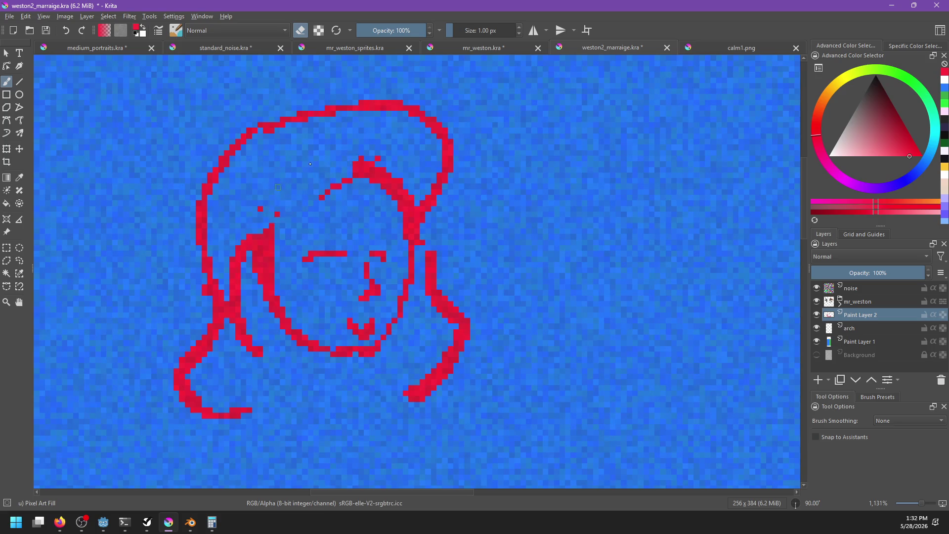
pyautogui.press('e')
pyautogui.moveTo(350, 165); pyautogui.dragTo(273, 232)
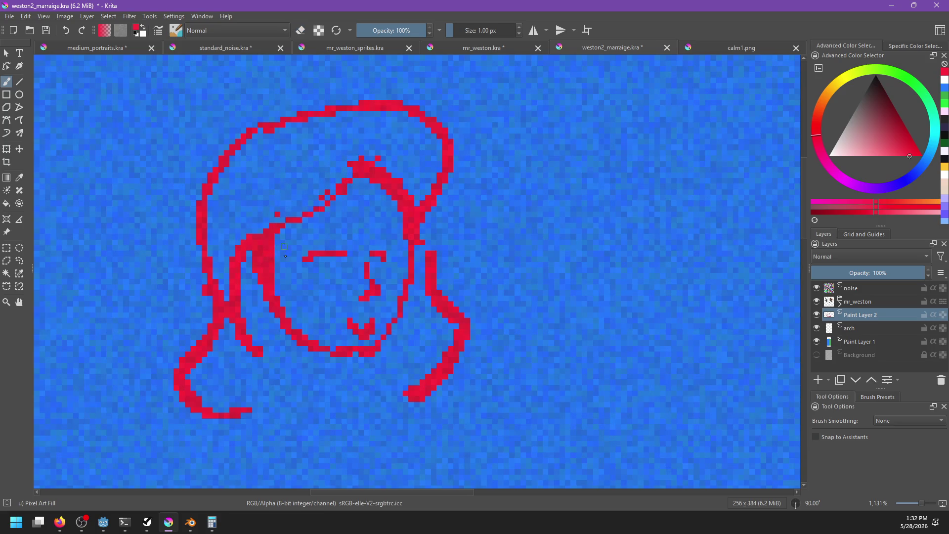
pyautogui.press('e')
pyautogui.moveTo(252, 277)
pyautogui.mouseDown()
pyautogui.moveTo(268, 289)
pyautogui.moveTo(267, 270)
pyautogui.moveTo(251, 262)
pyautogui.moveTo(272, 255)
pyautogui.mouseUp()
pyautogui.press('e')
pyautogui.press('e')
# Join the gaps in the hair line and bridge the curl to the right hair
pyautogui.moveTo(328, 314); pyautogui.dragTo(286, 328)
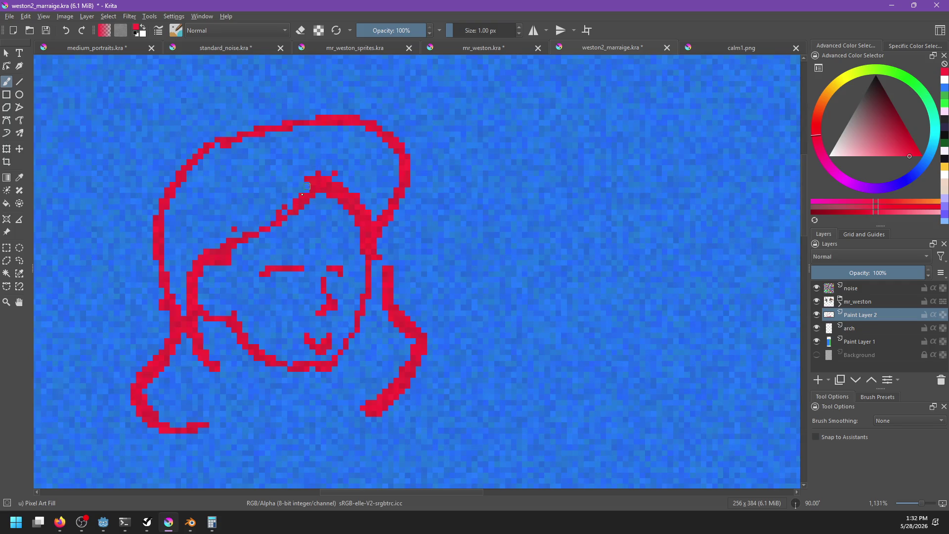
pyautogui.moveTo(316, 190); pyautogui.dragTo(236, 242)
pyautogui.press('e')
pyautogui.moveTo(318, 178); pyautogui.dragTo(330, 161)
pyautogui.press('e')
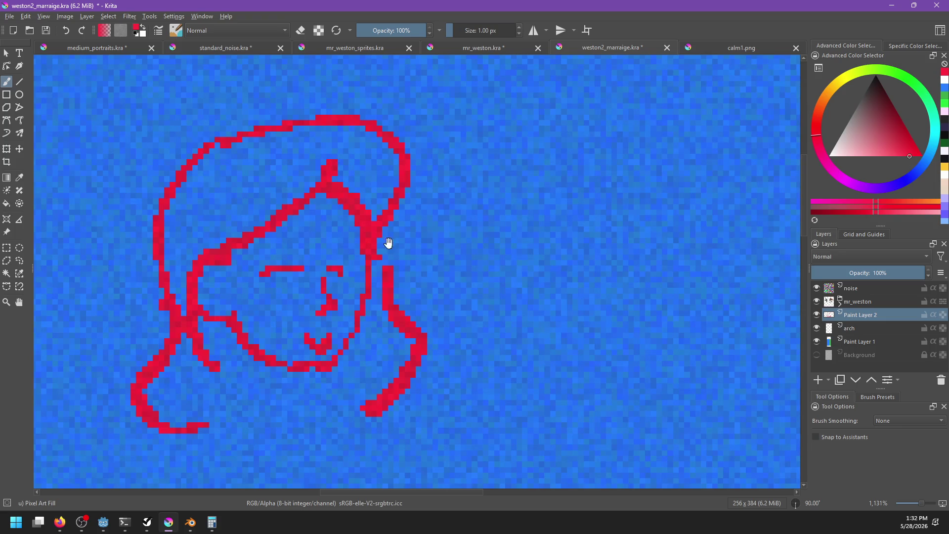
pyautogui.moveTo(380, 247); pyautogui.dragTo(389, 267)
# Check the calm1.png reference, then redraw the bride's closed eyes
pyautogui.click(732, 55)
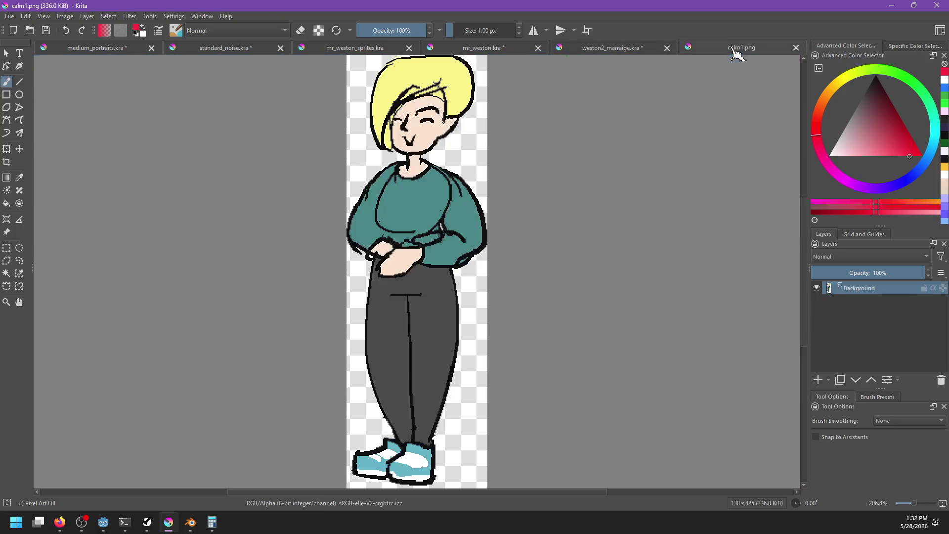
pyautogui.click(631, 50)
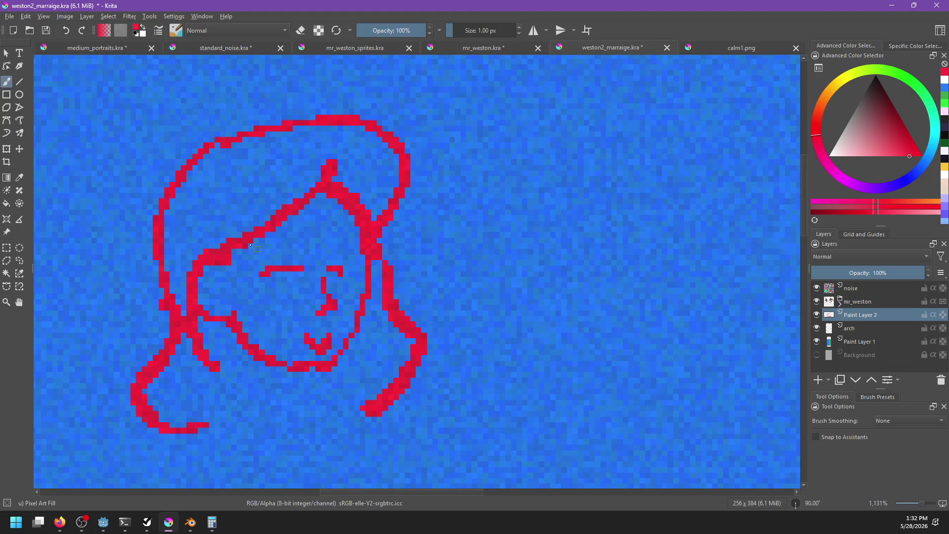
pyautogui.press('e')
pyautogui.moveTo(288, 268); pyautogui.dragTo(260, 273)
pyautogui.moveTo(326, 274); pyautogui.dragTo(342, 269)
pyautogui.press('e')
pyautogui.moveTo(271, 278)
pyautogui.mouseDown()
pyautogui.moveTo(311, 285)
pyautogui.moveTo(300, 279)
pyautogui.moveTo(358, 273)
pyautogui.mouseUp()
pyautogui.hotkey('ctrl', 'z')
pyautogui.hotkey('ctrl', 'z')
pyautogui.hotkey('ctrl', 'z')
# Draw lines down from the chin toward the neck and below the mouth
pyautogui.hotkey('ctrl', 'z')
pyautogui.moveTo(259, 257)
pyautogui.mouseDown()
pyautogui.moveTo(376, 257)
pyautogui.moveTo(376, 268)
pyautogui.mouseUp()
pyautogui.hotkey('ctrl', 'z')
pyautogui.hotkey('ctrl', 'z')
pyautogui.hotkey('ctrl', 'z')
pyautogui.scroll(-3, 365, 345)
pyautogui.hotkey('ctrl', 'z')
pyautogui.moveTo(292, 299)
pyautogui.mouseDown()
pyautogui.moveTo(366, 272)
pyautogui.moveTo(368, 341)
pyautogui.mouseUp()
pyautogui.hotkey('ctrl', 'z')
pyautogui.moveTo(368, 237); pyautogui.dragTo(390, 346)
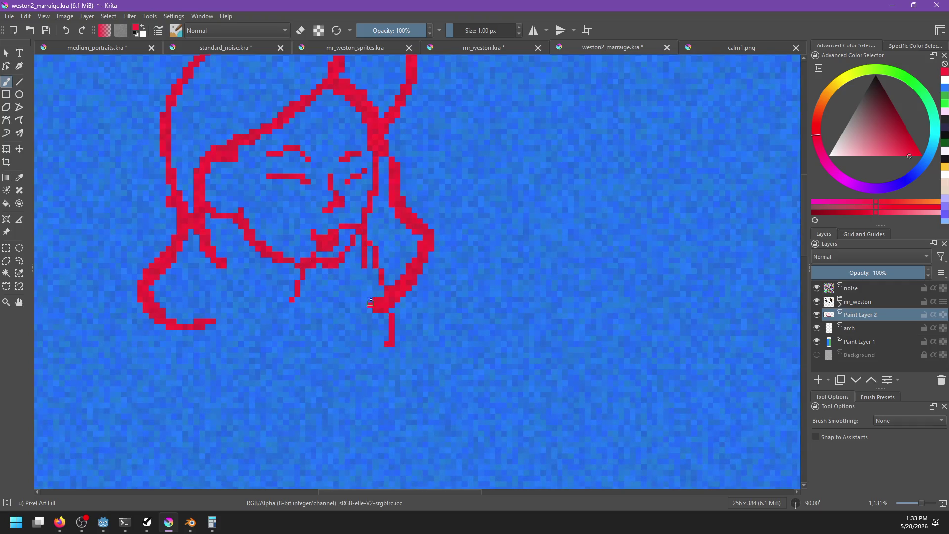
pyautogui.scroll(-1, 309, 314)
pyautogui.hscroll(-1, 308, 315)
pyautogui.moveTo(325, 236); pyautogui.dragTo(309, 281)
pyautogui.hotkey('ctrl', 'z')
pyautogui.hotkey('ctrl', 'z')
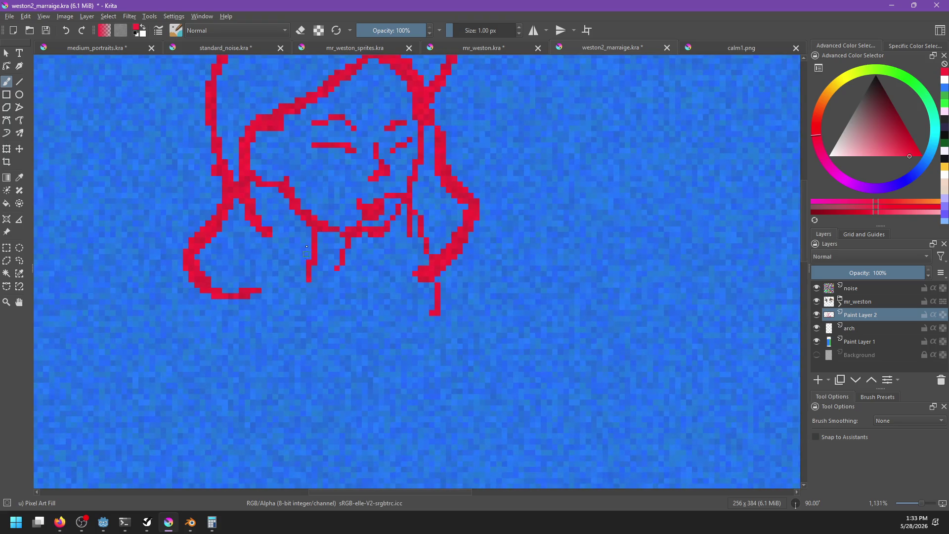
pyautogui.hotkey('alt', 'Tab')
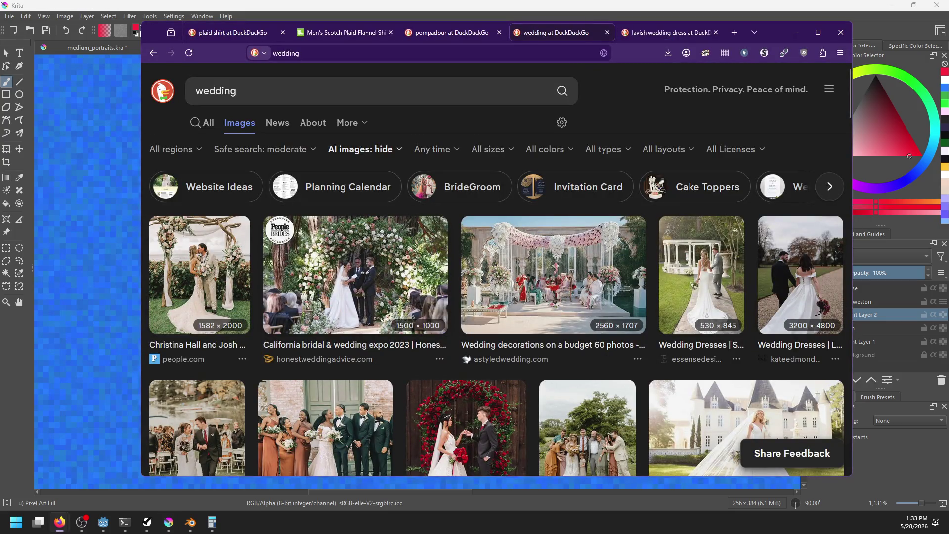
# Browse further down the DuckDuckGo wedding image results
pyautogui.scroll(-6, 351, 305)
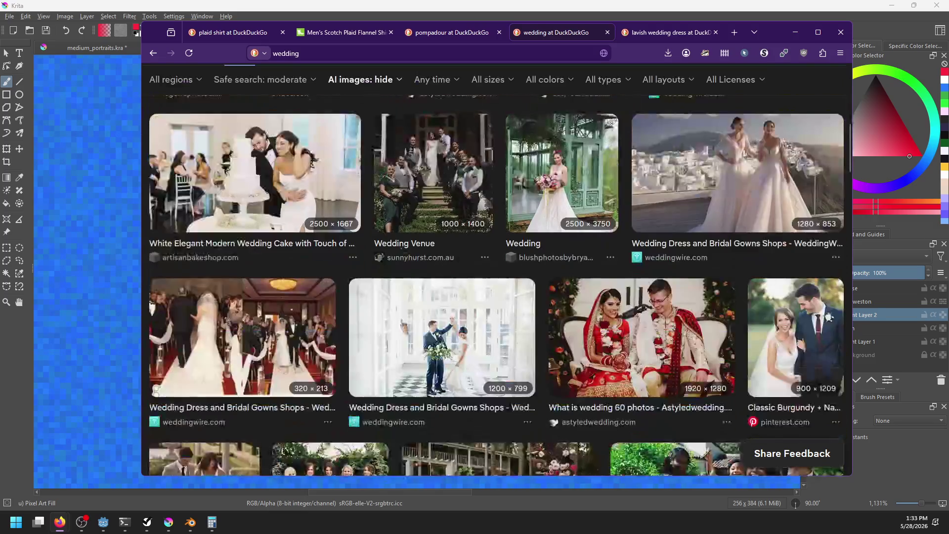
pyautogui.scroll(-5, 390, 331)
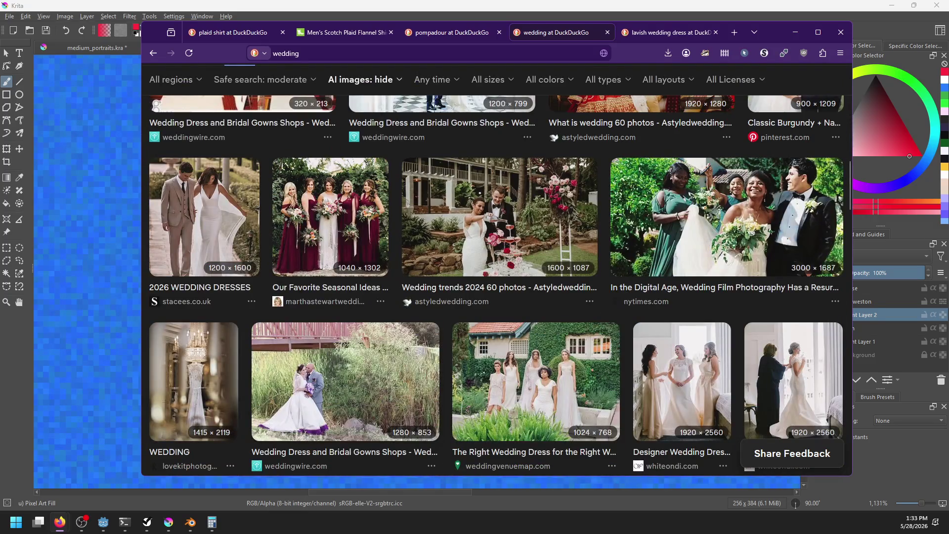
pyautogui.hotkey('alt', 'Tab')
# Draw long red lines running down from below the bride's chin
pyautogui.scroll(2, 324, 292)
pyautogui.moveTo(334, 295); pyautogui.dragTo(322, 324)
pyautogui.moveTo(365, 264)
pyautogui.mouseDown()
pyautogui.moveTo(370, 323)
pyautogui.moveTo(388, 347)
pyautogui.mouseUp()
pyautogui.hotkey('ctrl', 'z')
pyautogui.moveTo(393, 269); pyautogui.dragTo(398, 396)
pyautogui.moveTo(493, 416); pyautogui.dragTo(352, 311)
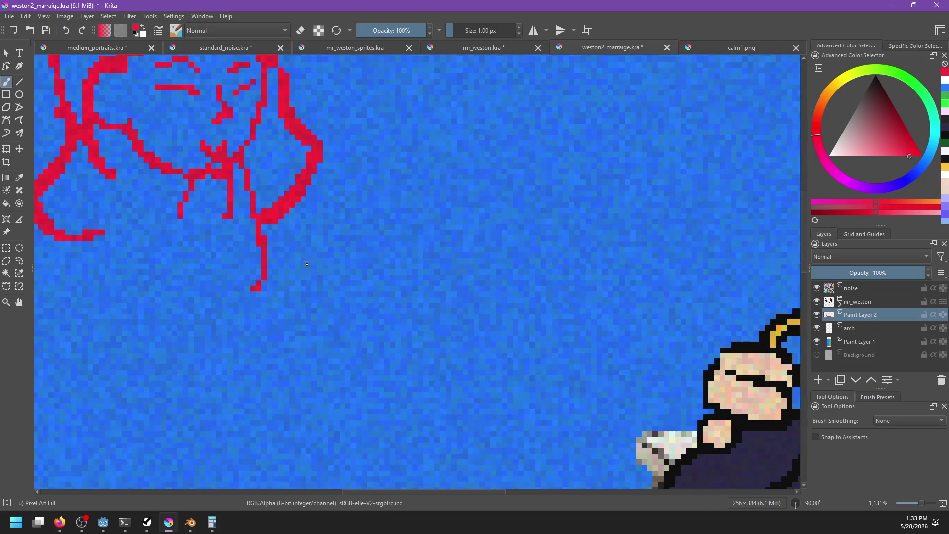
# Centre the whole scene and undo the long lines below the bride's chin
pyautogui.scroll(-4, 307, 264)
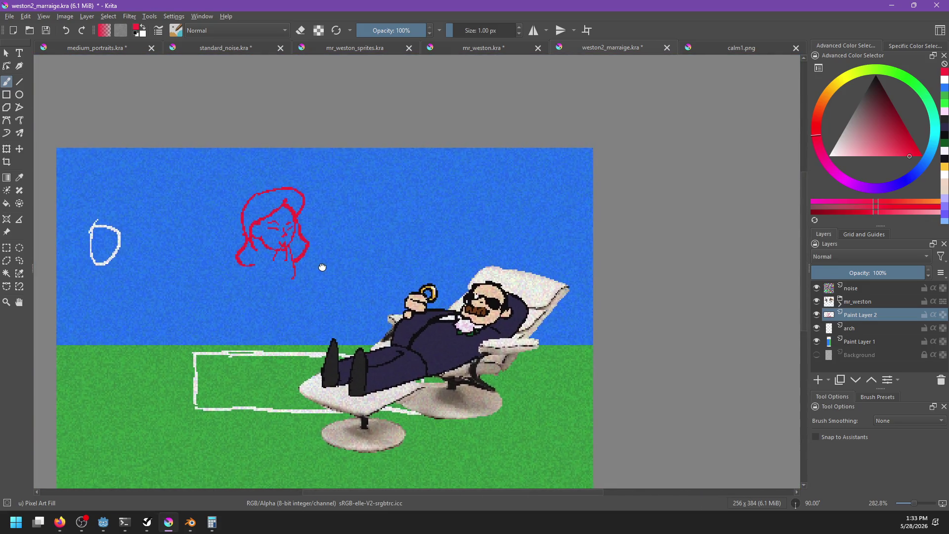
pyautogui.moveTo(322, 267); pyautogui.dragTo(395, 256)
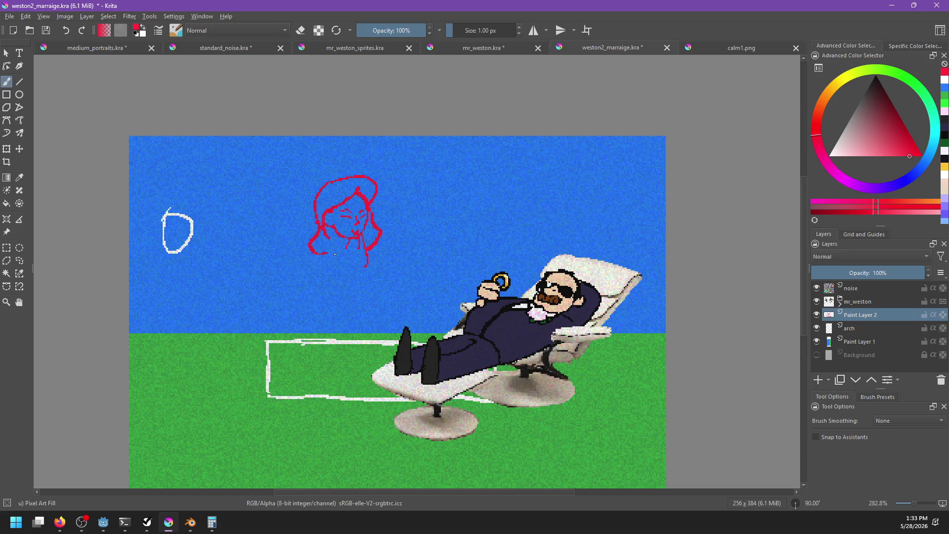
pyautogui.hotkey('ctrl', 'z')
pyautogui.hotkey('ctrl', 'z')
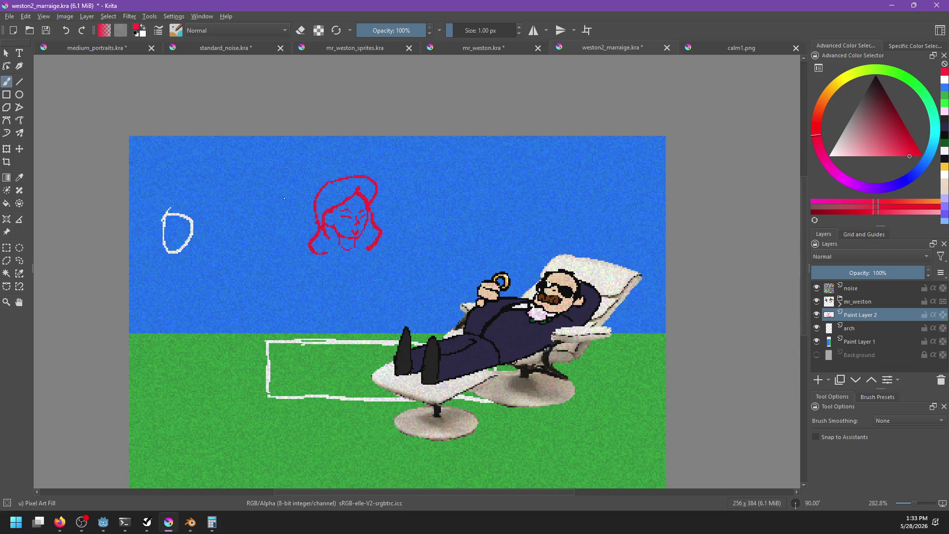
# Select the red face sketch and transform it slightly up and to the left
pyautogui.click(6, 247)
pyautogui.moveTo(403, 177)
pyautogui.mouseDown()
pyautogui.moveTo(269, 286)
pyautogui.moveTo(289, 253)
pyautogui.mouseUp()
pyautogui.keyDown('shift'); pyautogui.moveTo(387, 161); pyautogui.dragTo(296, 250); pyautogui.keyUp('shift')
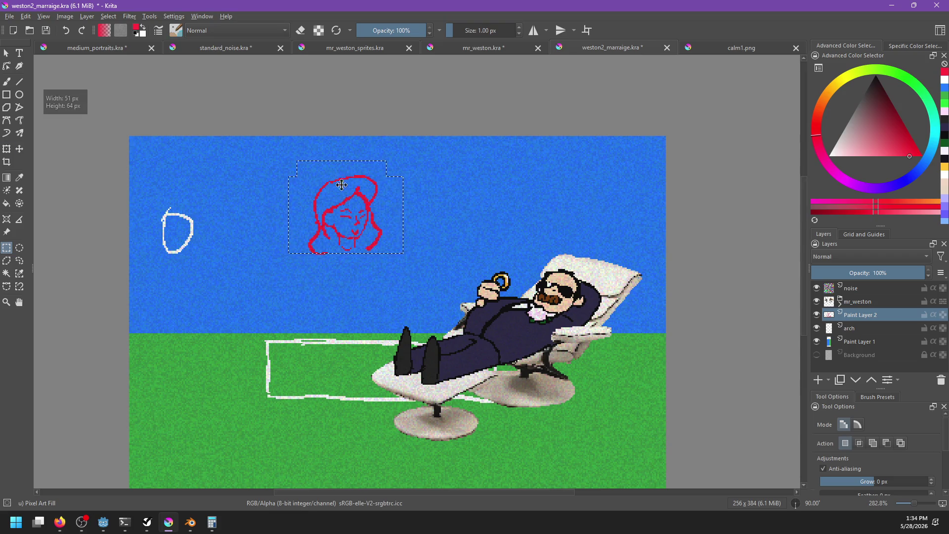
pyautogui.hotkey('ctrl', 't')
pyautogui.moveTo(325, 188); pyautogui.dragTo(321, 183)
pyautogui.press('b')
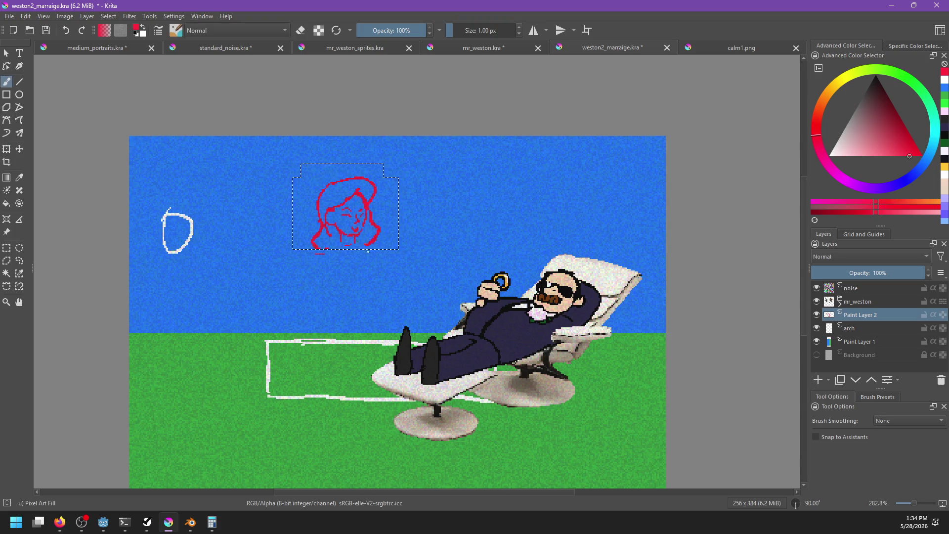
# Sketch the bride's neck line running from the chin down to the shoulder
pyautogui.moveTo(350, 236); pyautogui.dragTo(358, 288)
pyautogui.hotkey('ctrl', 'z')
pyautogui.click(716, 49)
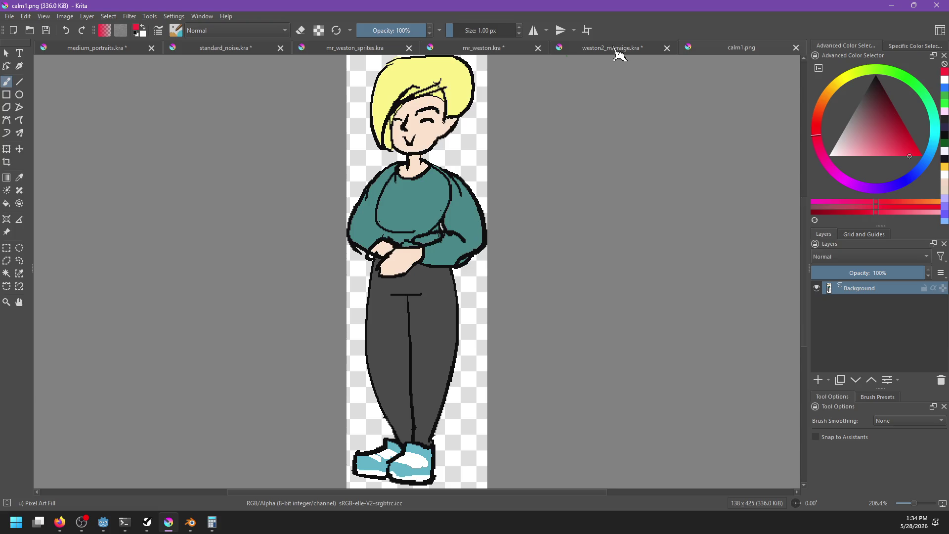
pyautogui.click(616, 48)
pyautogui.hotkey('ctrl', 'z')
pyautogui.moveTo(328, 290)
pyautogui.mouseDown()
pyautogui.moveTo(362, 291)
pyautogui.moveTo(344, 303)
pyautogui.mouseUp()
pyautogui.hotkey('ctrl', 'z')
pyautogui.hotkey('ctrl', 'z')
pyautogui.moveTo(354, 243)
pyautogui.mouseDown()
pyautogui.moveTo(360, 297)
pyautogui.moveTo(360, 267)
pyautogui.mouseUp()
pyautogui.hotkey('ctrl', 'z')
pyautogui.hotkey('ctrl', 'z')
pyautogui.hotkey('ctrl', 'z')
pyautogui.moveTo(367, 302); pyautogui.dragTo(361, 268)
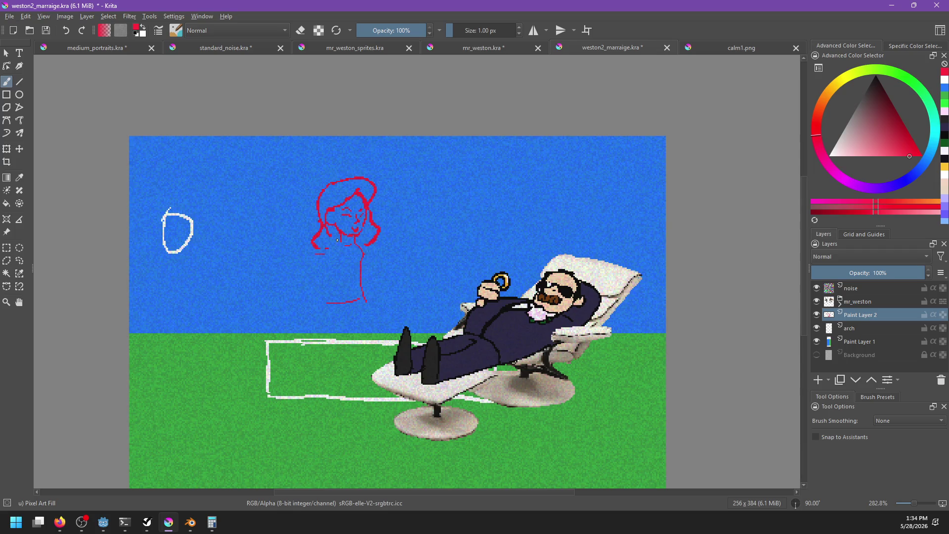
# Sketch the bride's body and the gown's right edge down onto the grass
pyautogui.moveTo(327, 258)
pyautogui.mouseDown()
pyautogui.moveTo(322, 331)
pyautogui.moveTo(333, 368)
pyautogui.moveTo(348, 378)
pyautogui.mouseUp()
pyautogui.hotkey('ctrl', 'z')
pyautogui.hotkey('ctrl', 'z')
pyautogui.moveTo(322, 324); pyautogui.dragTo(347, 415)
pyautogui.moveTo(368, 315); pyautogui.dragTo(349, 443)
pyautogui.hotkey('ctrl', 'z')
pyautogui.moveTo(367, 311); pyautogui.dragTo(363, 417)
pyautogui.moveTo(324, 348); pyautogui.dragTo(333, 421)
pyautogui.hotkey('ctrl', 'z')
pyautogui.moveTo(331, 377); pyautogui.dragTo(337, 431)
# Draw the gown's left edge flaring at the bottom and its right edge from the waist
pyautogui.hotkey('ctrl', 'z')
pyautogui.moveTo(332, 286)
pyautogui.mouseDown()
pyautogui.moveTo(302, 371)
pyautogui.moveTo(306, 403)
pyautogui.mouseUp()
pyautogui.hotkey('ctrl', 'z')
pyautogui.moveTo(331, 278)
pyautogui.mouseDown()
pyautogui.moveTo(311, 320)
pyautogui.moveTo(312, 403)
pyautogui.mouseUp()
pyautogui.moveTo(363, 289); pyautogui.dragTo(379, 344)
pyautogui.hotkey('ctrl', 'z')
pyautogui.hotkey('ctrl', 'z')
pyautogui.hotkey('ctrl', 'z')
pyautogui.moveTo(330, 280); pyautogui.dragTo(309, 404)
pyautogui.hotkey('ctrl', 'z')
pyautogui.moveTo(330, 280)
pyautogui.mouseDown()
pyautogui.moveTo(314, 304)
pyautogui.moveTo(302, 391)
pyautogui.moveTo(267, 424)
pyautogui.mouseUp()
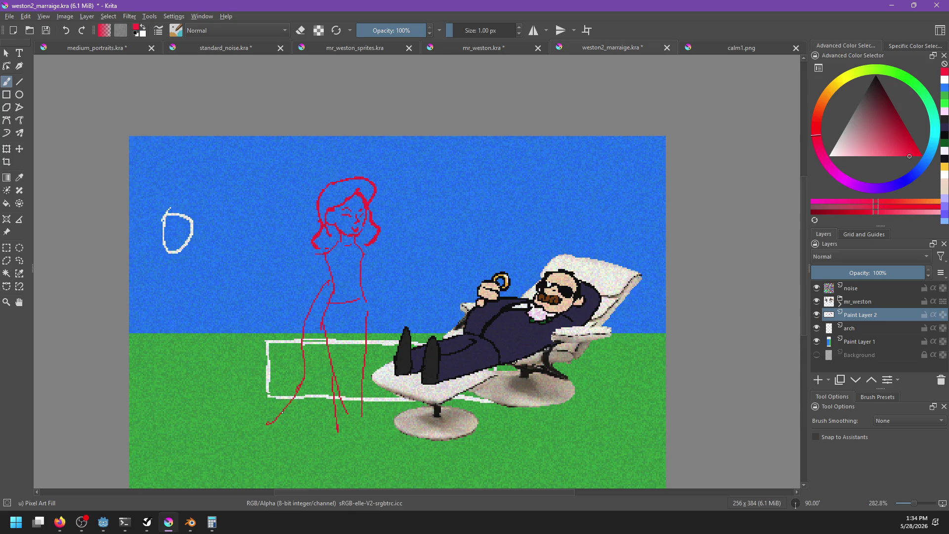
pyautogui.hotkey('alt', 'Tab')
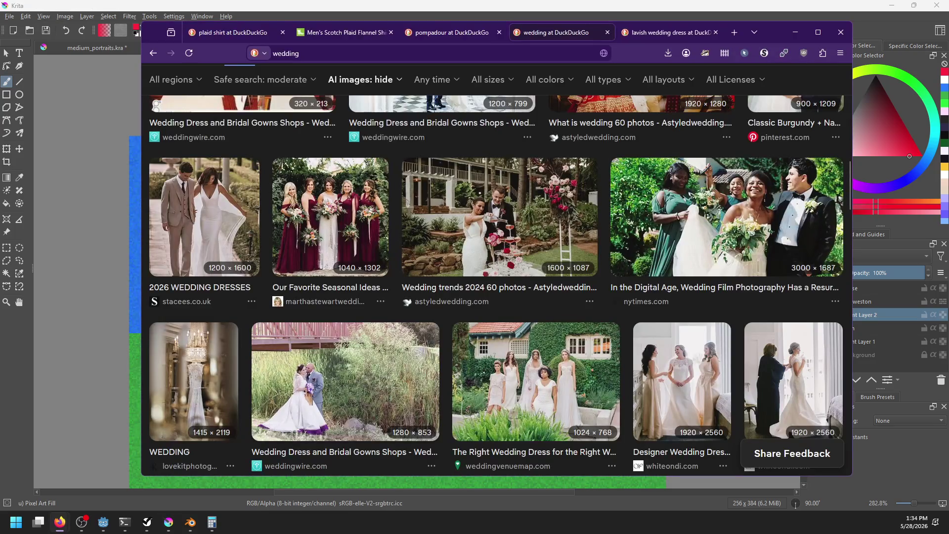
pyautogui.hotkey('alt', 'Tab')
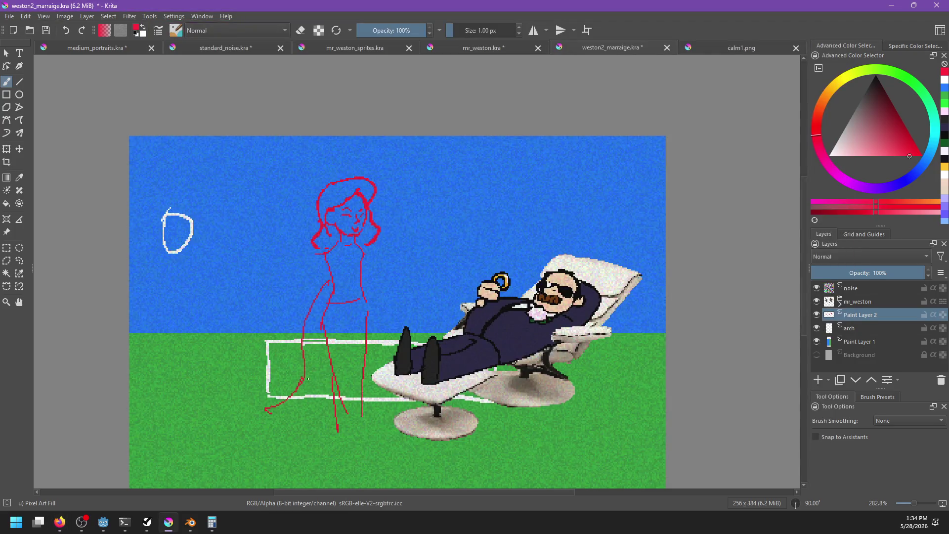
pyautogui.moveTo(362, 287); pyautogui.dragTo(384, 364)
# Draw long train lines sweeping left to the canvas edge, then also select the mr_weston layer
pyautogui.moveTo(274, 410)
pyautogui.mouseDown()
pyautogui.moveTo(129, 410)
pyautogui.moveTo(305, 428)
pyautogui.mouseUp()
pyautogui.hotkey('ctrl', 'z')
pyautogui.hotkey('ctrl', 'z')
pyautogui.moveTo(142, 391)
pyautogui.mouseDown()
pyautogui.moveTo(297, 400)
pyautogui.moveTo(260, 390)
pyautogui.moveTo(315, 386)
pyautogui.mouseUp()
pyautogui.hotkey('ctrl', 'z')
pyautogui.hotkey('ctrl', 'z')
pyautogui.moveTo(129, 424)
pyautogui.mouseDown()
pyautogui.moveTo(306, 422)
pyautogui.moveTo(303, 390)
pyautogui.mouseUp()
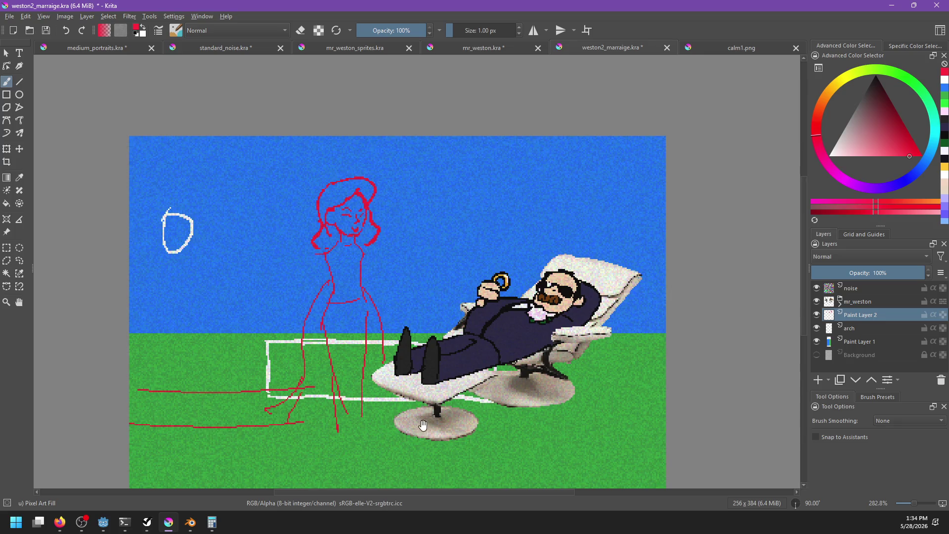
pyautogui.scroll(-2, 423, 427)
pyautogui.keyDown('ctrl'); pyautogui.click(878, 302); pyautogui.keyUp('ctrl')
# Move the man and the bride sketch up together, then select only the sketch layer
pyautogui.press('t')
pyautogui.moveTo(423, 347)
pyautogui.mouseDown()
pyautogui.moveTo(423, 301)
pyautogui.moveTo(435, 316)
pyautogui.moveTo(429, 346)
pyautogui.mouseUp()
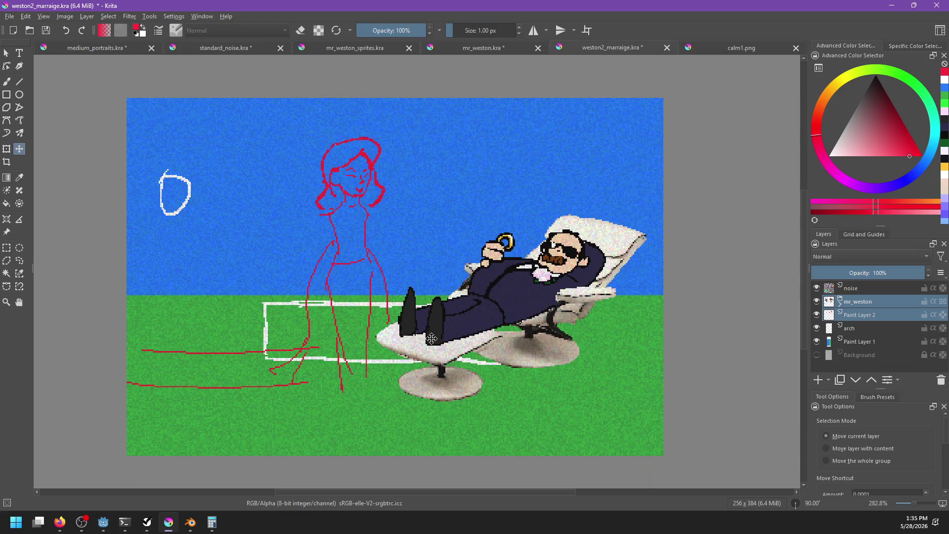
pyautogui.press('b')
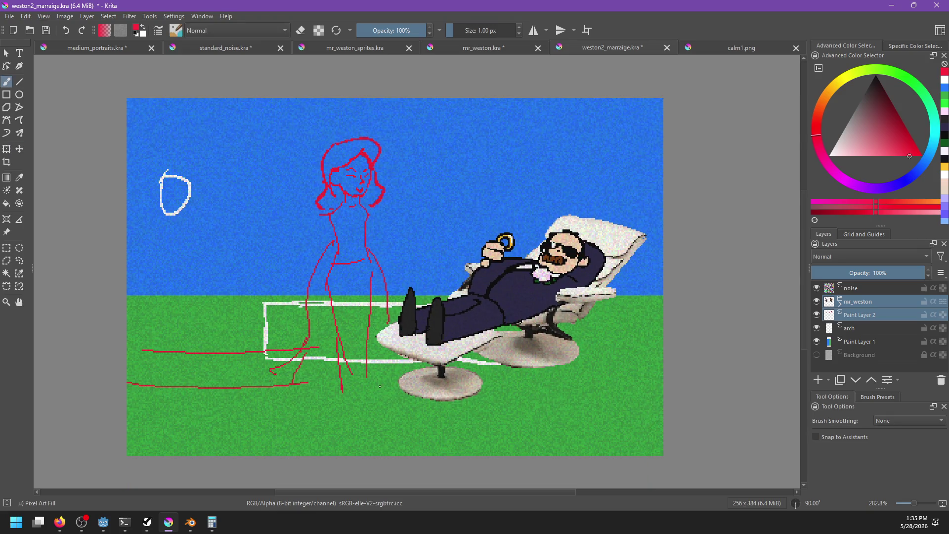
pyautogui.moveTo(294, 386); pyautogui.dragTo(287, 388)
pyautogui.hotkey('ctrl', 'z')
pyautogui.click(863, 315)
# Draw a red train stroke curving up toward the chair
pyautogui.moveTo(174, 387); pyautogui.dragTo(409, 360)
pyautogui.scroll(2, 330, 313)
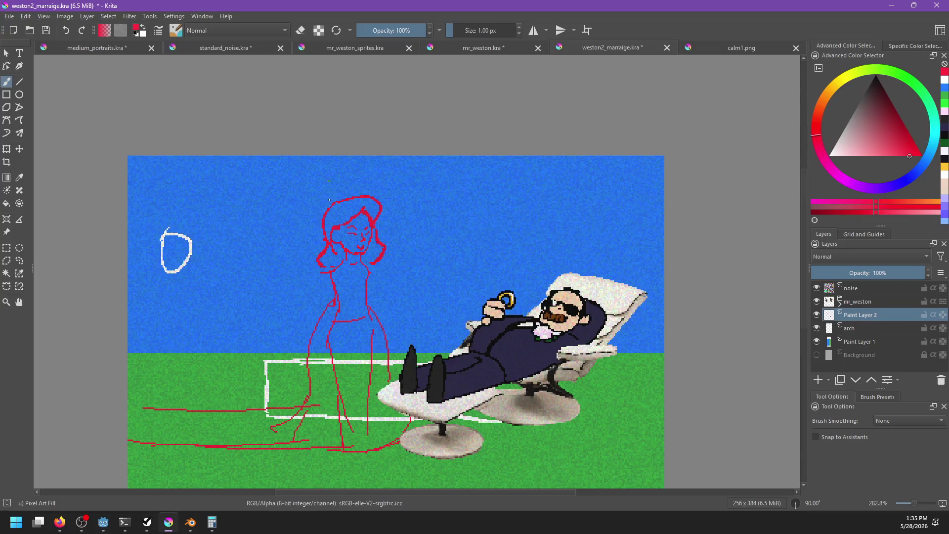
pyautogui.hotkey('alt', 'Tab')
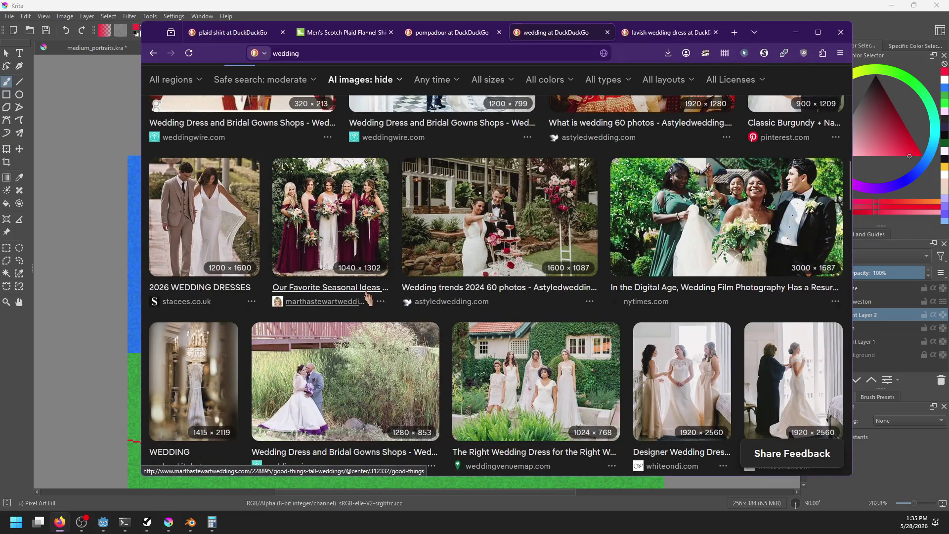
pyautogui.hotkey('alt', 'Tab')
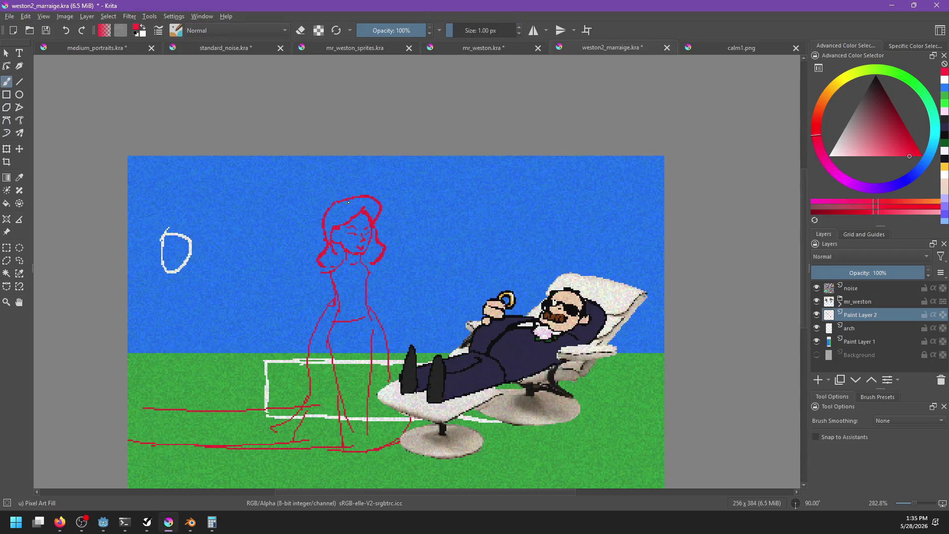
# Draw a red veil arc over the bride's hair
pyautogui.moveTo(345, 201); pyautogui.dragTo(306, 273)
pyautogui.hotkey('ctrl', 'z')
pyautogui.hotkey('ctrl', 'z')
pyautogui.moveTo(307, 215); pyautogui.dragTo(362, 192)
pyautogui.moveTo(308, 213)
pyautogui.mouseDown()
pyautogui.moveTo(309, 302)
pyautogui.moveTo(304, 255)
pyautogui.moveTo(330, 279)
pyautogui.moveTo(333, 265)
pyautogui.mouseUp()
pyautogui.hotkey('ctrl', 'z')
# Draw the veil line flowing down the bride's left side
pyautogui.hotkey('alt', 'Tab')
pyautogui.scroll(5, 410, 208)
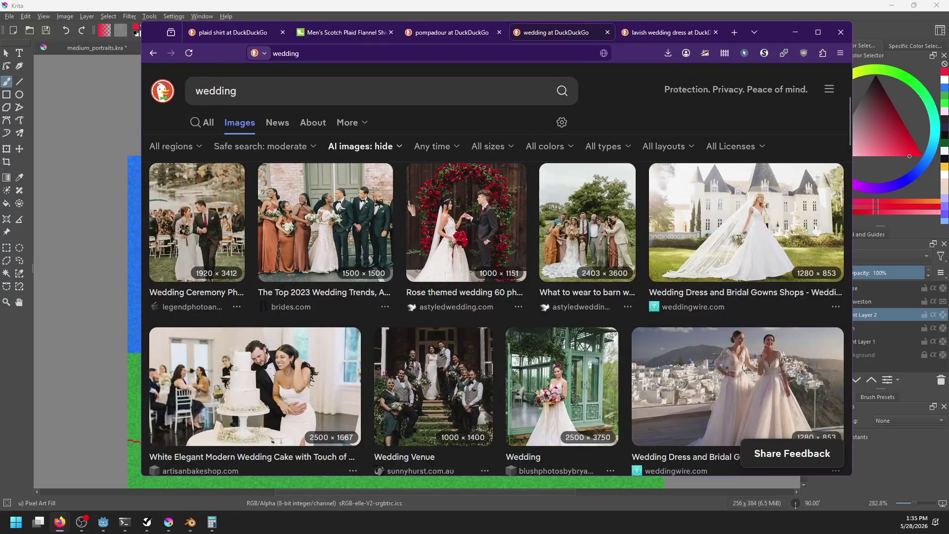
pyautogui.hotkey('alt', 'Tab')
pyautogui.hotkey('ctrl', 'z')
pyautogui.hotkey('ctrl', 'z')
pyautogui.hotkey('ctrl', 'z')
pyautogui.moveTo(306, 217); pyautogui.dragTo(317, 321)
pyautogui.hotkey('ctrl', 'z')
pyautogui.moveTo(307, 216); pyautogui.dragTo(289, 354)
pyautogui.hotkey('ctrl', 'z')
pyautogui.moveTo(304, 215); pyautogui.dragTo(293, 351)
pyautogui.hotkey('ctrl', 'z')
pyautogui.moveTo(306, 214)
pyautogui.mouseDown()
pyautogui.moveTo(298, 398)
pyautogui.moveTo(129, 392)
pyautogui.moveTo(166, 418)
pyautogui.moveTo(288, 407)
pyautogui.mouseUp()
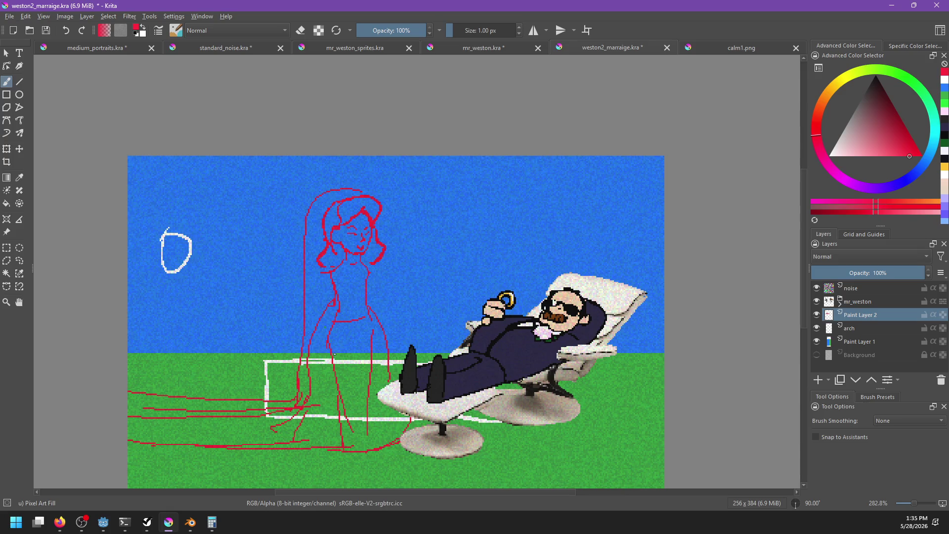
# Shift mr_weston and the bride sketch left together, then reselect only the sketch layer
pyautogui.hscroll(1, 335, 355)
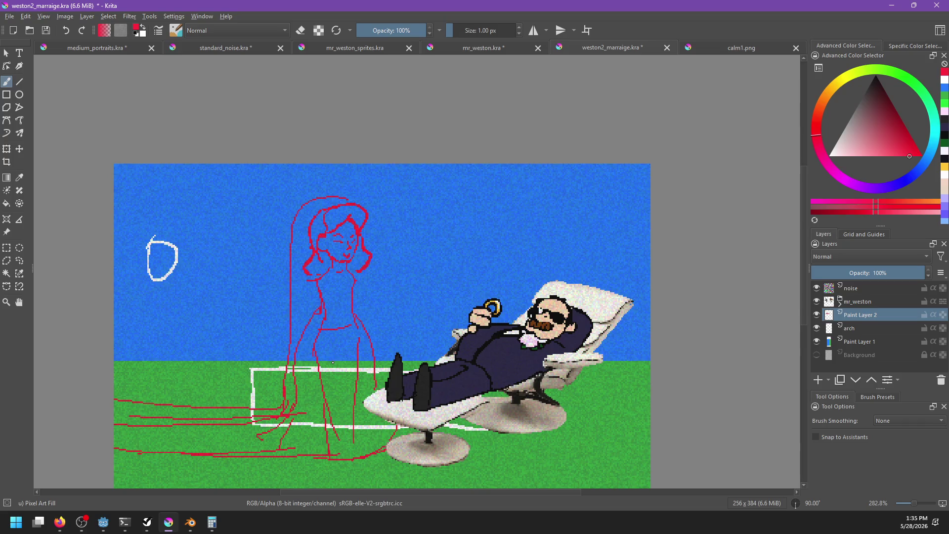
pyautogui.scroll(-4, 339, 367)
pyautogui.hscroll(2, 341, 363)
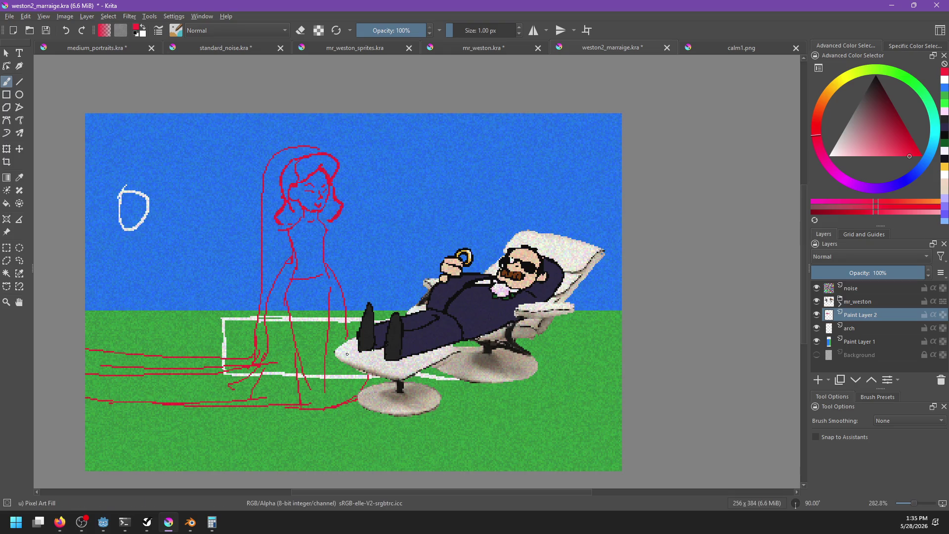
pyautogui.press('t')
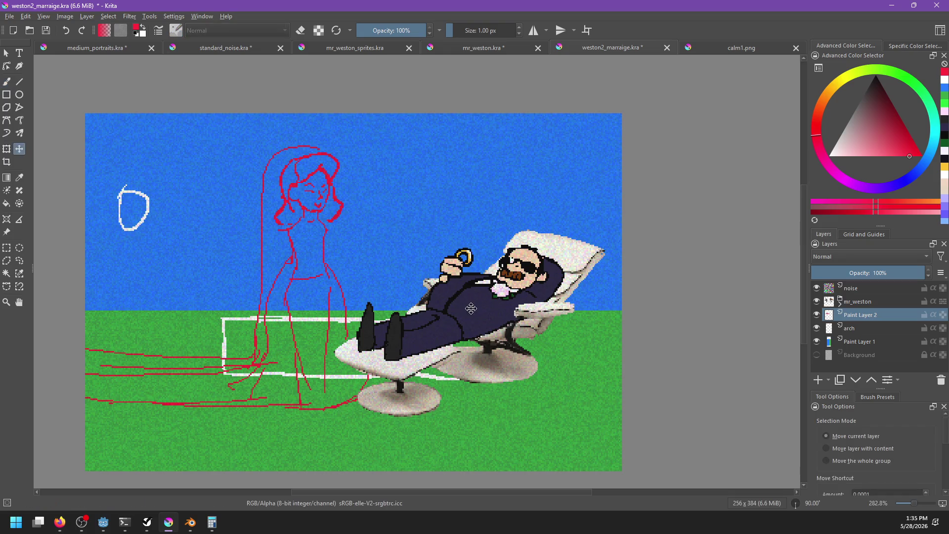
pyautogui.keyDown('ctrl'); pyautogui.click(864, 302); pyautogui.keyUp('ctrl')
pyautogui.moveTo(415, 321); pyautogui.dragTo(400, 328)
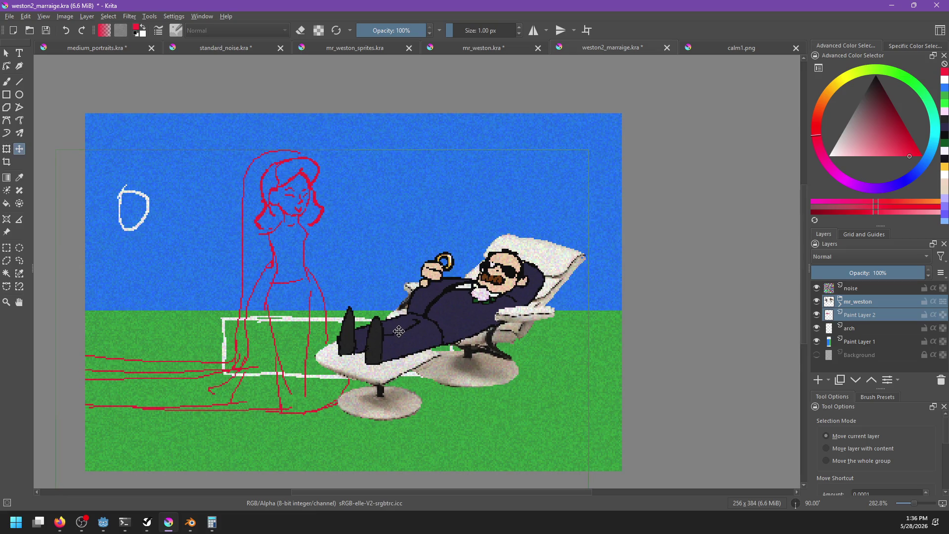
pyautogui.click(861, 317)
pyautogui.press('b')
pyautogui.moveTo(410, 362)
pyautogui.mouseDown()
pyautogui.moveTo(450, 372)
pyautogui.moveTo(449, 381)
pyautogui.mouseUp()
# Sketch the bride's bent arm ending in a rounded bouquet loop at her waist
pyautogui.hotkey('alt', 'Tab')
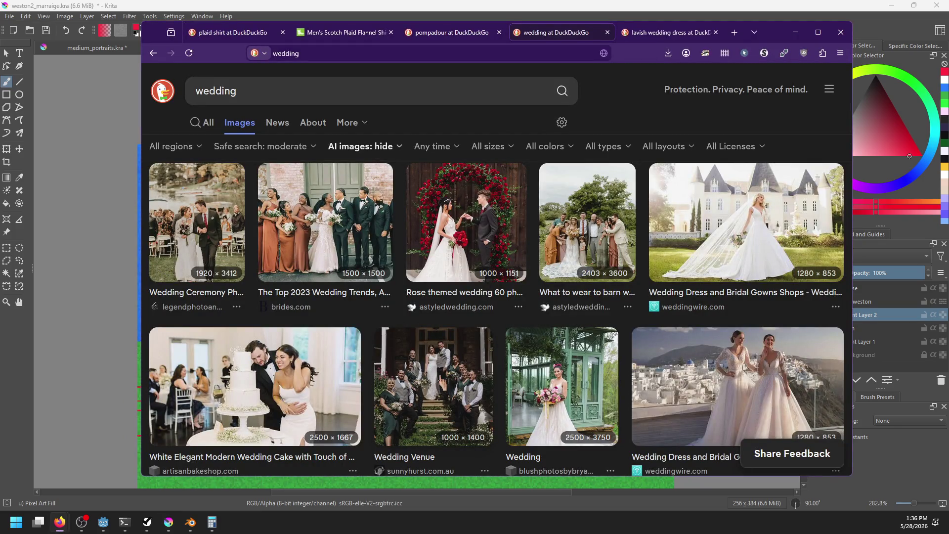
pyautogui.hotkey('alt', 'Tab')
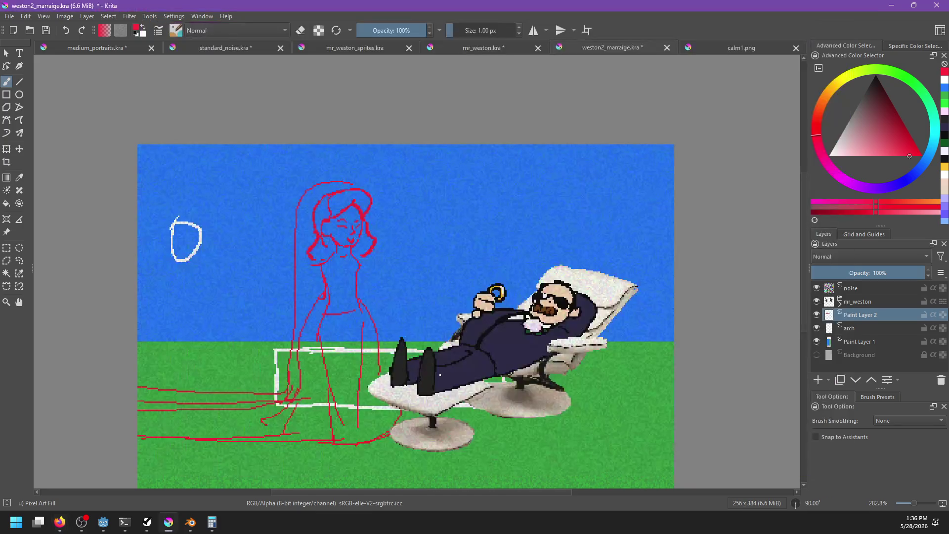
pyautogui.moveTo(376, 283)
pyautogui.mouseDown()
pyautogui.moveTo(369, 297)
pyautogui.moveTo(381, 287)
pyautogui.mouseUp()
pyautogui.hotkey('ctrl', 'z')
pyautogui.moveTo(380, 273); pyautogui.dragTo(401, 313)
pyautogui.hotkey('ctrl', 'z')
pyautogui.hotkey('ctrl', 'z')
pyautogui.hotkey('ctrl', 'z')
pyautogui.moveTo(379, 272); pyautogui.dragTo(396, 316)
pyautogui.hotkey('ctrl', 'z')
pyautogui.moveTo(379, 273)
pyautogui.mouseDown()
pyautogui.moveTo(361, 310)
pyautogui.moveTo(375, 313)
pyautogui.mouseUp()
pyautogui.hotkey('ctrl', 'z')
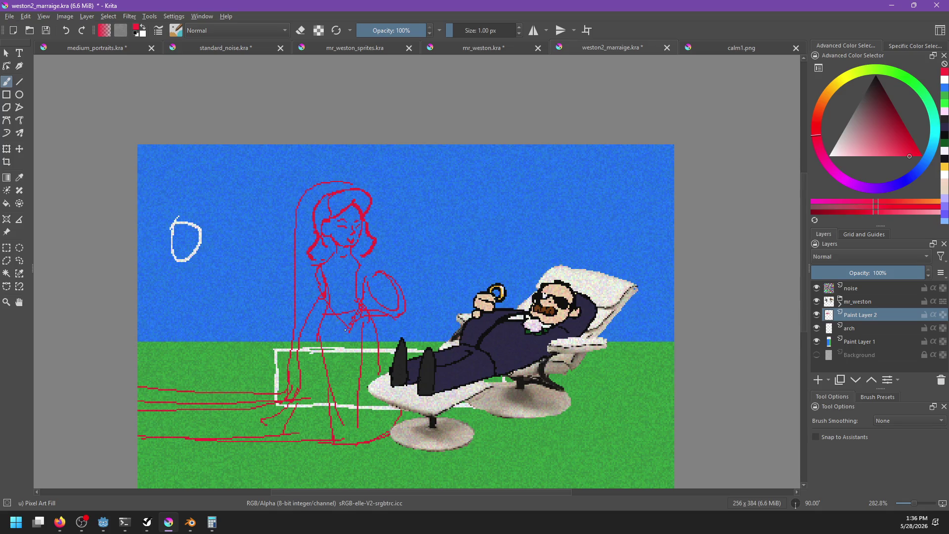
# Erase stray strokes near the bride's waist and redraw a short stroke at her hand
pyautogui.moveTo(363, 338)
pyautogui.mouseDown()
pyautogui.moveTo(364, 317)
pyautogui.moveTo(365, 326)
pyautogui.mouseUp()
pyautogui.press('e')
pyautogui.moveTo(363, 305); pyautogui.dragTo(369, 309)
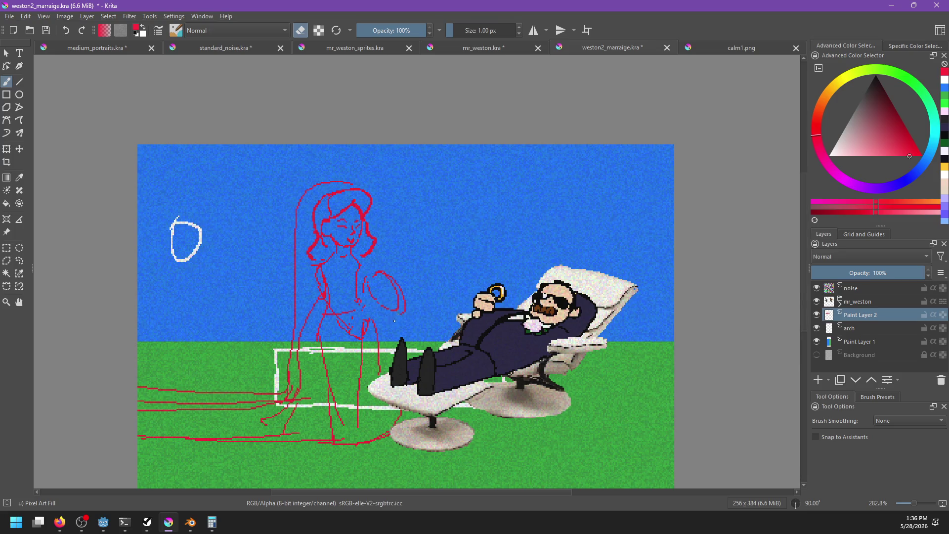
pyautogui.press('e')
pyautogui.moveTo(374, 319)
pyautogui.mouseDown()
pyautogui.moveTo(405, 315)
pyautogui.moveTo(364, 319)
pyautogui.mouseUp()
pyautogui.hotkey('ctrl', 'z')
pyautogui.moveTo(372, 315); pyautogui.dragTo(368, 327)
# Add torso lines leading toward the hand and lock the sketch layer's transparency
pyautogui.moveTo(326, 276); pyautogui.dragTo(353, 312)
pyautogui.hotkey('ctrl', 'z')
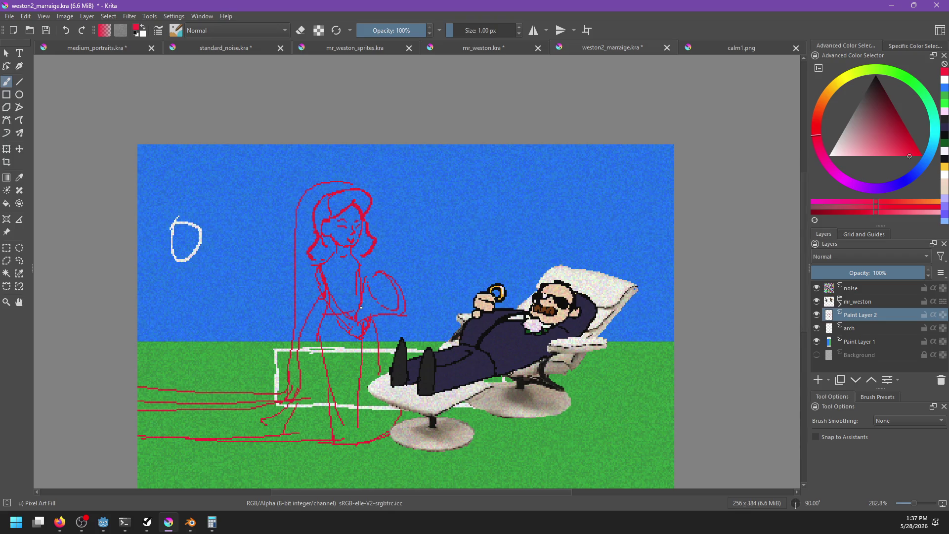
pyautogui.moveTo(356, 277); pyautogui.dragTo(359, 303)
pyautogui.hotkey('alt', 'Tab')
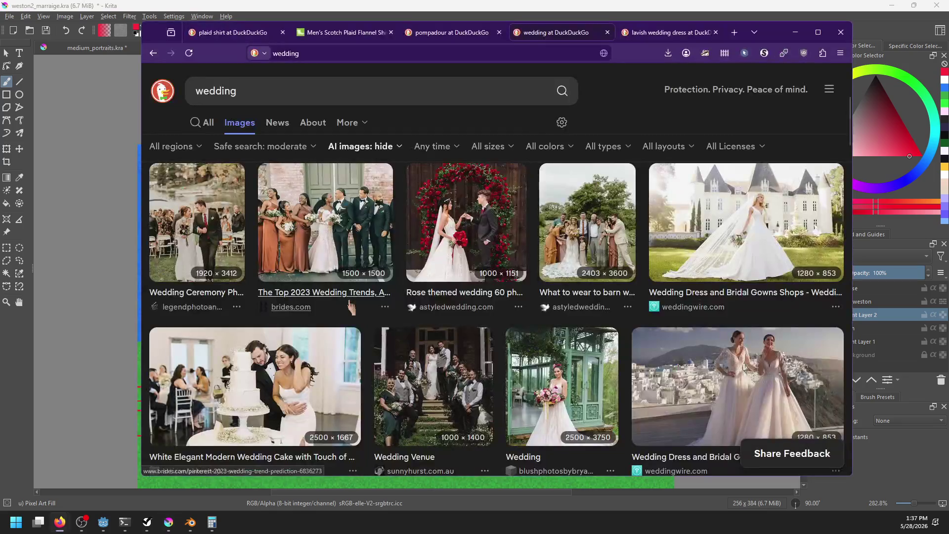
pyautogui.hotkey('alt', 'Tab')
pyautogui.moveTo(326, 256)
pyautogui.mouseDown()
pyautogui.moveTo(324, 285)
pyautogui.moveTo(354, 283)
pyautogui.moveTo(354, 298)
pyautogui.mouseUp()
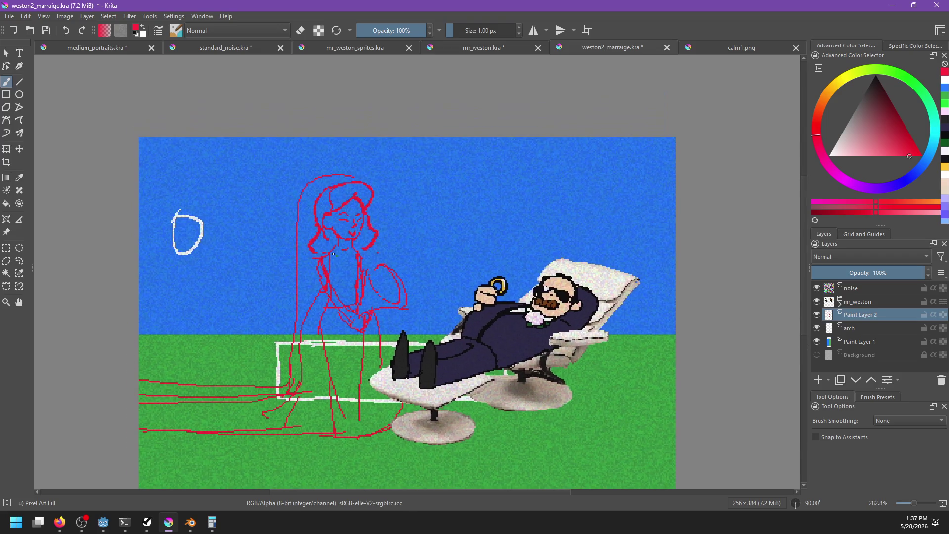
pyautogui.hotkey('alt', 'Tab')
pyautogui.hotkey('alt', 'Tab')
pyautogui.scroll(2, 375, 220)
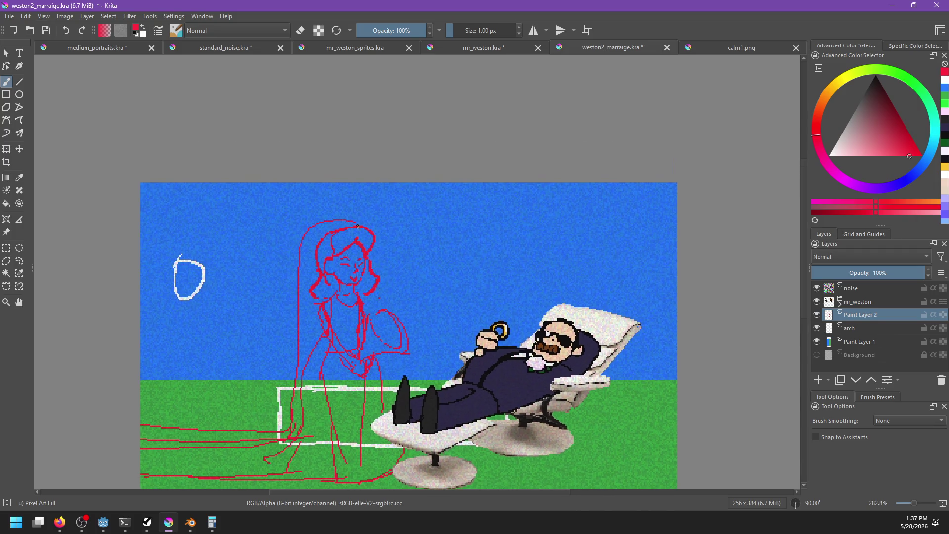
pyautogui.click(943, 315)
# Fill the alpha-locked bride sketch with black, then make the arch layer active
pyautogui.press('x')
pyautogui.press('x')
pyautogui.moveTo(875, 140); pyautogui.dragTo(890, 38)
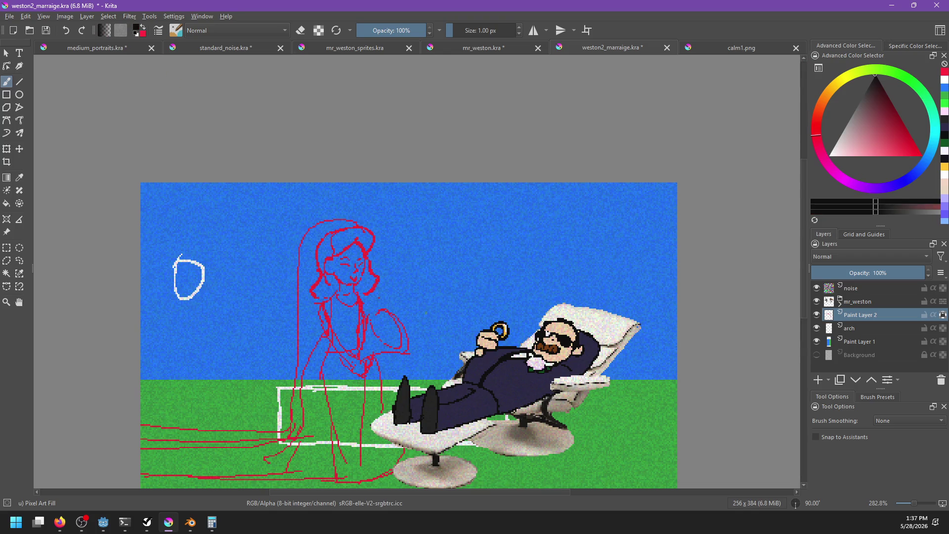
pyautogui.hotkey('shift', 'BackSpace')
pyautogui.moveTo(400, 362)
pyautogui.mouseDown()
pyautogui.moveTo(430, 286)
pyautogui.moveTo(443, 280)
pyautogui.moveTo(431, 322)
pyautogui.moveTo(403, 338)
pyautogui.mouseUp()
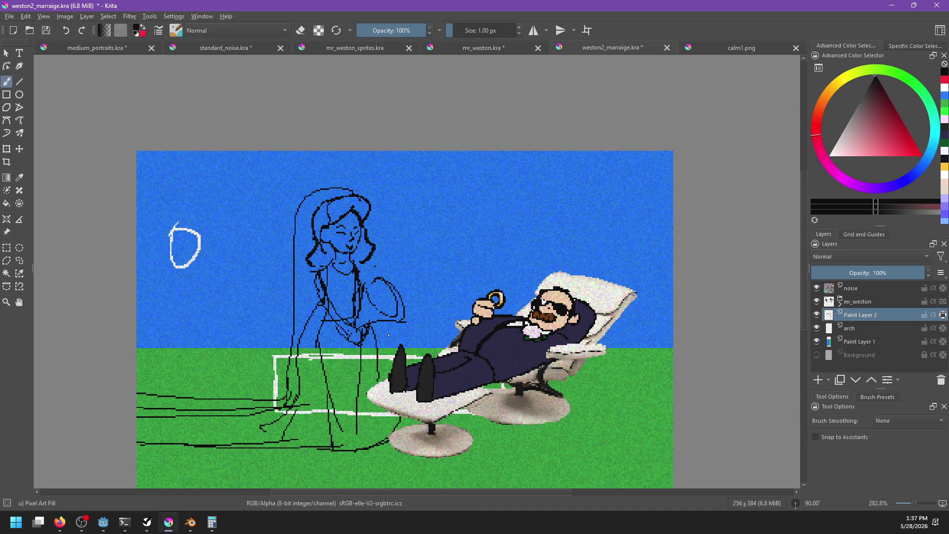
pyautogui.moveTo(548, 359)
pyautogui.mouseDown()
pyautogui.moveTo(566, 292)
pyautogui.moveTo(551, 287)
pyautogui.mouseUp()
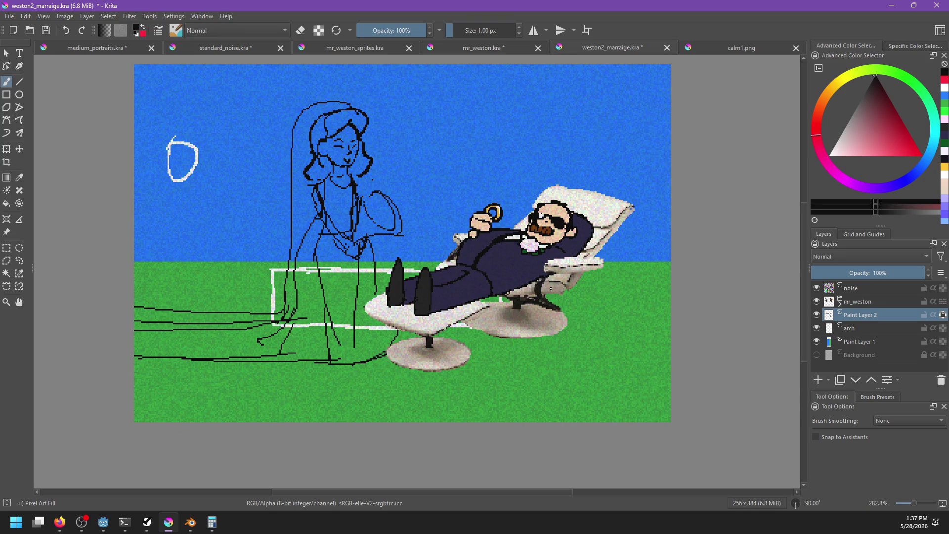
pyautogui.moveTo(550, 288); pyautogui.dragTo(576, 314)
pyautogui.click(849, 328)
pyautogui.moveTo(420, 404); pyautogui.dragTo(433, 372)
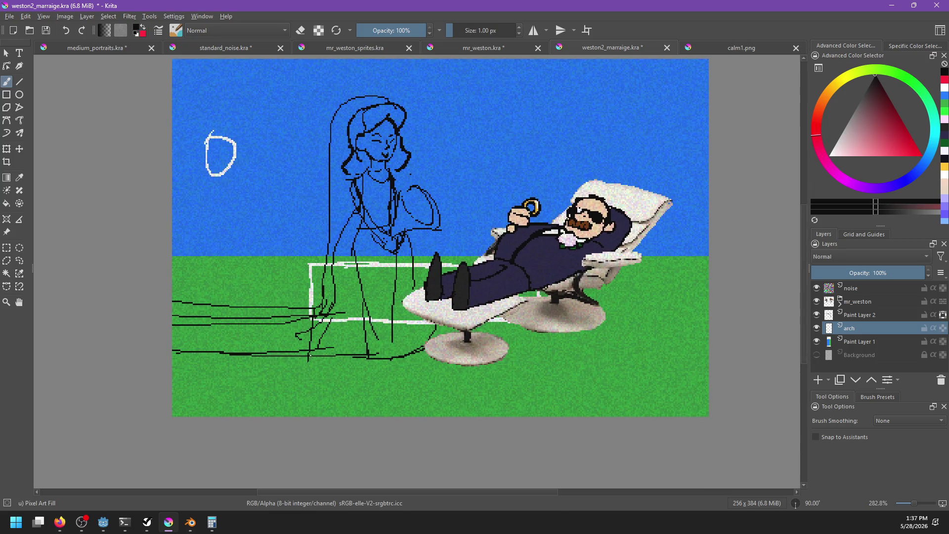
# Pick white and draw the arch's base lines across the ground to the chair
pyautogui.press('x')
pyautogui.keyDown('ctrl'); pyautogui.click(795, 106); pyautogui.keyUp('ctrl')
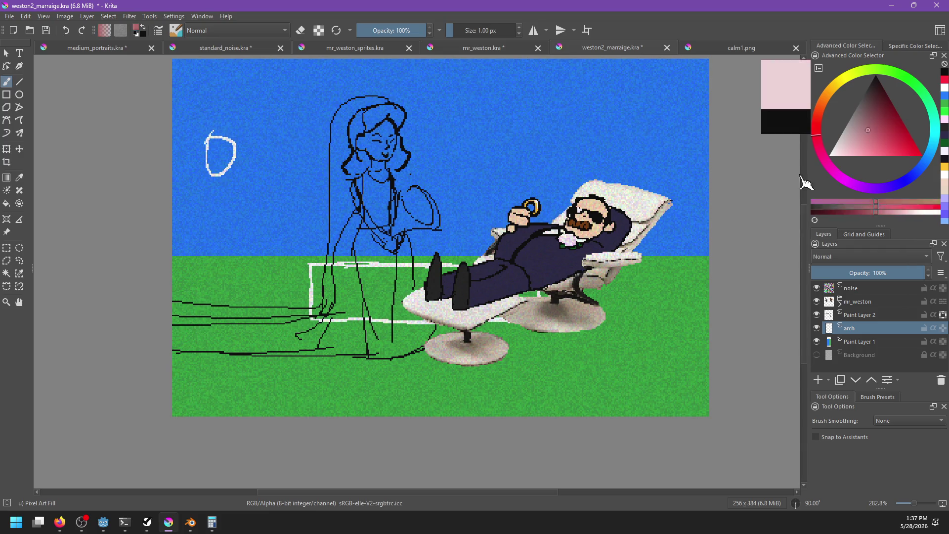
pyautogui.moveTo(313, 321); pyautogui.dragTo(301, 375)
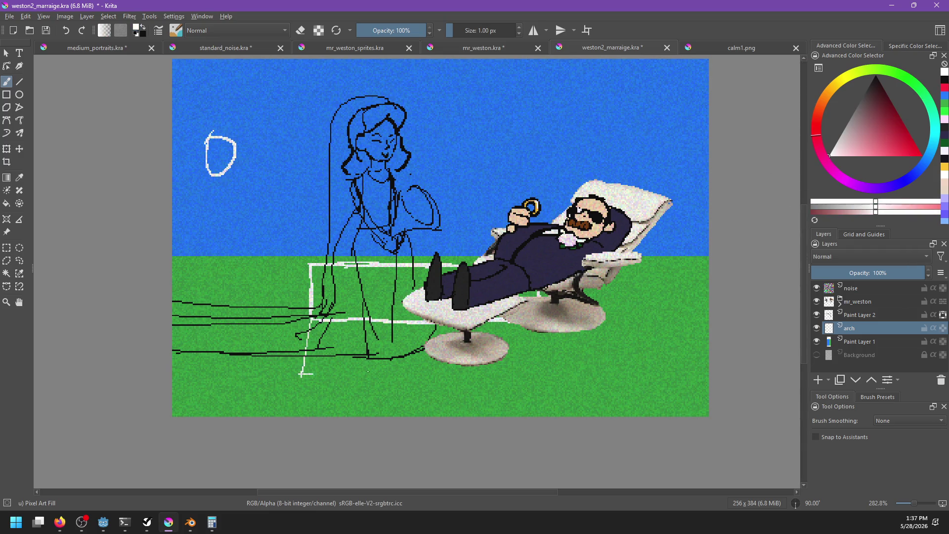
pyautogui.hotkey('ctrl', 'z')
pyautogui.moveTo(312, 326)
pyautogui.mouseDown()
pyautogui.moveTo(311, 344)
pyautogui.moveTo(441, 363)
pyautogui.moveTo(545, 348)
pyautogui.mouseUp()
pyautogui.hotkey('ctrl', 'z')
pyautogui.moveTo(310, 319)
pyautogui.mouseDown()
pyautogui.moveTo(342, 349)
pyautogui.moveTo(607, 348)
pyautogui.mouseUp()
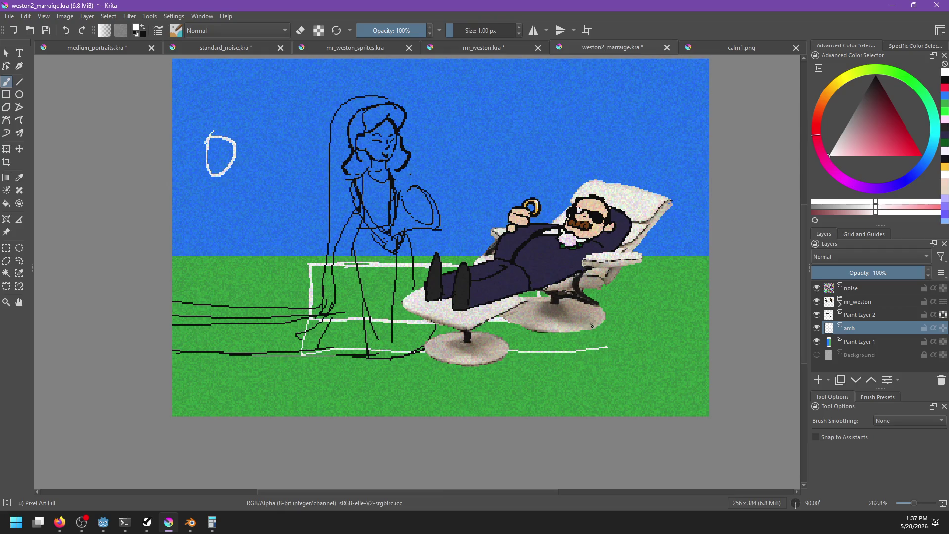
pyautogui.moveTo(418, 324); pyautogui.dragTo(600, 318)
# Draw a long white curve across the lower grass beneath the bride and chair
pyautogui.moveTo(180, 371)
pyautogui.mouseDown()
pyautogui.moveTo(679, 373)
pyautogui.moveTo(352, 379)
pyautogui.moveTo(690, 344)
pyautogui.mouseUp()
pyautogui.hotkey('ctrl', 'z')
pyautogui.hotkey('ctrl', 'z')
pyautogui.hotkey('ctrl', 'z')
pyautogui.hotkey('ctrl', 'z')
pyautogui.moveTo(217, 368); pyautogui.dragTo(745, 343)
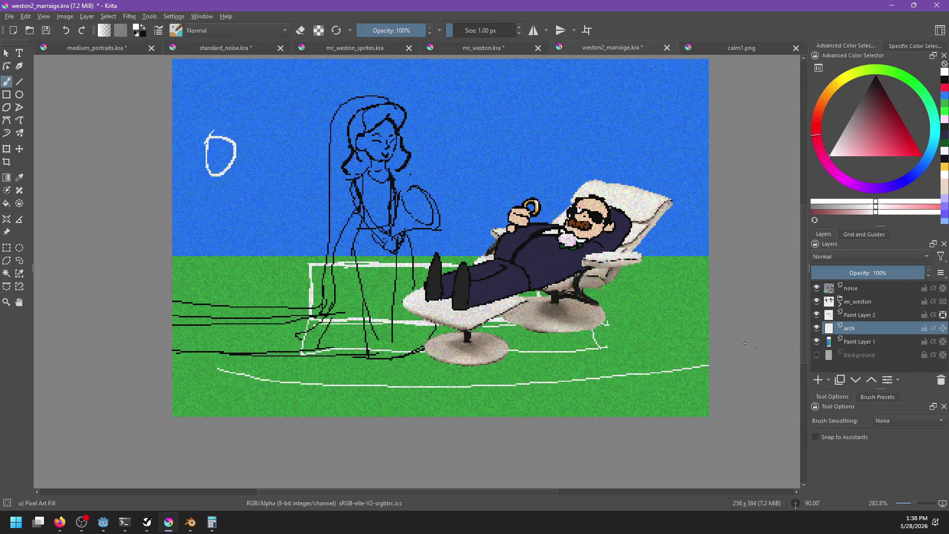
pyautogui.moveTo(608, 305)
pyautogui.mouseDown()
pyautogui.moveTo(625, 321)
pyautogui.moveTo(620, 371)
pyautogui.mouseUp()
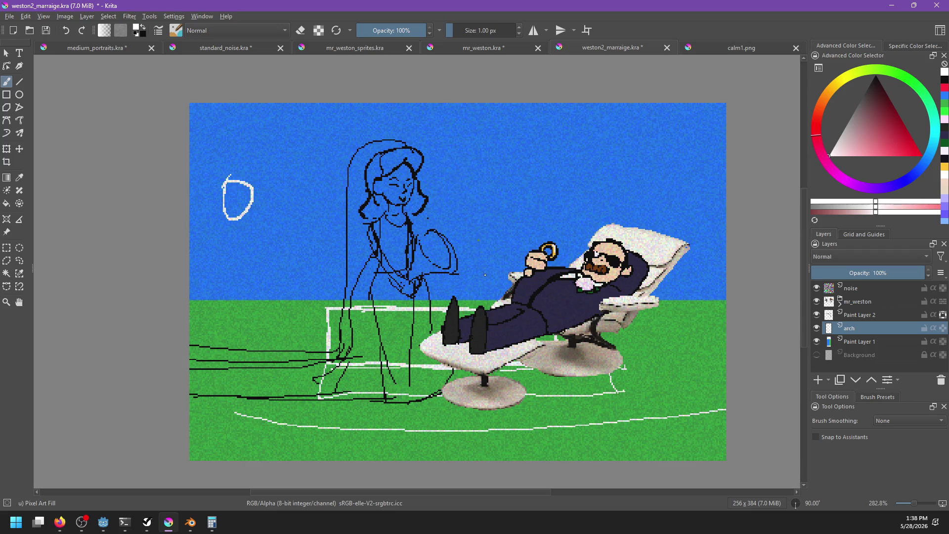
pyautogui.keyDown('shift'); pyautogui.click(862, 301); pyautogui.keyUp('shift')
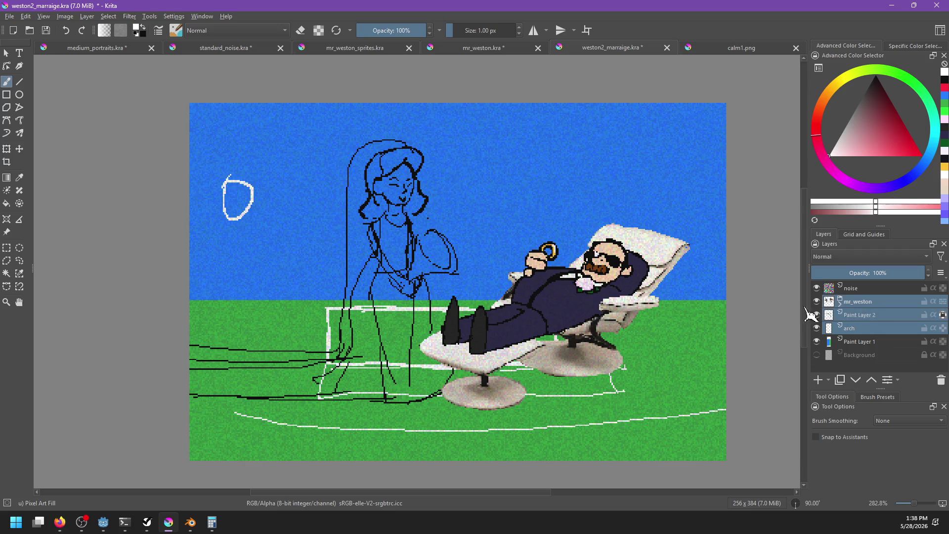
# Move the three selected layers' contents slightly left and down
pyautogui.press('t')
pyautogui.moveTo(486, 305); pyautogui.dragTo(469, 314)
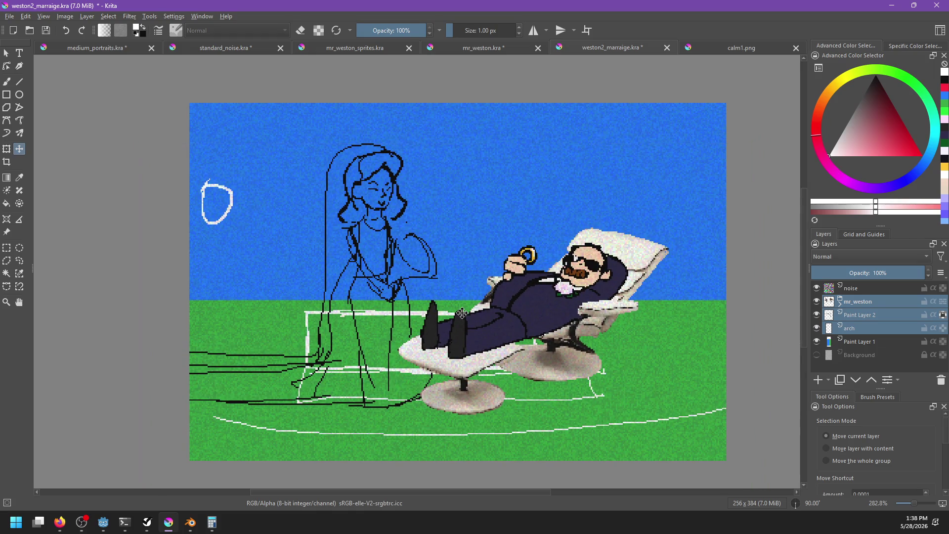
pyautogui.hotkey('alt', 'Tab')
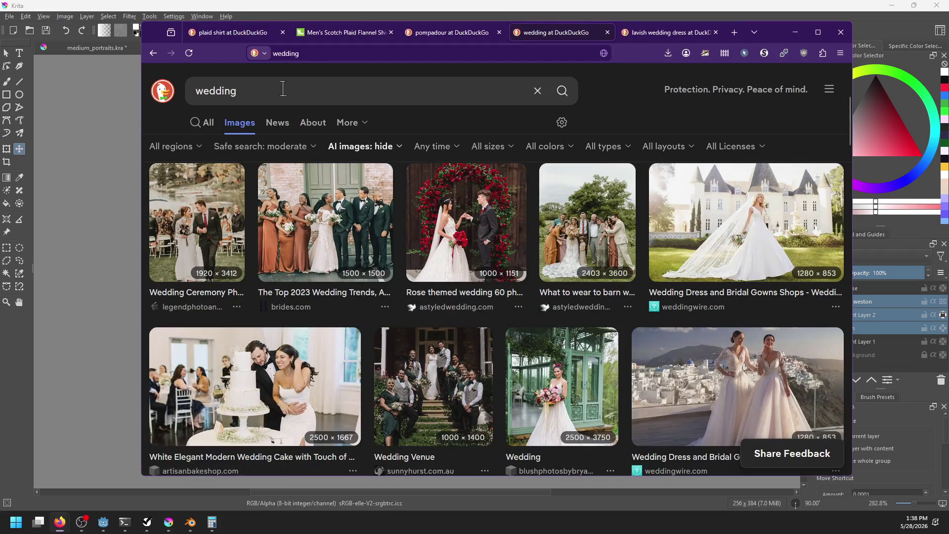
# Search the browser for 'ancient shaman' images, preview the first result, then return to Krita
pyautogui.moveTo(282, 90); pyautogui.dragTo(161, 101)
pyautogui.write('ancient')
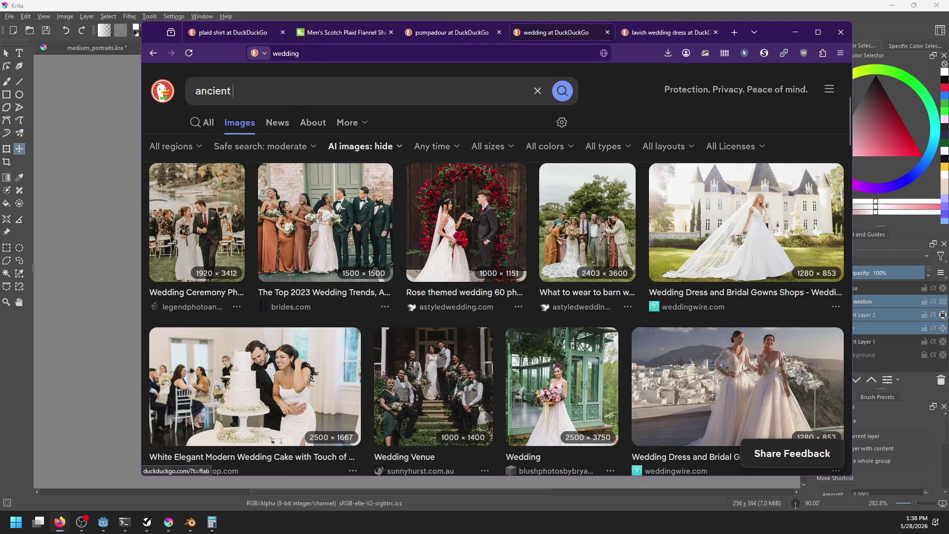
pyautogui.write('an')
pyautogui.press('Return')
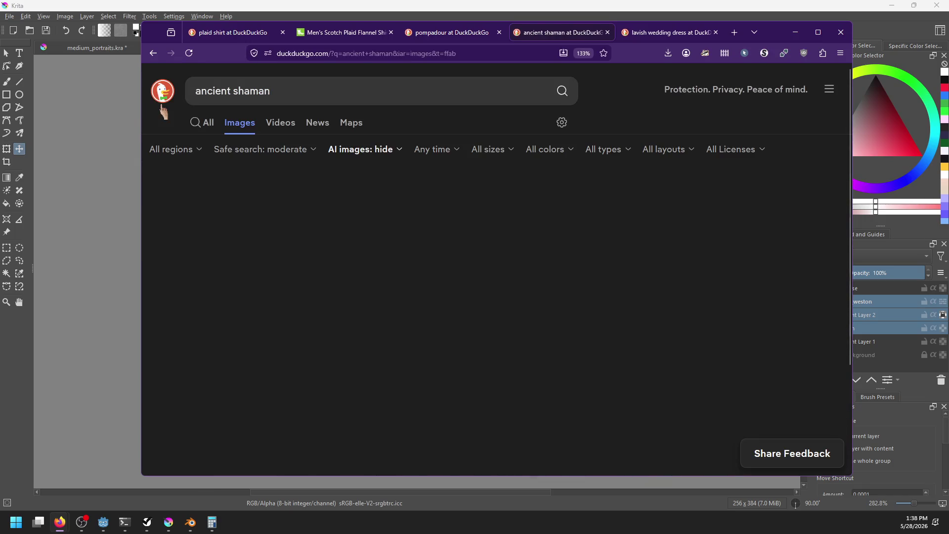
pyautogui.scroll(-2, 367, 239)
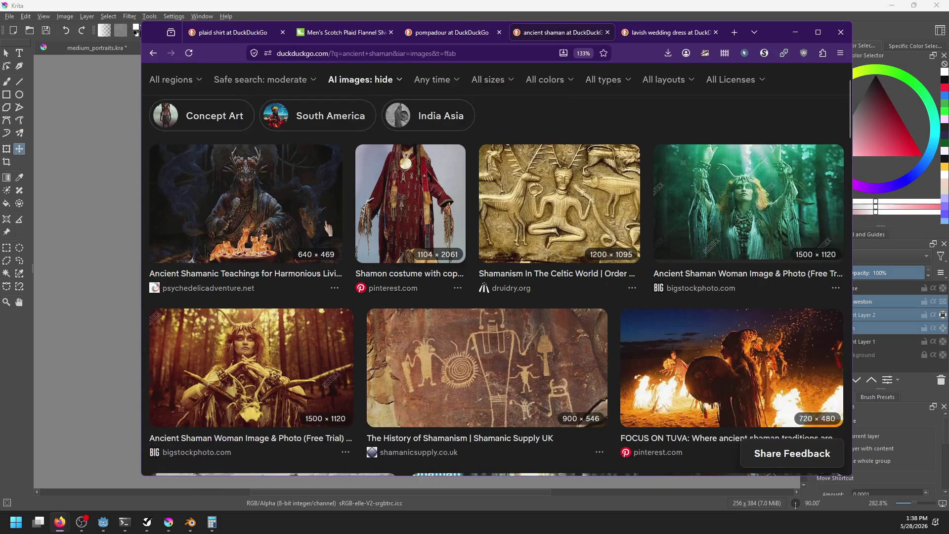
pyautogui.click(263, 192)
pyautogui.scroll(-4, 402, 332)
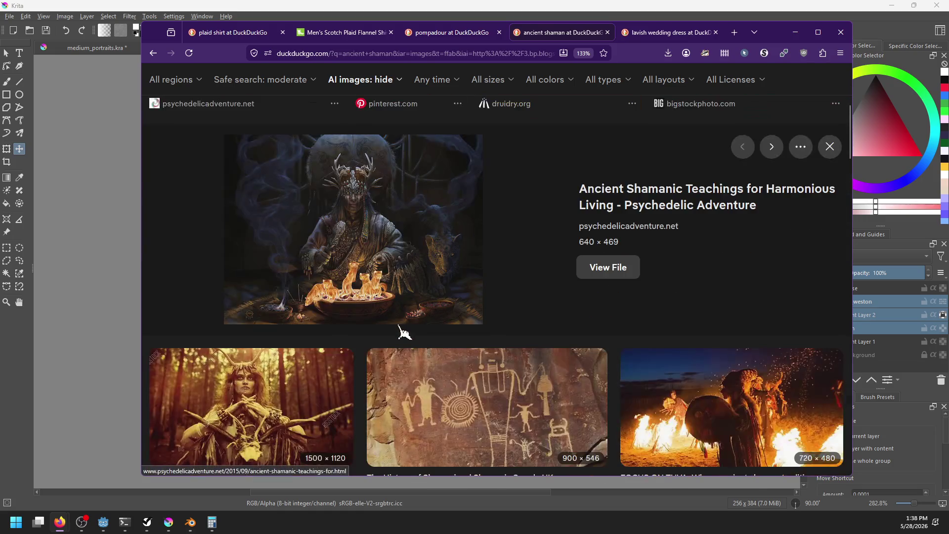
pyautogui.scroll(3, 430, 270)
pyautogui.scroll(-8, 440, 269)
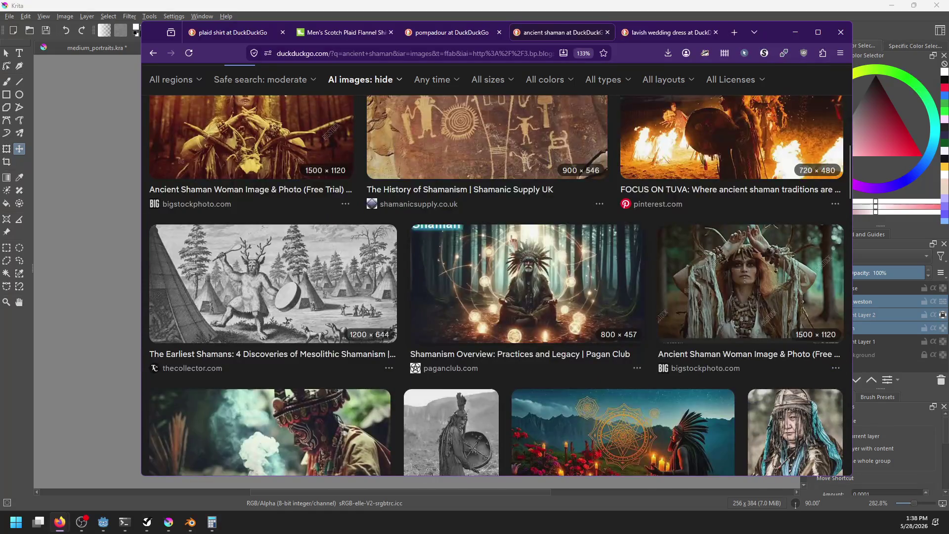
pyautogui.scroll(8, 514, 241)
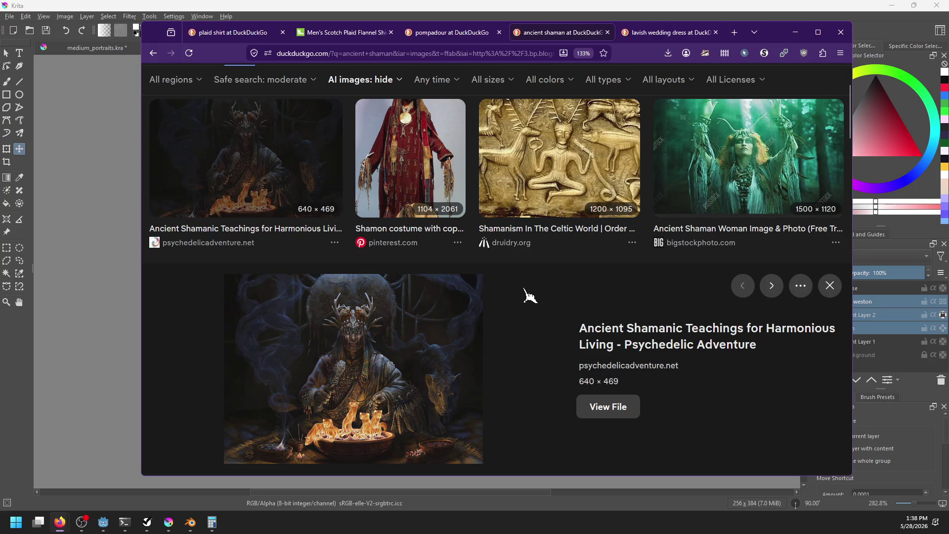
pyautogui.scroll(2, 525, 292)
pyautogui.scroll(-3, 527, 294)
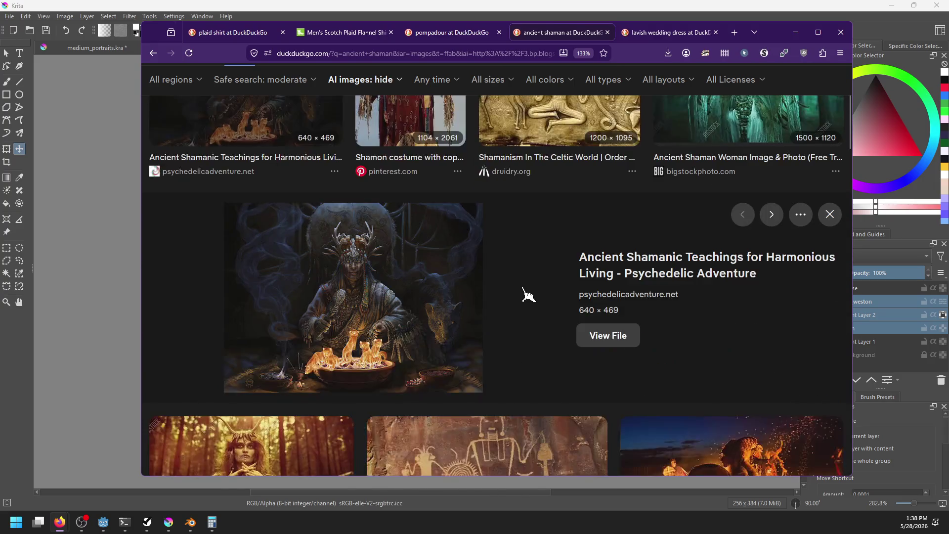
pyautogui.scroll(5, 525, 292)
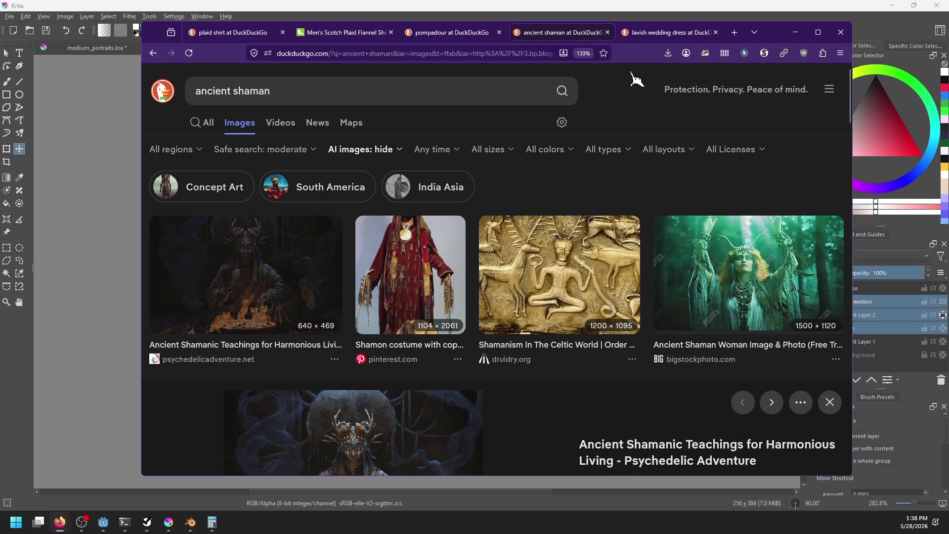
pyautogui.hotkey('alt', 'Tab')
# Select only the arch layer and switch to an enlarged Pixel Art brush
pyautogui.press('b')
pyautogui.click(866, 328)
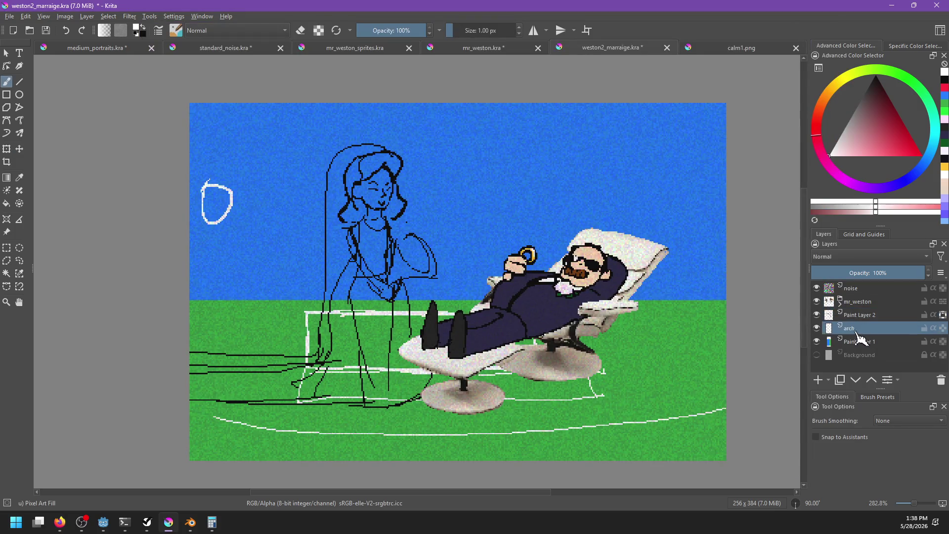
pyautogui.rightClick(267, 346)
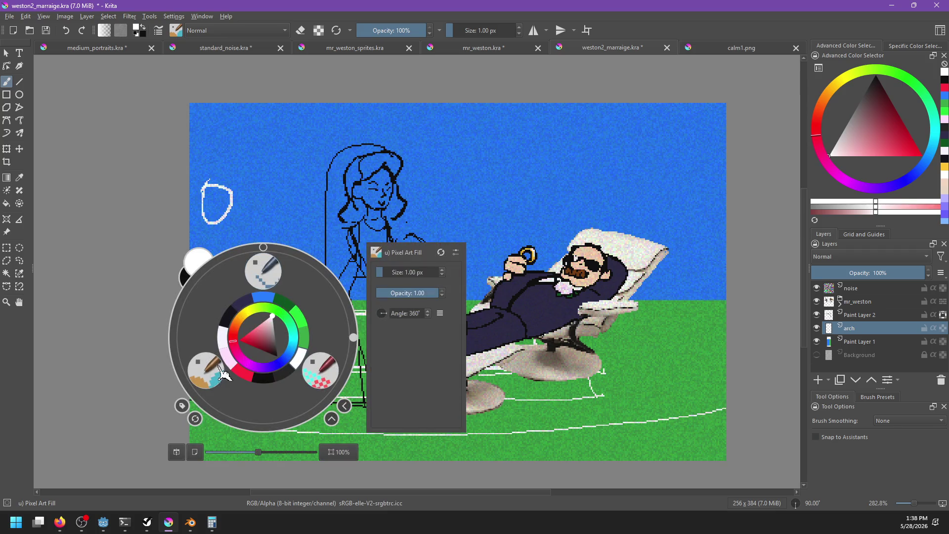
pyautogui.click(272, 274)
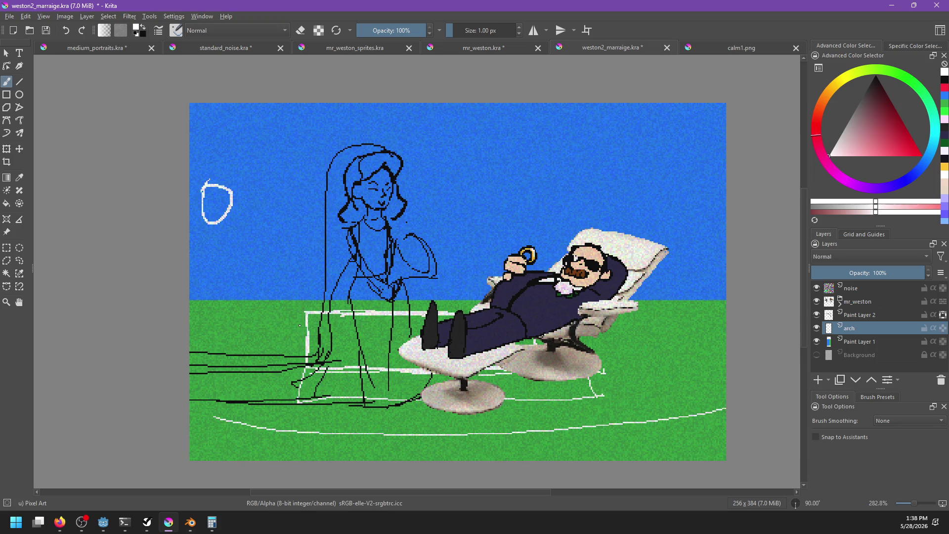
pyautogui.press(']')
pyautogui.press(']')
pyautogui.press(']')
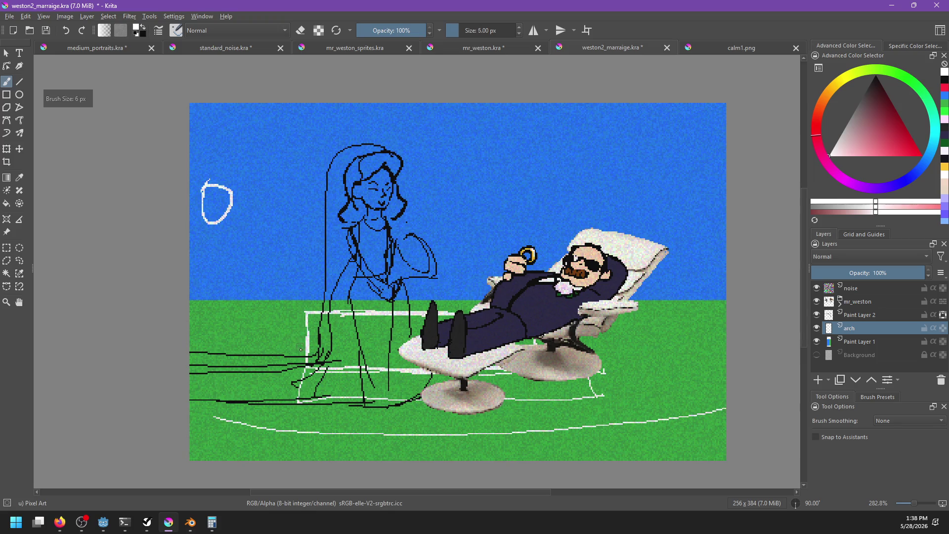
# Paint the white arch curving up from the ground, redoing its right side until it sits right
pyautogui.moveTo(298, 403); pyautogui.dragTo(292, 225)
pyautogui.hotkey('ctrl', 'z')
pyautogui.moveTo(310, 370); pyautogui.dragTo(305, 289)
pyautogui.hotkey('ctrl', 'z')
pyautogui.moveTo(307, 358)
pyautogui.mouseDown()
pyautogui.moveTo(305, 264)
pyautogui.moveTo(333, 148)
pyautogui.moveTo(400, 107)
pyautogui.moveTo(465, 97)
pyautogui.moveTo(523, 108)
pyautogui.moveTo(589, 197)
pyautogui.mouseUp()
pyautogui.hotkey('ctrl', 'z')
pyautogui.moveTo(526, 104); pyautogui.dragTo(586, 225)
pyautogui.hotkey('ctrl', 'z')
pyautogui.moveTo(521, 110); pyautogui.dragTo(584, 233)
pyautogui.hotkey('ctrl', 'z')
pyautogui.moveTo(526, 104); pyautogui.dragTo(584, 233)
pyautogui.hotkey('ctrl', 'z')
pyautogui.moveTo(526, 104); pyautogui.dragTo(585, 233)
pyautogui.hotkey('ctrl', 'z')
pyautogui.moveTo(534, 114)
pyautogui.mouseDown()
pyautogui.moveTo(580, 213)
pyautogui.moveTo(579, 271)
pyautogui.mouseUp()
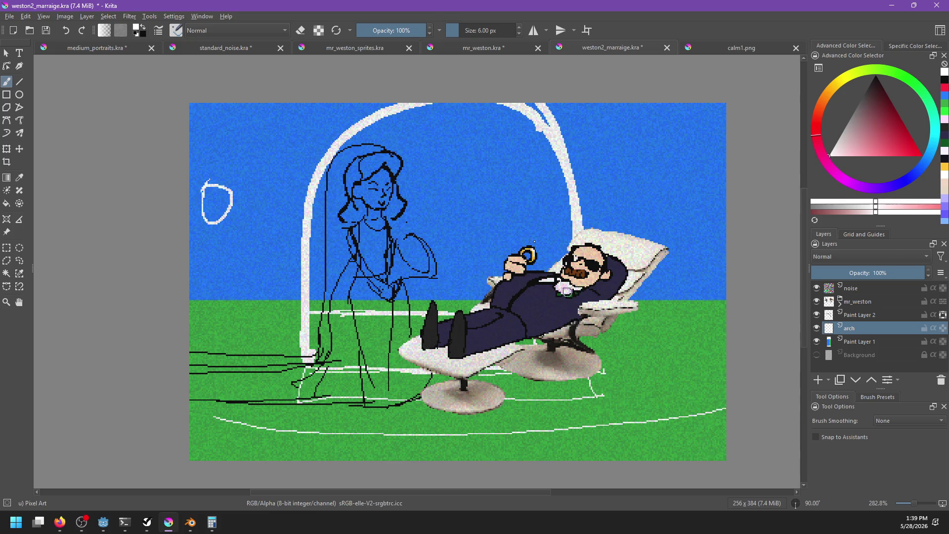
# Thicken the arch's left side and fill its top right in solid white, then sample white
pyautogui.moveTo(307, 355)
pyautogui.mouseDown()
pyautogui.moveTo(319, 200)
pyautogui.moveTo(364, 125)
pyautogui.moveTo(455, 106)
pyautogui.moveTo(504, 106)
pyautogui.moveTo(534, 119)
pyautogui.mouseUp()
pyautogui.moveTo(475, 105); pyautogui.dragTo(544, 151)
pyautogui.hotkey('ctrl', 'z')
pyautogui.hotkey('ctrl', 'z')
pyautogui.moveTo(474, 105); pyautogui.dragTo(560, 170)
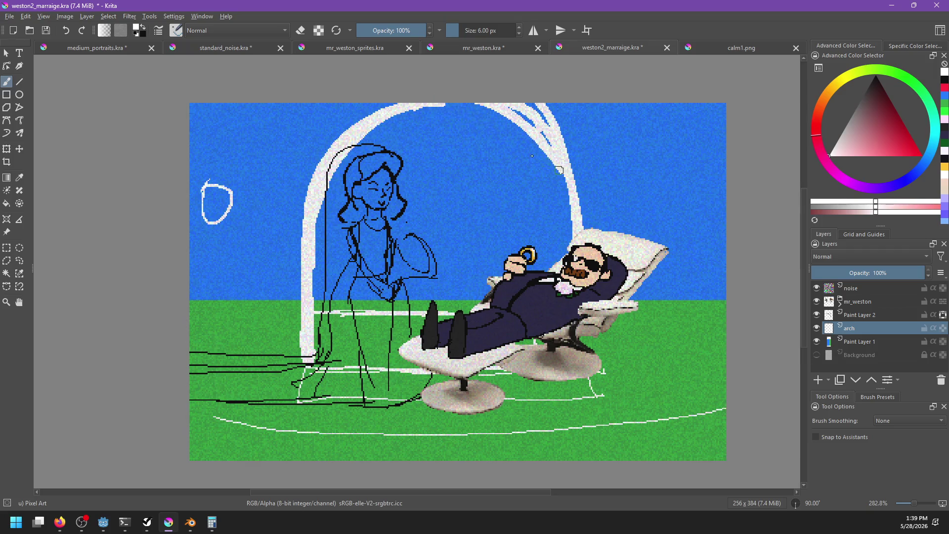
pyautogui.moveTo(430, 105)
pyautogui.mouseDown()
pyautogui.moveTo(539, 154)
pyautogui.moveTo(537, 147)
pyautogui.mouseUp()
pyautogui.hotkey('ctrl', 'z')
pyautogui.hotkey('ctrl', 'z')
pyautogui.hotkey('ctrl', 'z')
pyautogui.moveTo(519, 106)
pyautogui.mouseDown()
pyautogui.moveTo(554, 122)
pyautogui.moveTo(573, 207)
pyautogui.mouseUp()
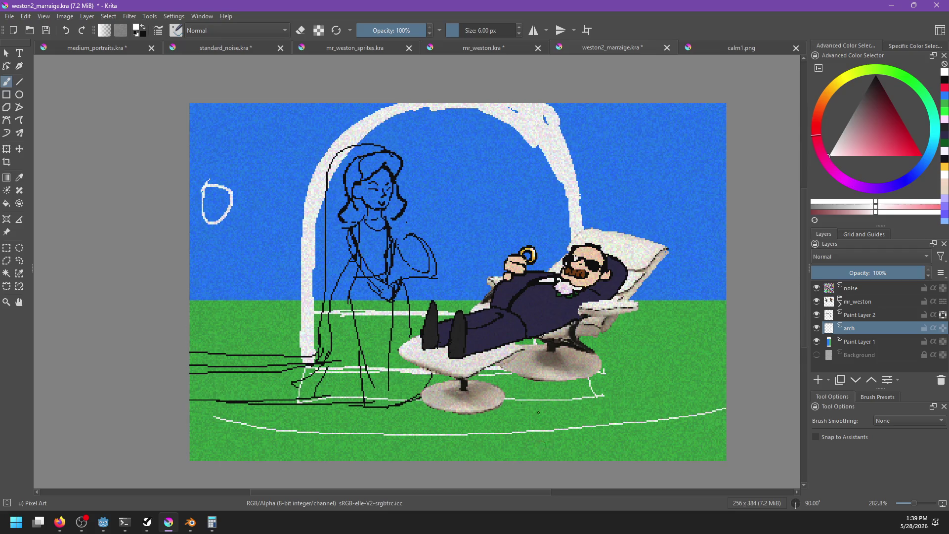
pyautogui.moveTo(524, 112); pyautogui.dragTo(542, 121)
pyautogui.moveTo(191, 355)
pyautogui.mouseDown()
pyautogui.moveTo(626, 362)
pyautogui.moveTo(626, 351)
pyautogui.mouseUp()
pyautogui.hotkey('ctrl', 'z')
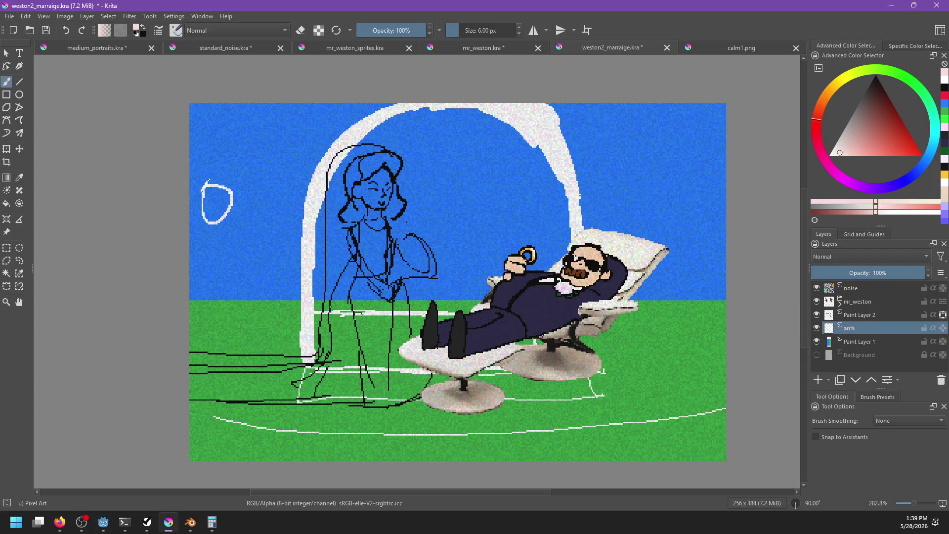
pyautogui.keyDown('ctrl'); pyautogui.click(300, 322); pyautogui.keyUp('ctrl')
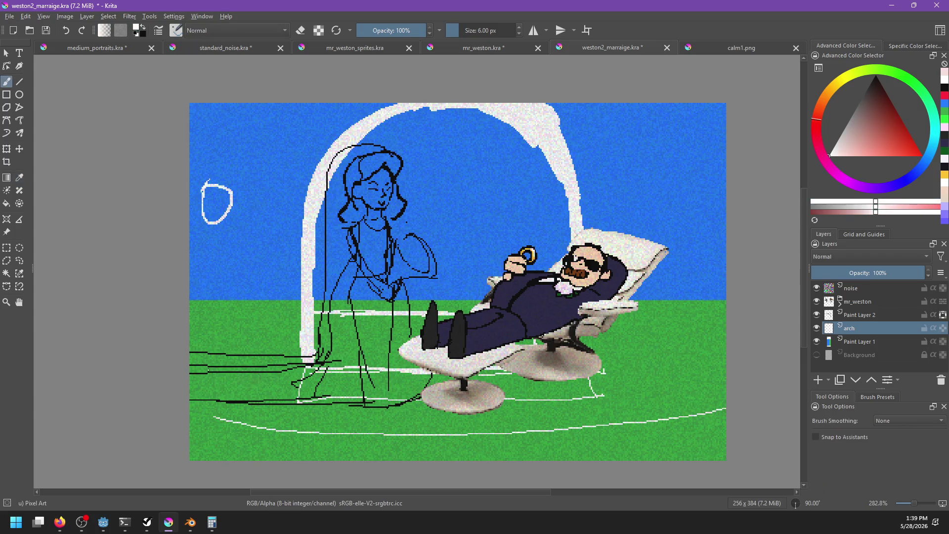
# Paint white bands across the ground beneath the bride and around the chair
pyautogui.moveTo(191, 367); pyautogui.dragTo(417, 367)
pyautogui.moveTo(603, 366); pyautogui.dragTo(733, 358)
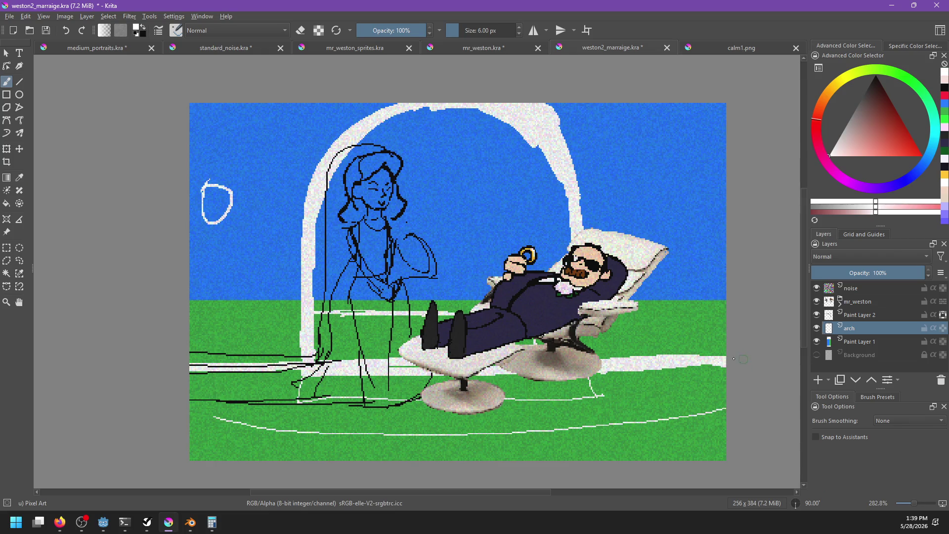
pyautogui.moveTo(206, 424); pyautogui.dragTo(726, 408)
pyautogui.hotkey('ctrl', 'z')
pyautogui.moveTo(190, 398)
pyautogui.mouseDown()
pyautogui.moveTo(724, 381)
pyautogui.moveTo(565, 376)
pyautogui.mouseUp()
pyautogui.moveTo(275, 393); pyautogui.dragTo(727, 390)
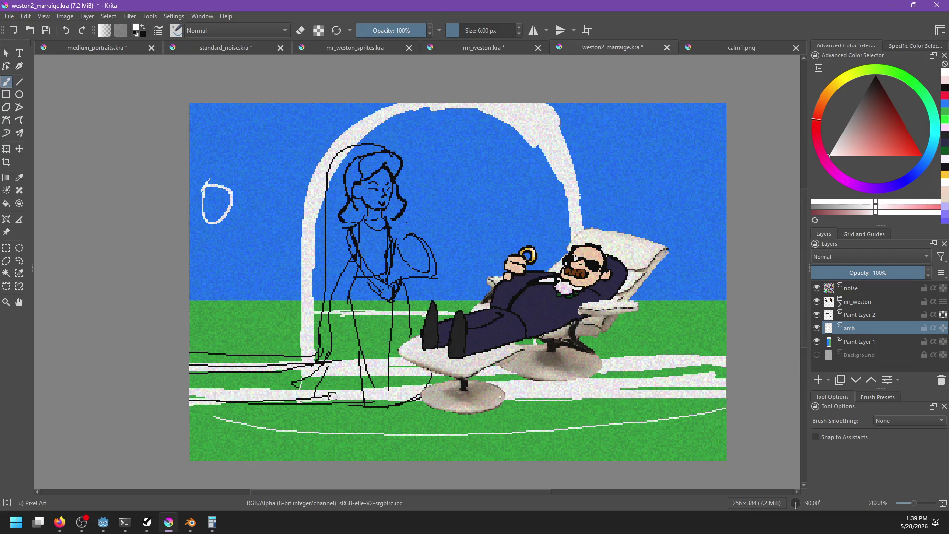
pyautogui.moveTo(190, 408); pyautogui.dragTo(727, 401)
pyautogui.hotkey('ctrl', 'z')
# Widen the lower white band, cover the green streaks and extend it to the right edge
pyautogui.moveTo(228, 405); pyautogui.dragTo(727, 395)
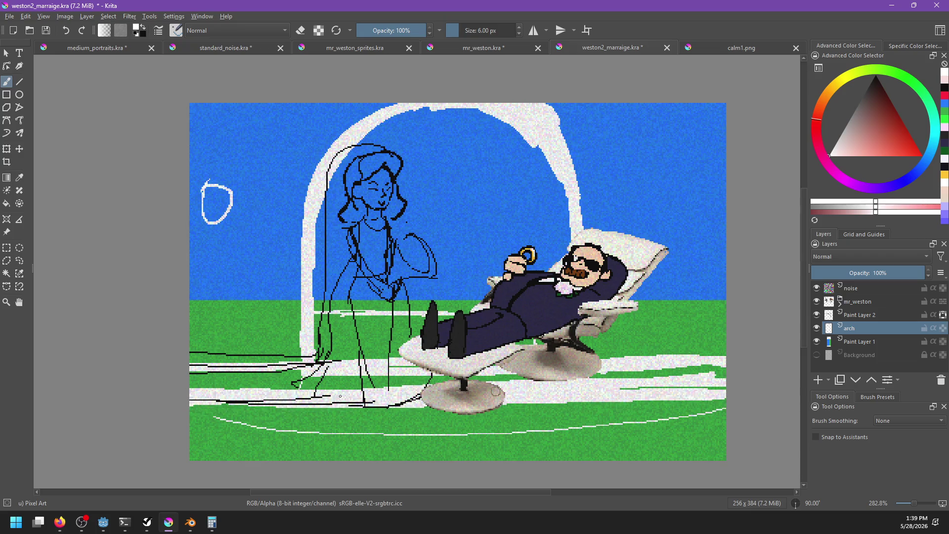
pyautogui.moveTo(361, 409); pyautogui.dragTo(788, 395)
pyautogui.moveTo(190, 412); pyautogui.dragTo(348, 412)
pyautogui.hotkey('ctrl', 'z')
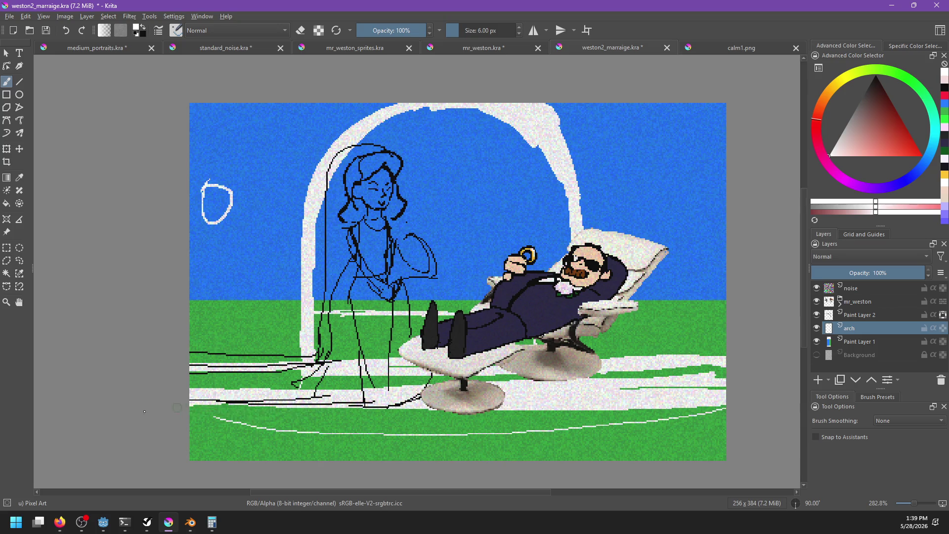
pyautogui.moveTo(190, 414); pyautogui.dragTo(528, 415)
pyautogui.moveTo(198, 408); pyautogui.dragTo(355, 402)
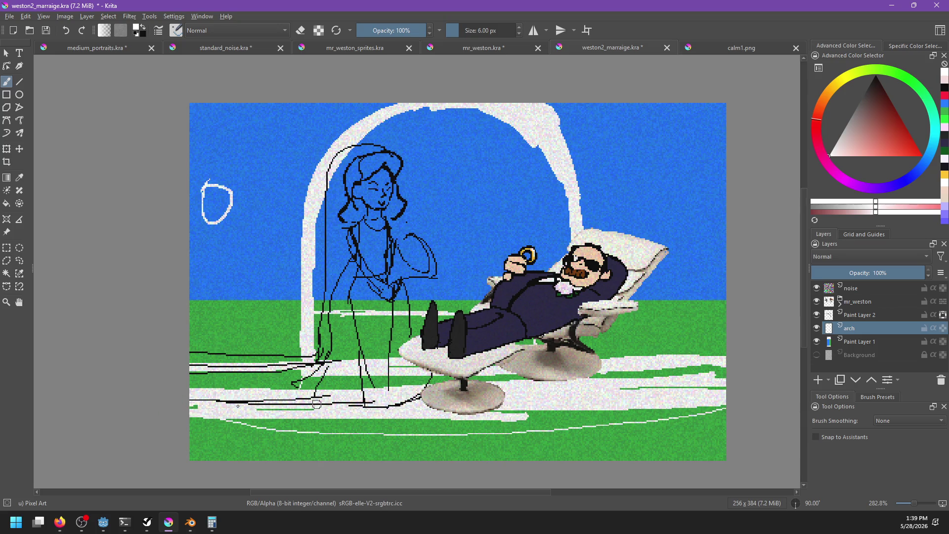
pyautogui.moveTo(275, 408); pyautogui.dragTo(330, 406)
pyautogui.moveTo(174, 416); pyautogui.dragTo(724, 406)
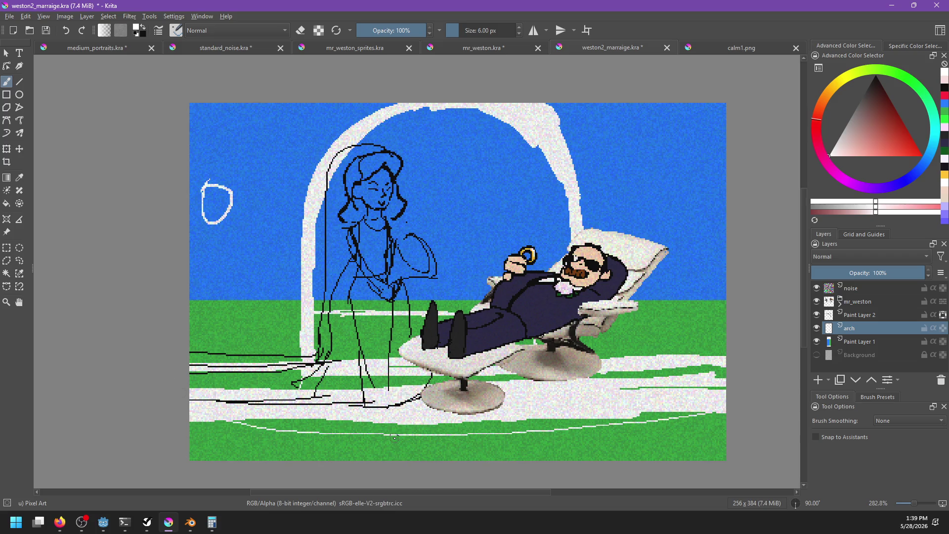
# Erase the stray white lines and patches from the grass
pyautogui.press('e')
pyautogui.moveTo(233, 414); pyautogui.dragTo(365, 433)
pyautogui.moveTo(523, 428)
pyautogui.mouseDown()
pyautogui.moveTo(361, 425)
pyautogui.moveTo(440, 433)
pyautogui.moveTo(470, 419)
pyautogui.moveTo(656, 415)
pyautogui.mouseUp()
pyautogui.moveTo(741, 416); pyautogui.dragTo(750, 424)
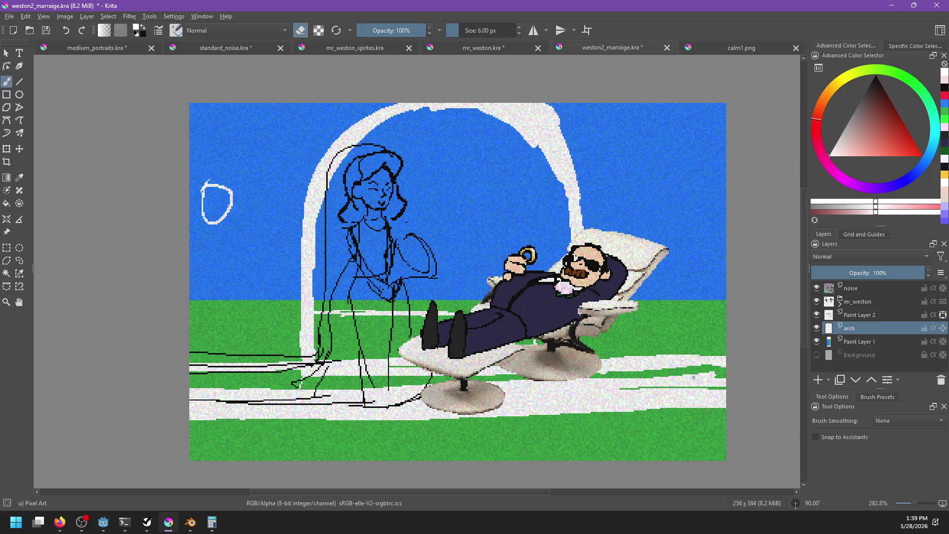
pyautogui.moveTo(658, 358)
pyautogui.mouseDown()
pyautogui.moveTo(665, 390)
pyautogui.moveTo(689, 385)
pyautogui.moveTo(698, 411)
pyautogui.mouseUp()
pyautogui.moveTo(709, 364); pyautogui.dragTo(726, 410)
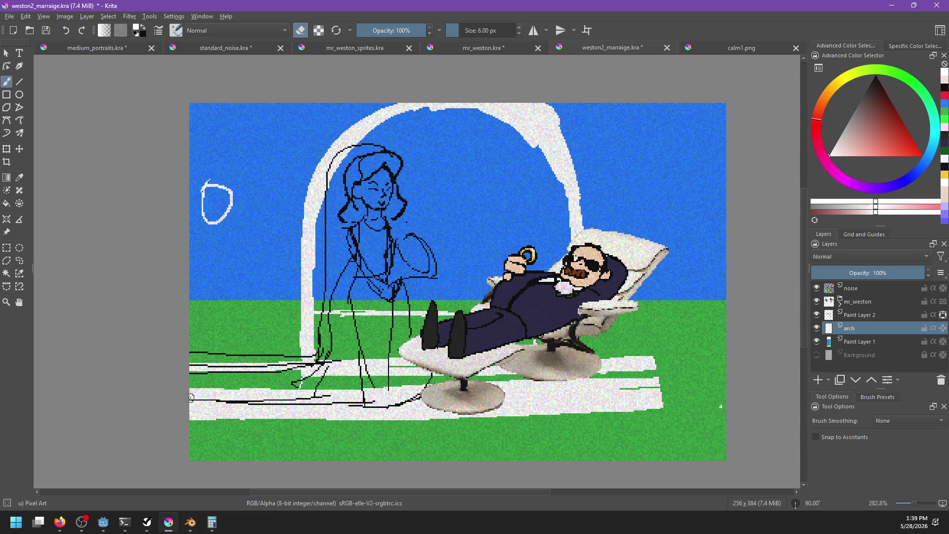
pyautogui.moveTo(191, 425)
pyautogui.mouseDown()
pyautogui.moveTo(193, 349)
pyautogui.moveTo(215, 391)
pyautogui.moveTo(240, 395)
pyautogui.moveTo(247, 413)
pyautogui.mouseUp()
# Fill the remaining green gaps in white, then paint a pale strip along the floor's bottom edge
pyautogui.press('e')
pyautogui.moveTo(316, 391)
pyautogui.mouseDown()
pyautogui.moveTo(267, 380)
pyautogui.moveTo(296, 375)
pyautogui.moveTo(274, 385)
pyautogui.moveTo(257, 379)
pyautogui.moveTo(248, 389)
pyautogui.mouseUp()
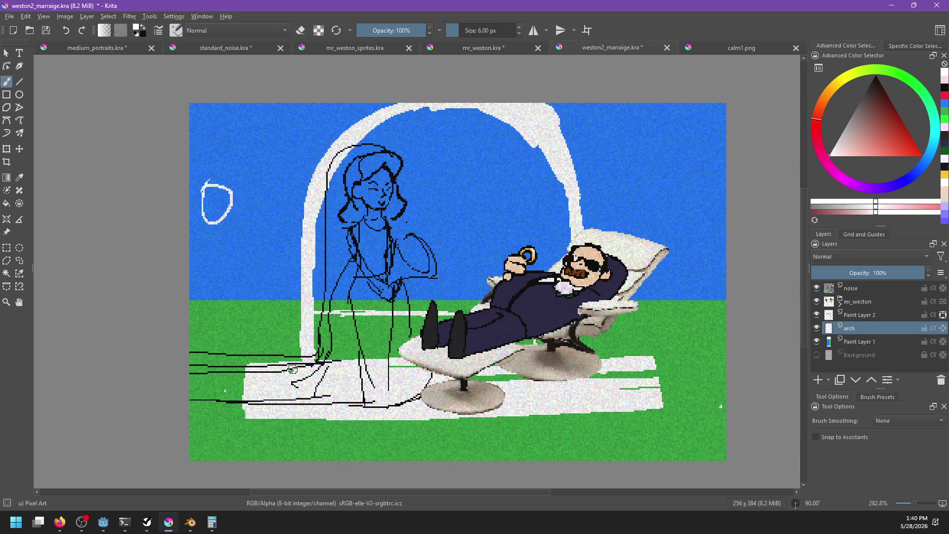
pyautogui.moveTo(601, 377)
pyautogui.mouseDown()
pyautogui.moveTo(650, 360)
pyautogui.moveTo(612, 383)
pyautogui.moveTo(648, 372)
pyautogui.moveTo(646, 384)
pyautogui.mouseUp()
pyautogui.press('d')
pyautogui.moveTo(857, 158); pyautogui.dragTo(832, 151)
pyautogui.moveTo(881, 192); pyautogui.dragTo(900, 184)
pyautogui.moveTo(247, 420); pyautogui.dragTo(632, 412)
# Paint a light lavender strip along the full bottom of the white floor
pyautogui.click(841, 150)
pyautogui.hotkey('ctrl', 'z')
pyautogui.moveTo(255, 425); pyautogui.dragTo(558, 423)
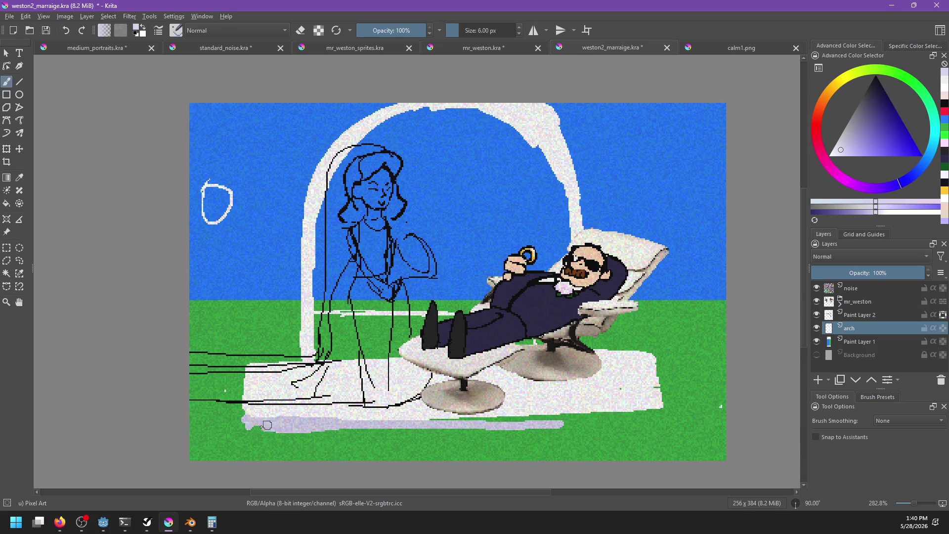
pyautogui.moveTo(246, 417)
pyautogui.mouseDown()
pyautogui.moveTo(245, 428)
pyautogui.moveTo(285, 430)
pyautogui.moveTo(615, 417)
pyautogui.mouseUp()
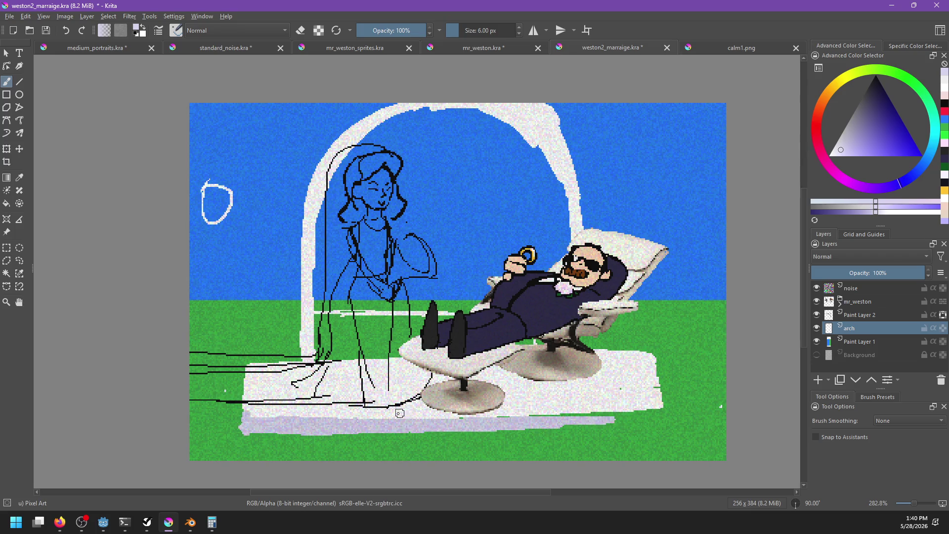
pyautogui.keyDown('ctrl'); pyautogui.click(399, 413); pyautogui.keyUp('ctrl')
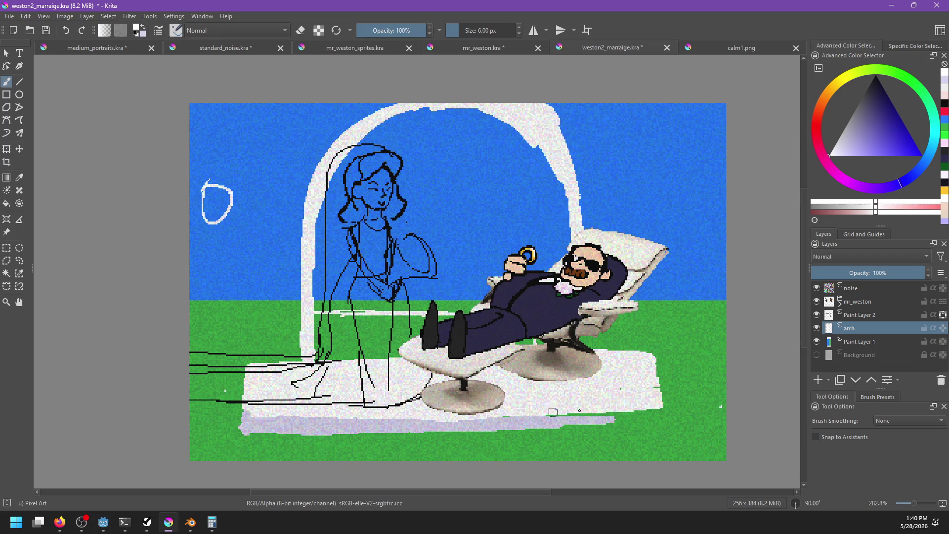
pyautogui.moveTo(574, 415); pyautogui.dragTo(654, 414)
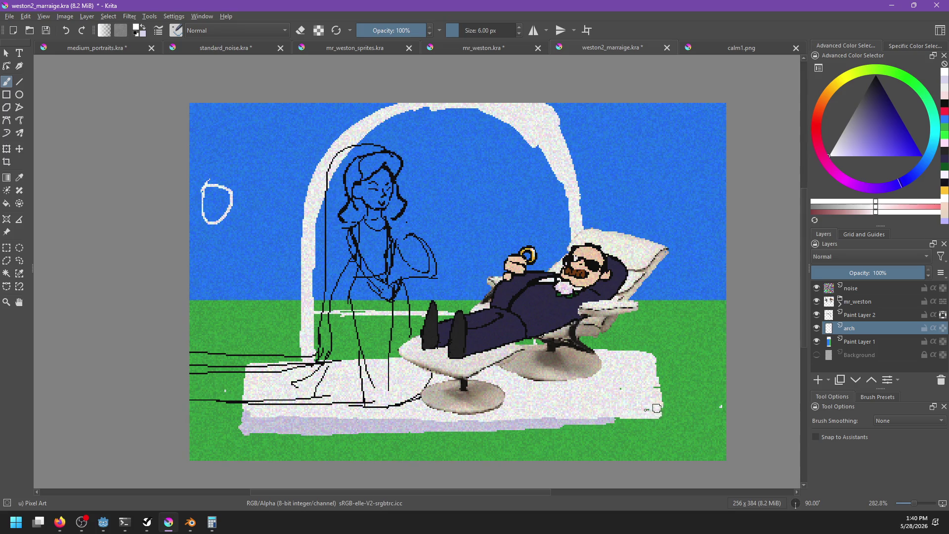
pyautogui.keyDown('ctrl'); pyautogui.click(571, 420); pyautogui.keyUp('ctrl')
pyautogui.moveTo(571, 420); pyautogui.dragTo(654, 417)
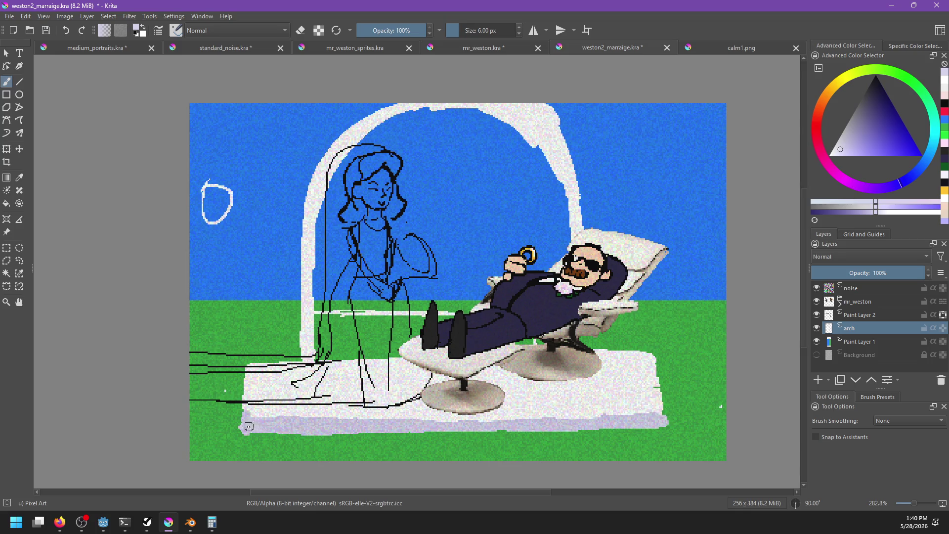
pyautogui.moveTo(337, 430); pyautogui.dragTo(662, 426)
# Sample the floor's white and raise its top edge over the black lines
pyautogui.keyDown('ctrl'); pyautogui.click(316, 381); pyautogui.keyUp('ctrl')
pyautogui.moveTo(299, 366)
pyautogui.mouseDown()
pyautogui.moveTo(252, 360)
pyautogui.moveTo(322, 359)
pyautogui.mouseUp()
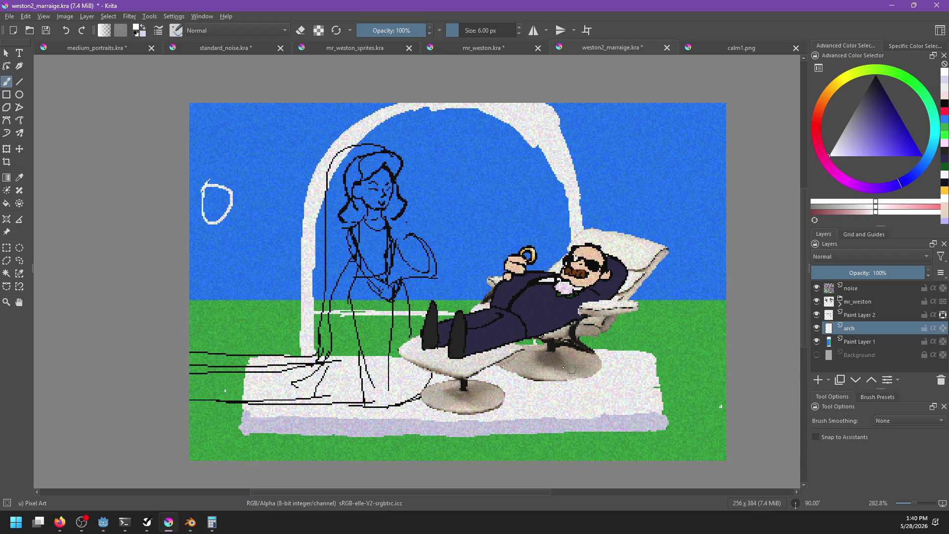
pyautogui.moveTo(251, 355); pyautogui.dragTo(400, 353)
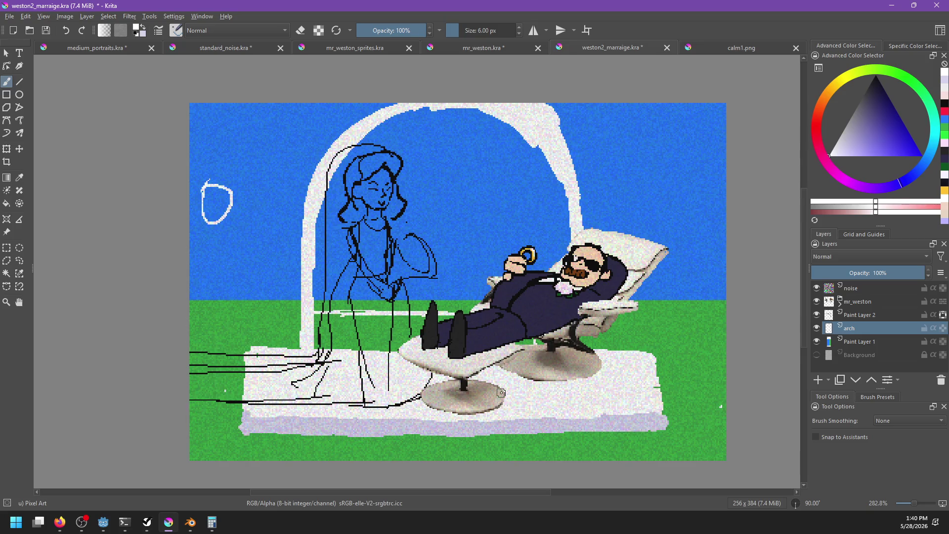
# Rename Paint Layer 2 to mrs_weston
pyautogui.click(883, 316)
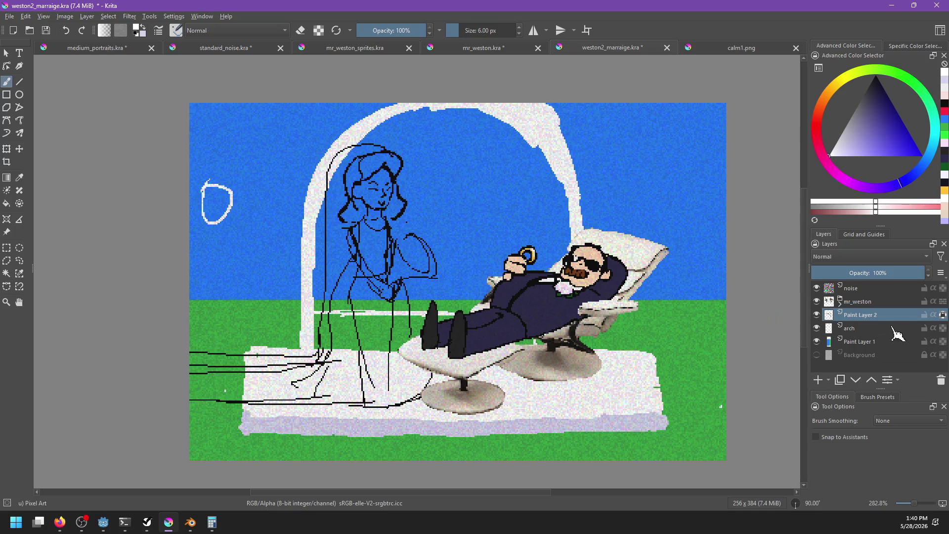
pyautogui.doubleClick(883, 315)
pyautogui.write('mrs_w')
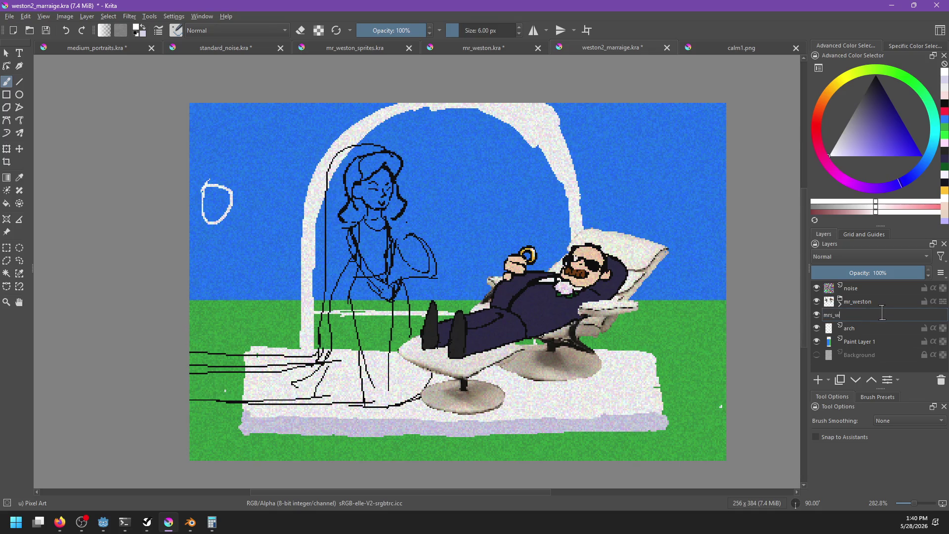
pyautogui.write('eston')
pyautogui.press('Return')
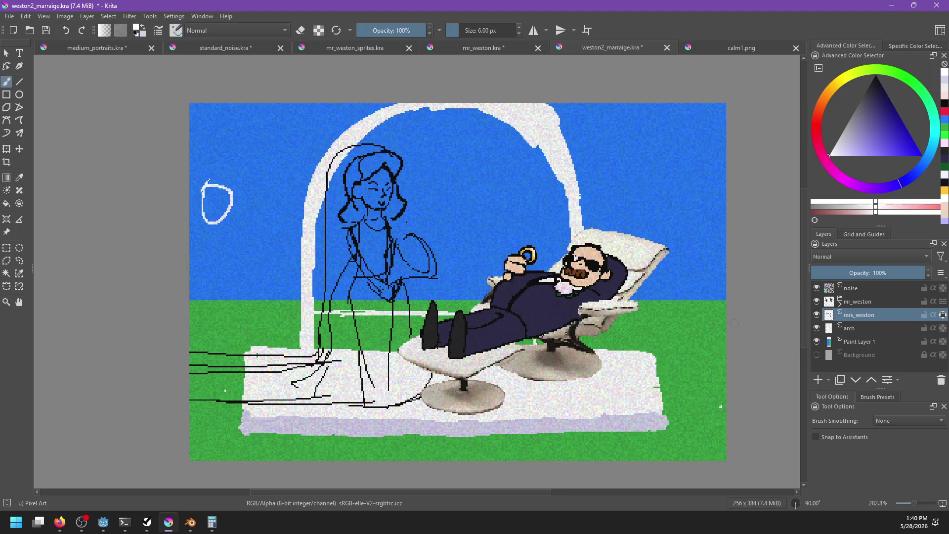
pyautogui.keyDown('ctrl'); pyautogui.scroll(1, 452, 350); pyautogui.keyUp('ctrl')
pyautogui.moveTo(313, 387); pyautogui.dragTo(492, 369)
# Make black the foreground colour and erase the left ends of the bride's black lines
pyautogui.rightClick(402, 214)
pyautogui.rightClick(402, 214)
pyautogui.click(143, 26)
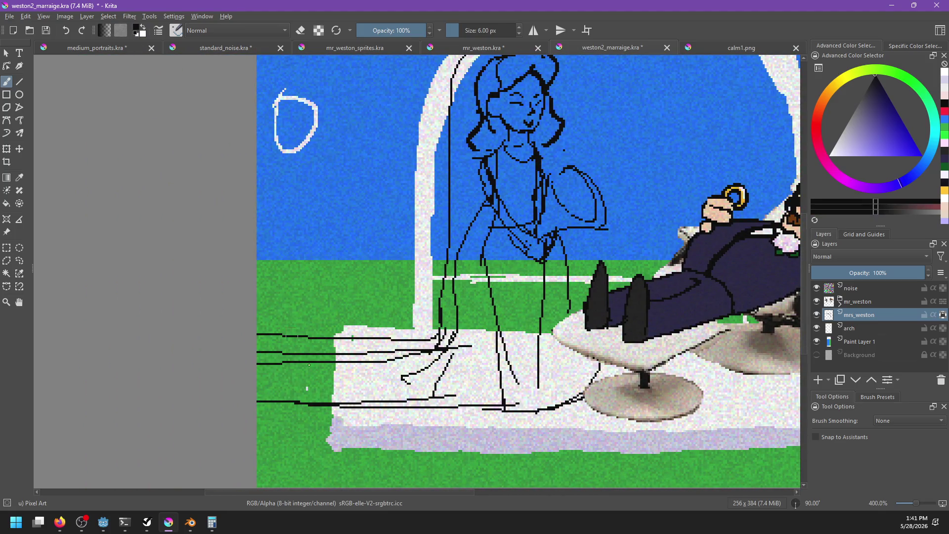
pyautogui.press('e')
pyautogui.moveTo(351, 335)
pyautogui.mouseDown()
pyautogui.moveTo(257, 336)
pyautogui.moveTo(328, 348)
pyautogui.moveTo(297, 361)
pyautogui.moveTo(338, 360)
pyautogui.moveTo(260, 402)
pyautogui.mouseUp()
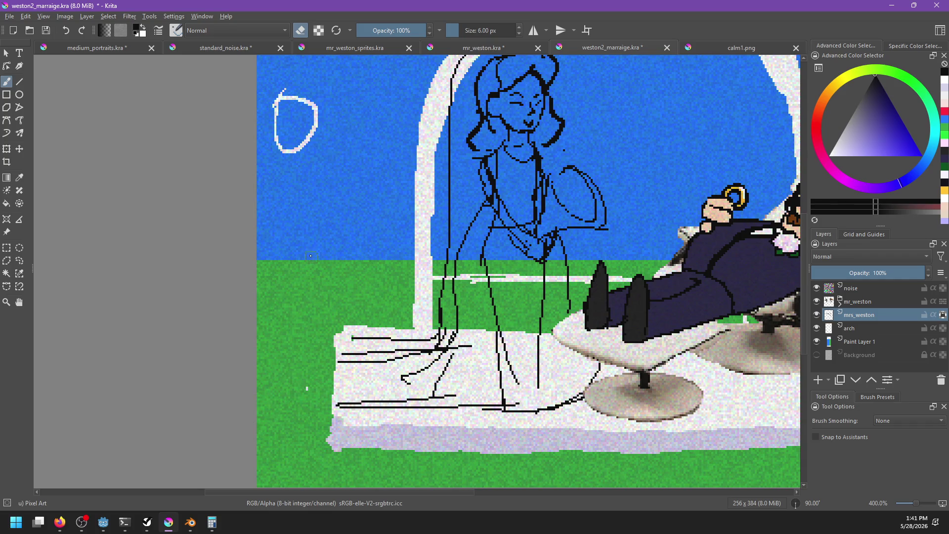
# Set the brush size to 1 px and switch from erasing back to drawing
pyautogui.rightClick(310, 256)
pyautogui.rightClick(300, 263)
pyautogui.moveTo(467, 26); pyautogui.dragTo(449, 29)
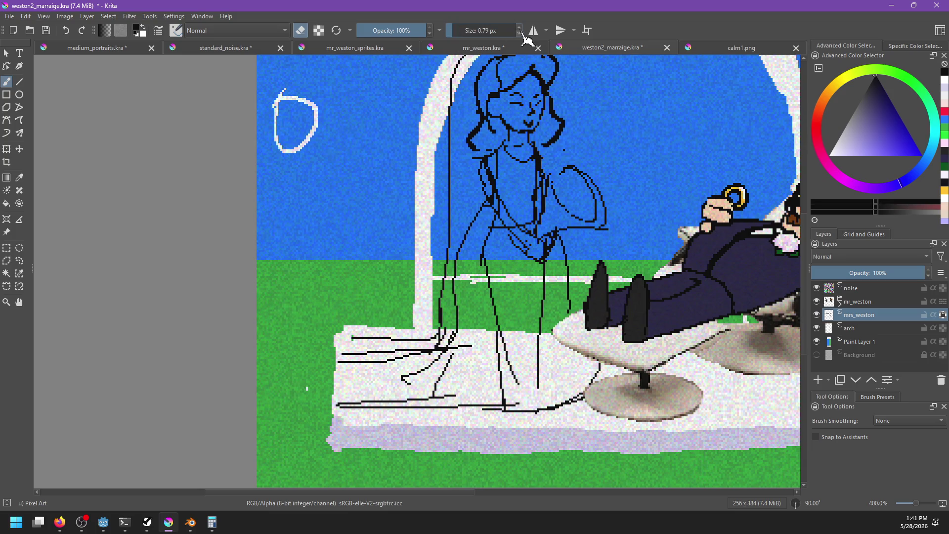
pyautogui.click(495, 31)
pyautogui.moveTo(496, 32); pyautogui.dragTo(483, 30)
pyautogui.click(483, 30)
pyautogui.press('BackSpace')
pyautogui.write('1')
pyautogui.press('Return')
pyautogui.press('e')
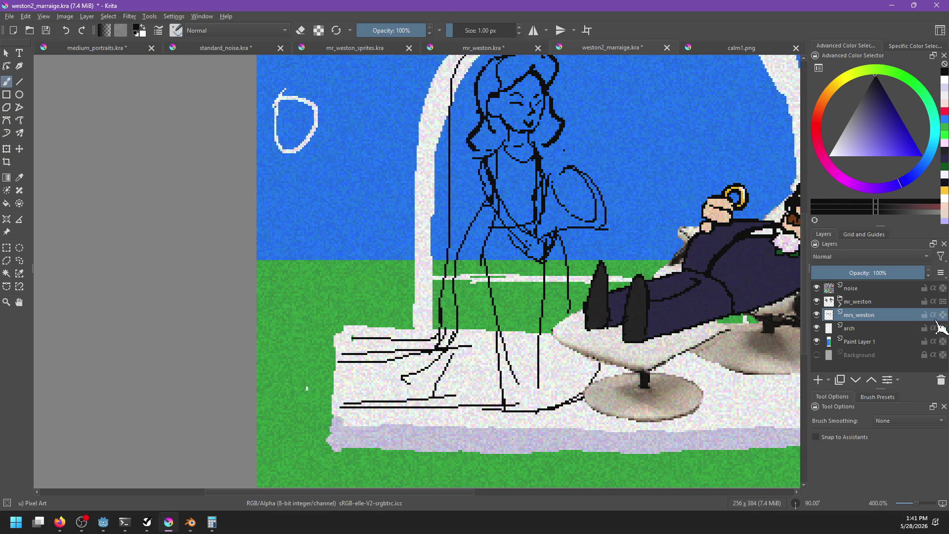
# Draw the gown's horizontal black lines leftward to the canvas edge, undoing misplaced strokes
pyautogui.moveTo(344, 404)
pyautogui.mouseDown()
pyautogui.moveTo(329, 403)
pyautogui.moveTo(332, 421)
pyautogui.moveTo(257, 431)
pyautogui.moveTo(271, 429)
pyautogui.mouseUp()
pyautogui.hotkey('ctrl', 'z')
pyautogui.hotkey('ctrl', 'z')
pyautogui.moveTo(346, 353)
pyautogui.mouseDown()
pyautogui.moveTo(331, 358)
pyautogui.moveTo(329, 391)
pyautogui.moveTo(257, 389)
pyautogui.mouseUp()
pyautogui.hotkey('ctrl', 'z')
pyautogui.moveTo(322, 385); pyautogui.dragTo(257, 383)
pyautogui.moveTo(323, 419); pyautogui.dragTo(257, 420)
pyautogui.hotkey('ctrl', 'z')
pyautogui.moveTo(314, 424); pyautogui.dragTo(256, 422)
# Draw the floor's top and left edge lines and join the gown lines to it
pyautogui.moveTo(330, 360); pyautogui.dragTo(325, 379)
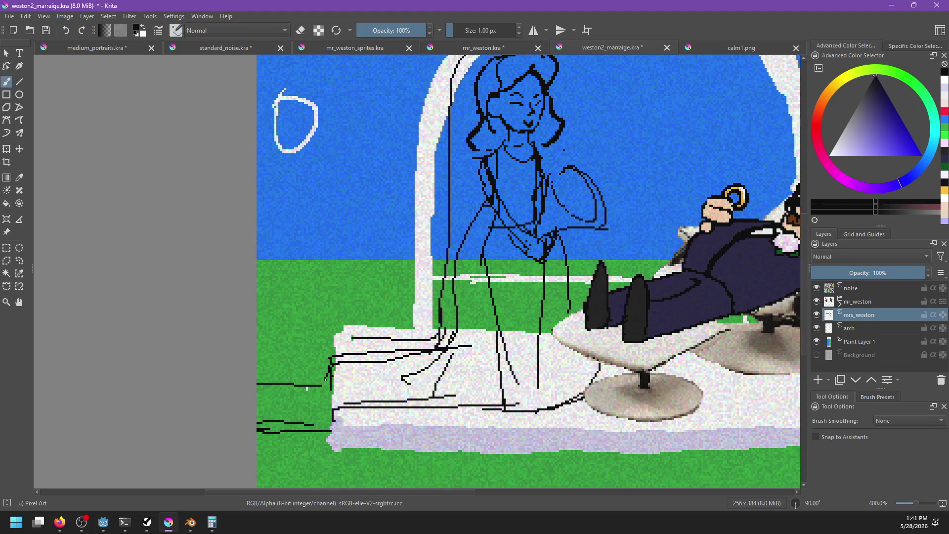
pyautogui.hotkey('ctrl', 'z')
pyautogui.moveTo(351, 338)
pyautogui.mouseDown()
pyautogui.moveTo(331, 340)
pyautogui.moveTo(331, 368)
pyautogui.moveTo(257, 366)
pyautogui.mouseUp()
pyautogui.moveTo(321, 385); pyautogui.dragTo(331, 385)
pyautogui.moveTo(312, 424); pyautogui.dragTo(331, 421)
pyautogui.moveTo(331, 378); pyautogui.dragTo(415, 372)
pyautogui.hotkey('ctrl', 'z')
pyautogui.moveTo(331, 398); pyautogui.dragTo(236, 402)
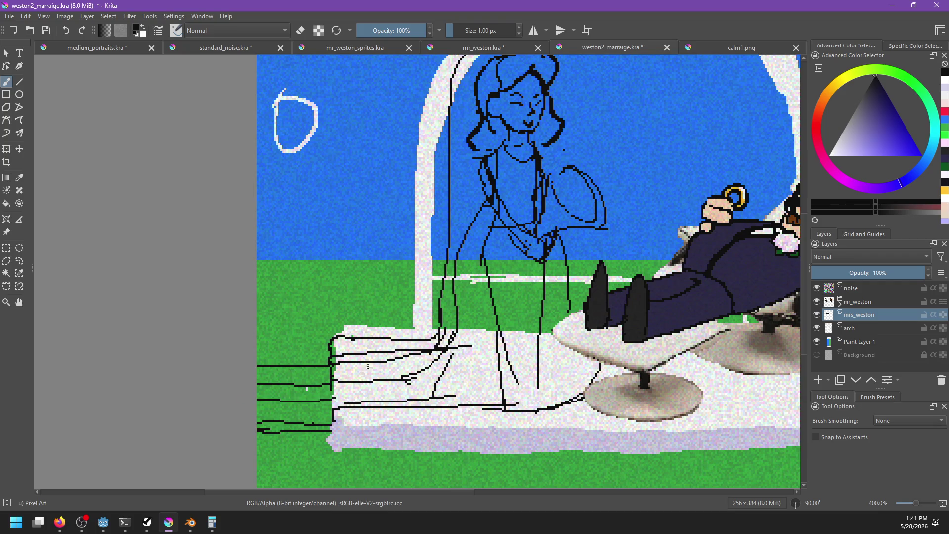
# Zoom out to show the arch and man, then select the arch layer and Paint Layer 1
pyautogui.moveTo(539, 290); pyautogui.dragTo(458, 336)
pyautogui.scroll(-2, 458, 336)
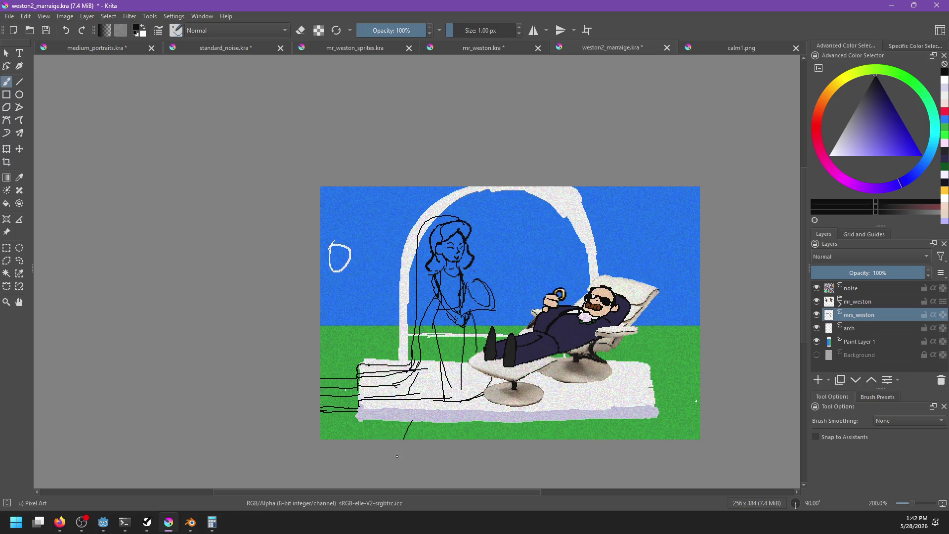
pyautogui.click(860, 329)
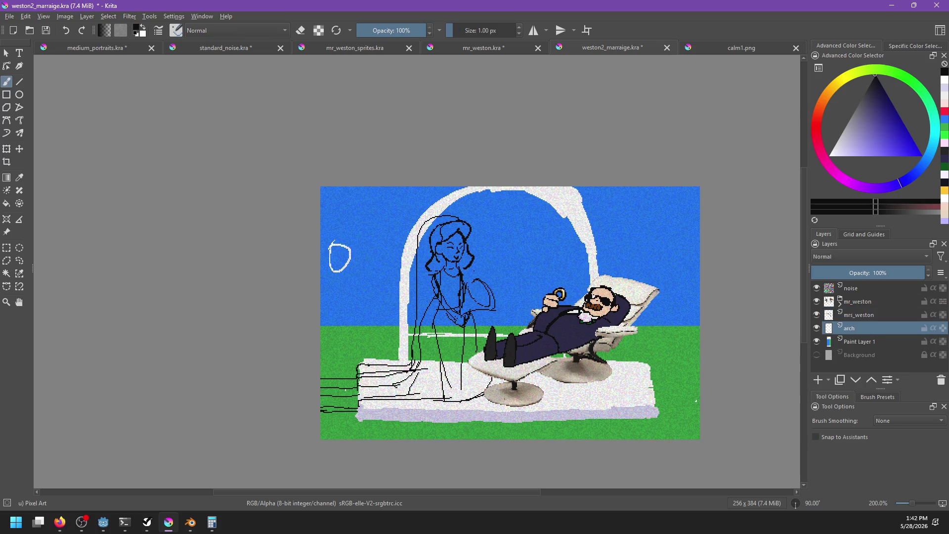
pyautogui.click(861, 342)
# Add a new layer and paint a pale green path with zigzag edges below the white floor
pyautogui.click(818, 379)
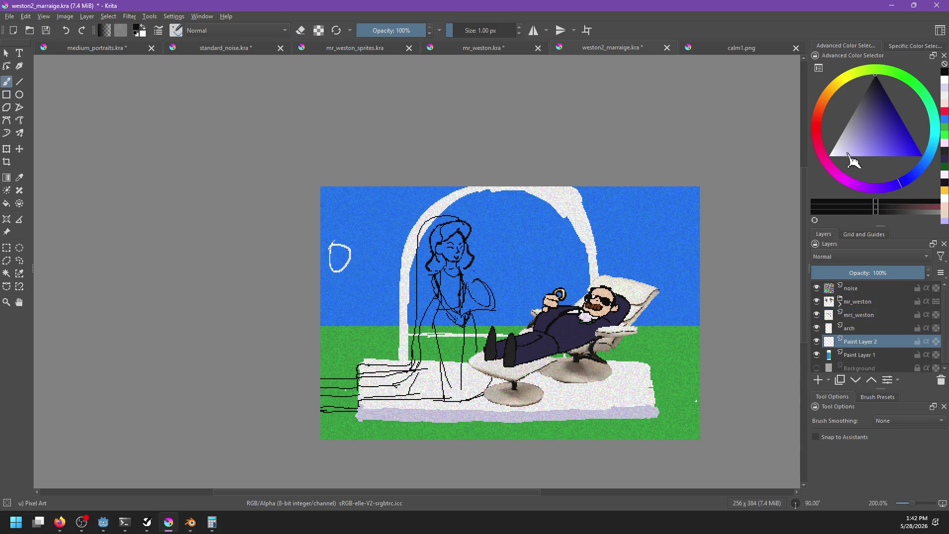
pyautogui.click(895, 73)
pyautogui.click(863, 128)
pyautogui.click(851, 152)
pyautogui.click(432, 468)
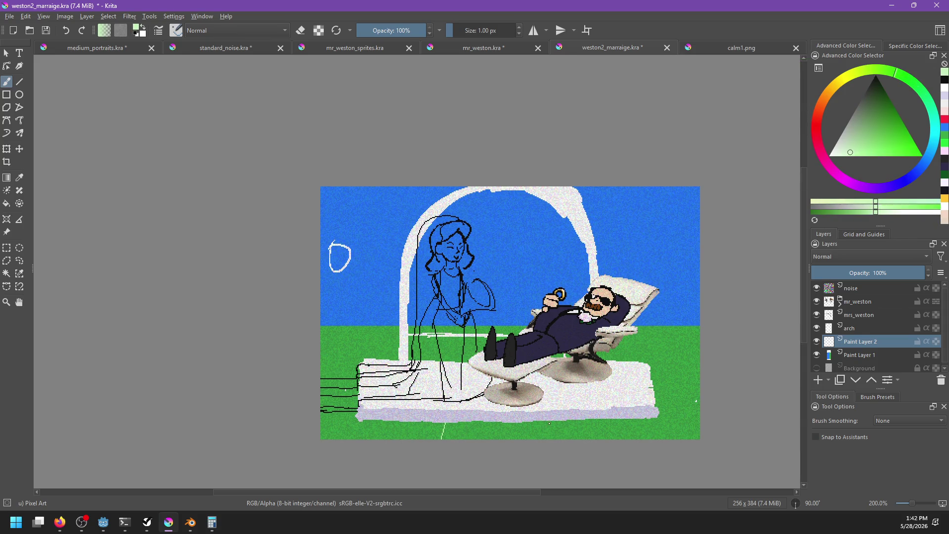
pyautogui.moveTo(443, 427); pyautogui.dragTo(439, 438)
pyautogui.moveTo(553, 420); pyautogui.dragTo(562, 439)
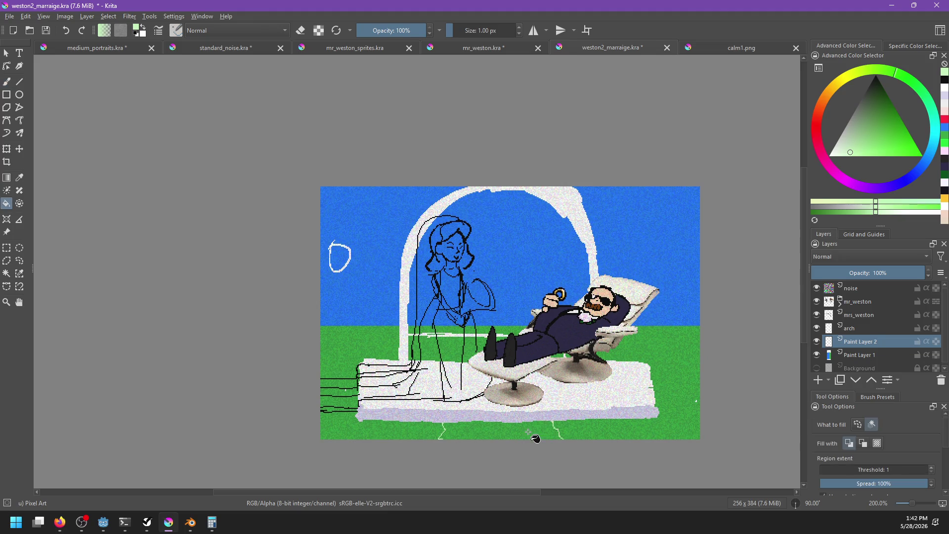
pyautogui.click(539, 437)
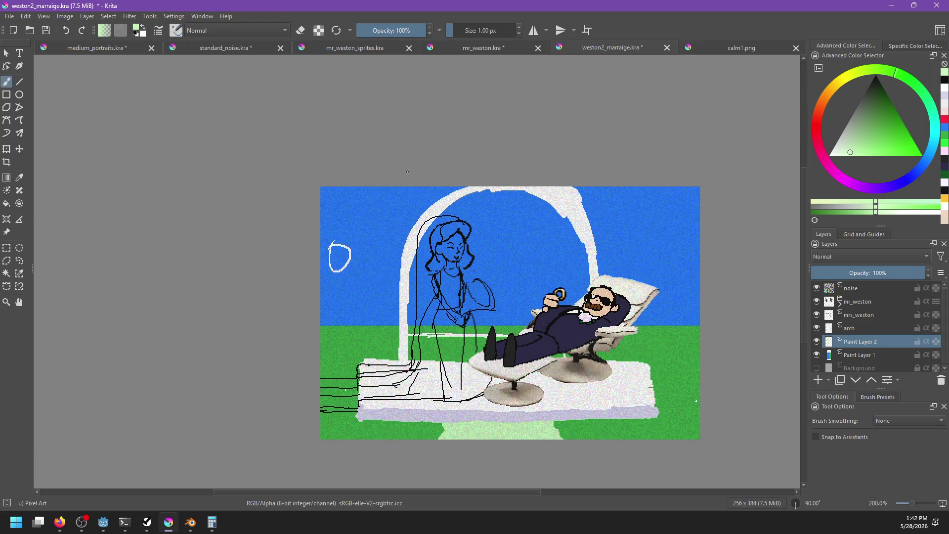
# Pick a dark green and draw a curved outline down the left side of the arch
pyautogui.click(877, 96)
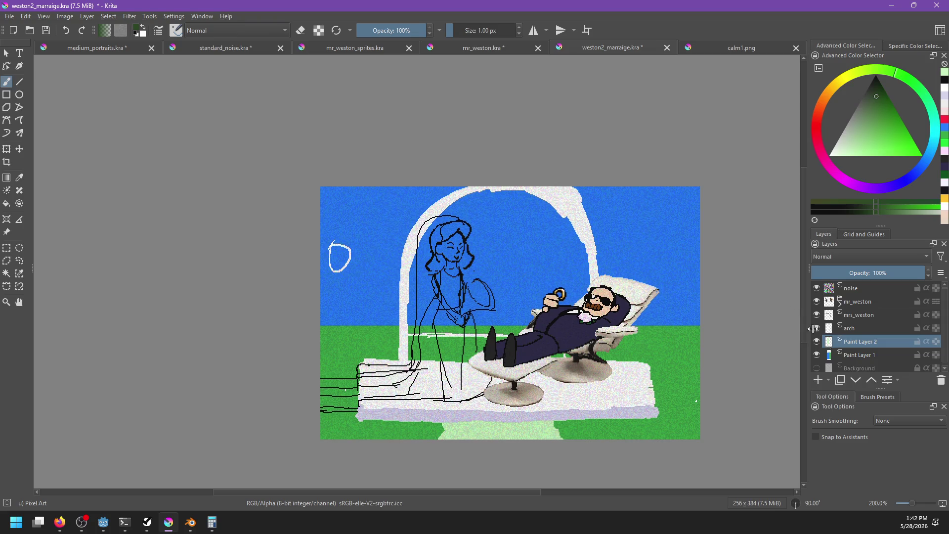
pyautogui.click(868, 114)
pyautogui.moveTo(879, 74); pyautogui.dragTo(921, 92)
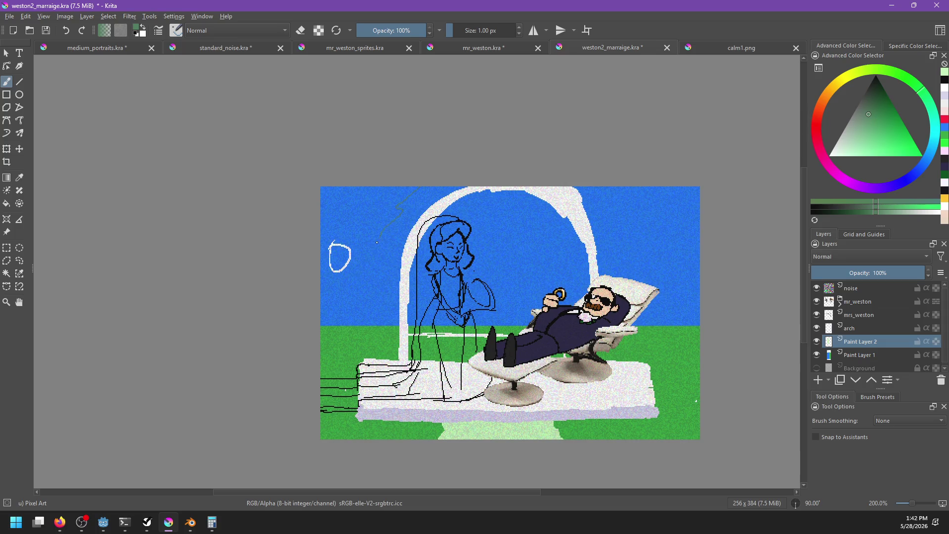
pyautogui.click(878, 103)
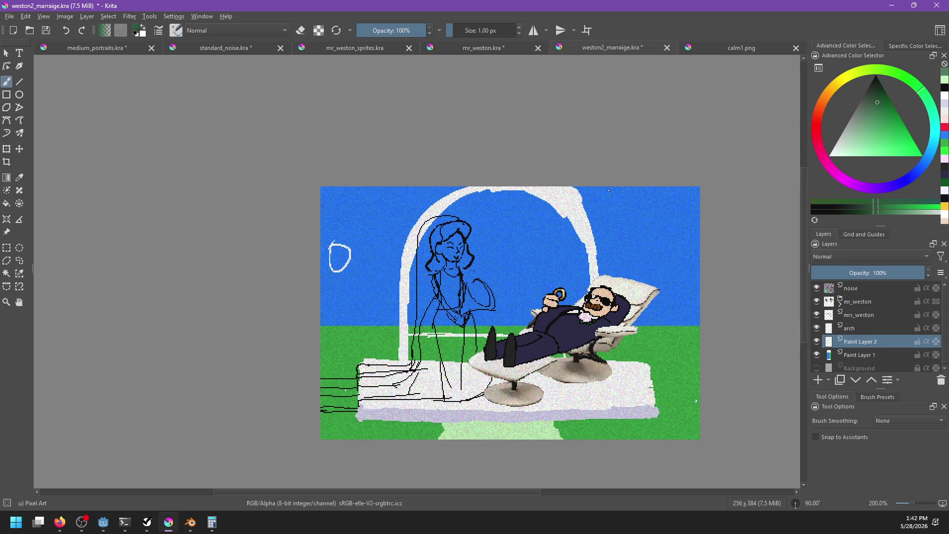
pyautogui.moveTo(407, 174); pyautogui.dragTo(367, 315)
pyautogui.hotkey('ctrl', 'z')
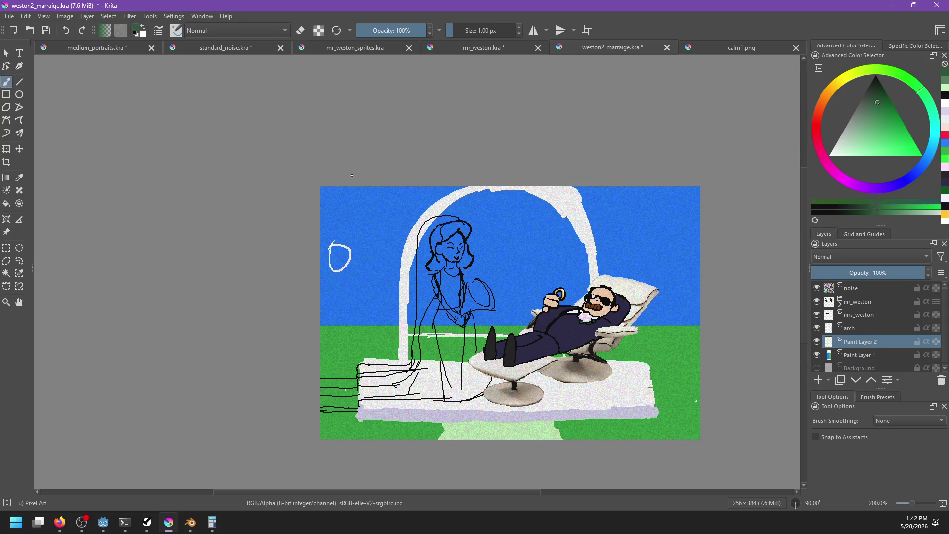
pyautogui.moveTo(377, 208); pyautogui.dragTo(350, 298)
pyautogui.hotkey('ctrl', 'z')
pyautogui.moveTo(390, 187)
pyautogui.mouseDown()
pyautogui.moveTo(360, 235)
pyautogui.moveTo(354, 322)
pyautogui.moveTo(389, 347)
pyautogui.moveTo(321, 364)
pyautogui.mouseUp()
# Fill the left region dark green, then outline and fill the region right of the arch
pyautogui.press('f')
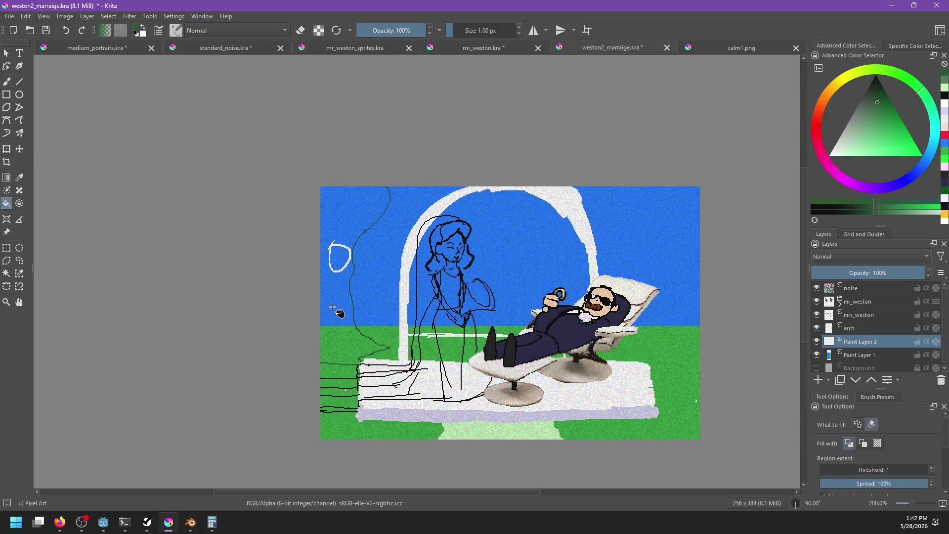
pyautogui.click(340, 341)
pyautogui.press('b')
pyautogui.moveTo(646, 187)
pyautogui.mouseDown()
pyautogui.moveTo(694, 257)
pyautogui.moveTo(683, 325)
pyautogui.moveTo(655, 351)
pyautogui.moveTo(700, 351)
pyautogui.mouseUp()
pyautogui.press('f')
pyautogui.click(696, 257)
pyautogui.press('b')
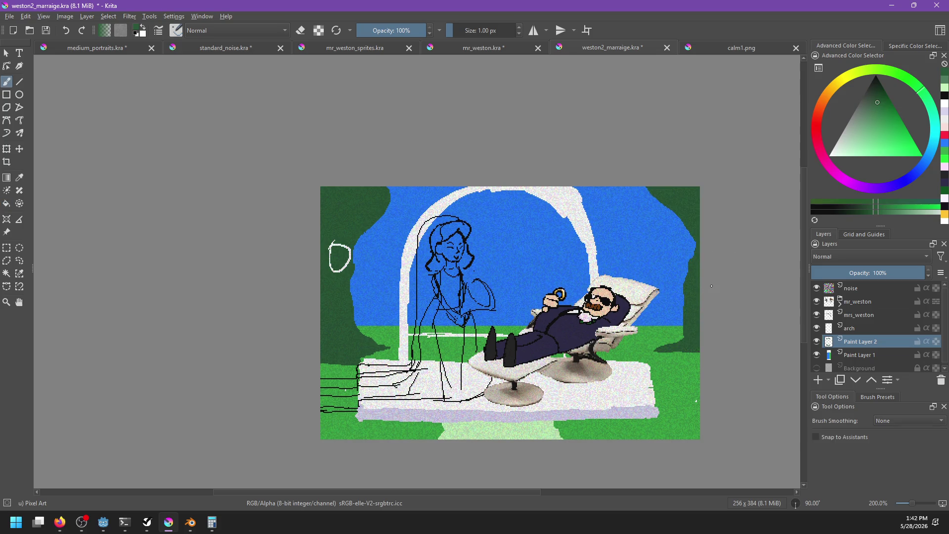
# Draw a dark green horizon line above the grass and fill the band beneath it
pyautogui.moveTo(712, 285); pyautogui.dragTo(684, 295)
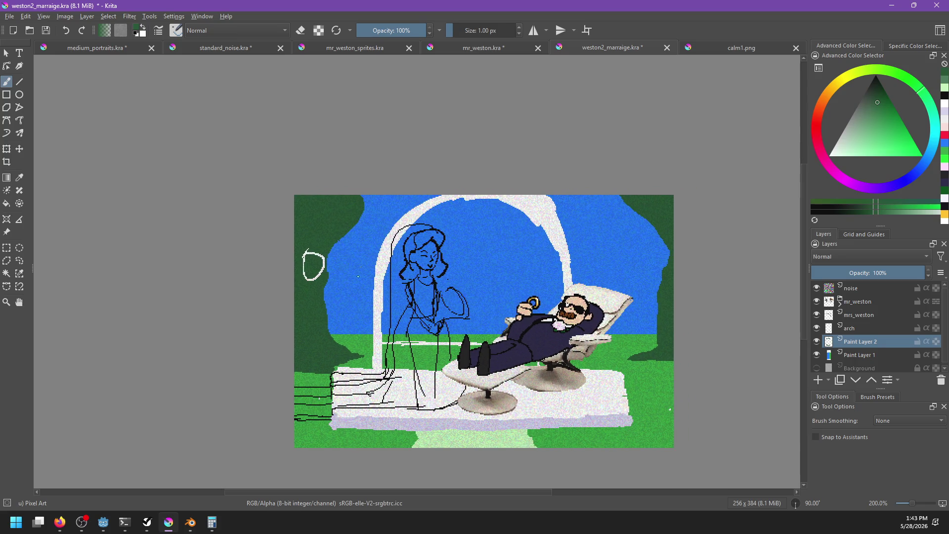
pyautogui.moveTo(326, 292); pyautogui.dragTo(658, 285)
pyautogui.press('f')
pyautogui.click(642, 313)
pyautogui.hotkey('ctrl', 'z')
pyautogui.press('b')
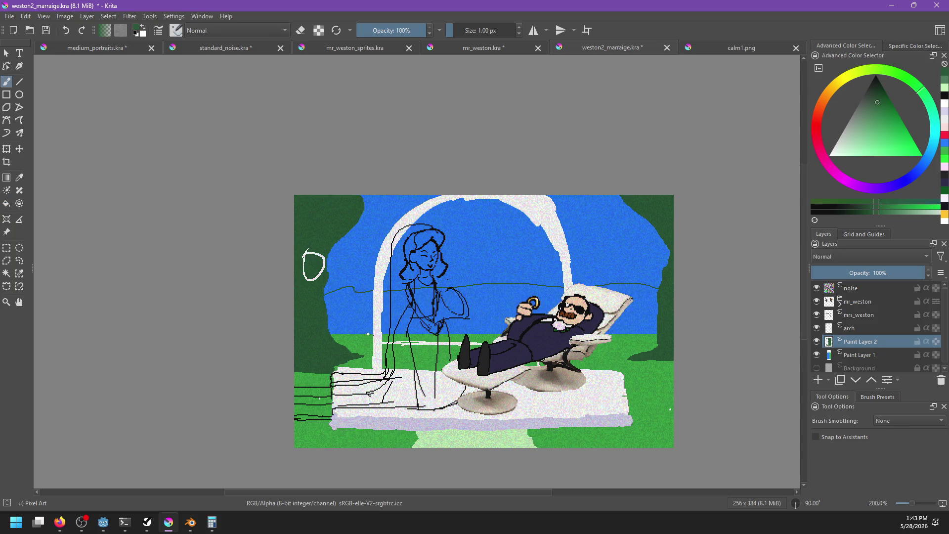
pyautogui.moveTo(337, 342); pyautogui.dragTo(654, 344)
pyautogui.press('f')
pyautogui.click(653, 342)
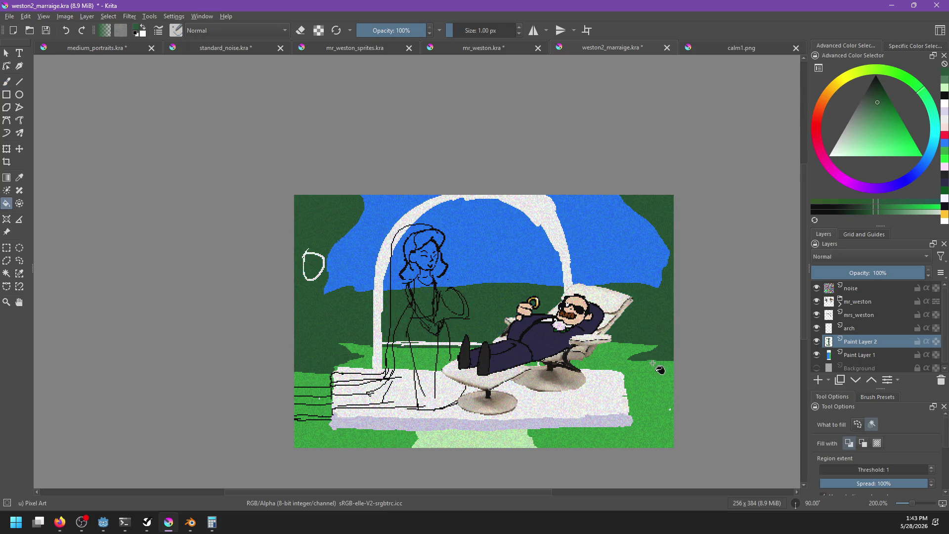
pyautogui.press('b')
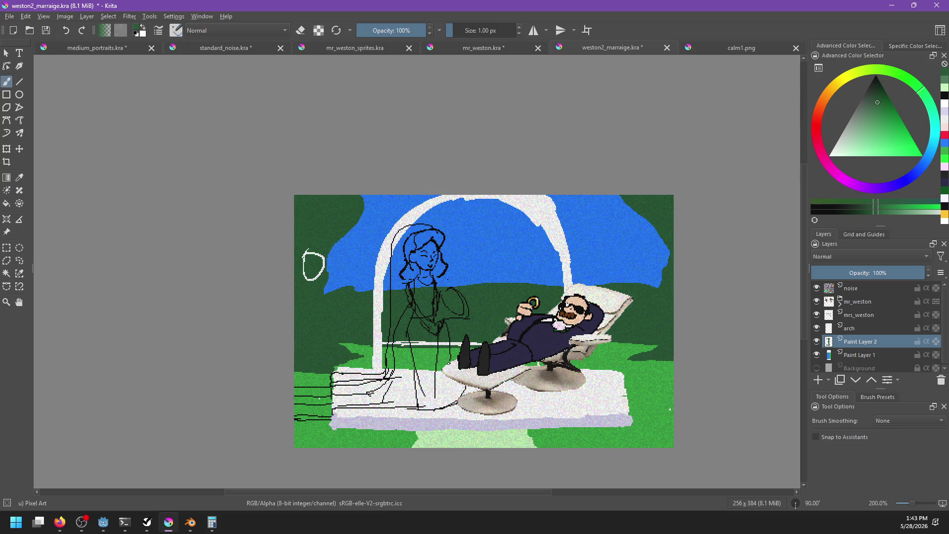
pyautogui.click(860, 328)
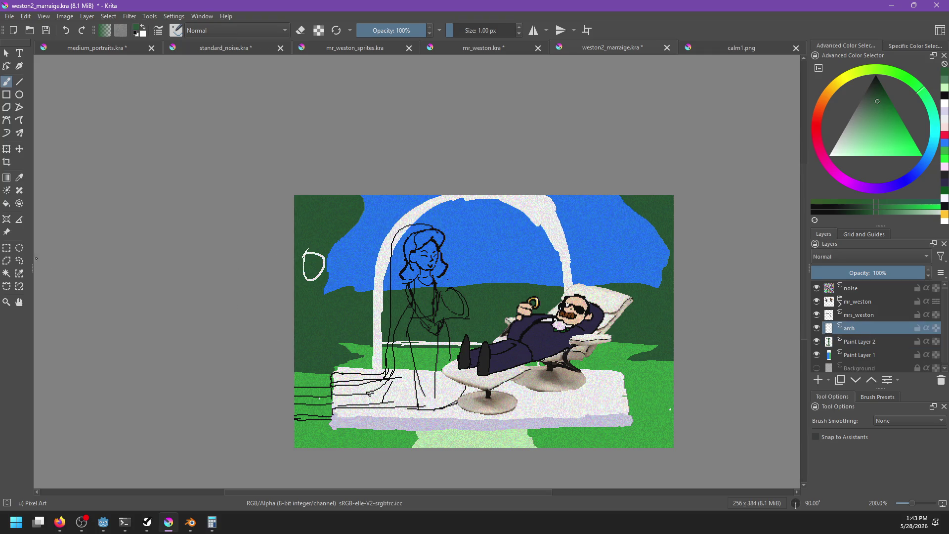
# Move the mr_weston layer about 65 px right so the man and chair shift along the bench
pyautogui.click(19, 260)
pyautogui.moveTo(407, 359)
pyautogui.mouseDown()
pyautogui.moveTo(522, 363)
pyautogui.moveTo(514, 309)
pyautogui.moveTo(388, 336)
pyautogui.moveTo(386, 348)
pyautogui.mouseUp()
pyautogui.click(455, 316)
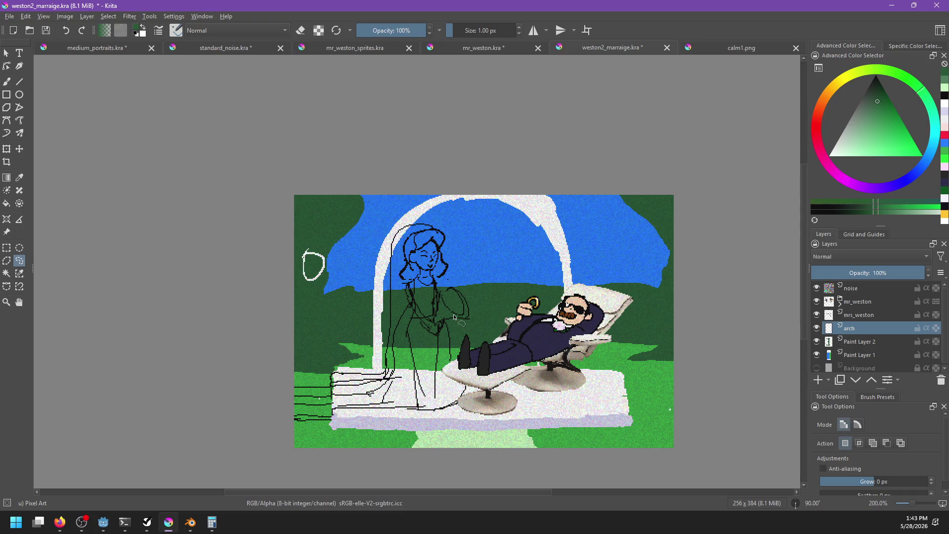
pyautogui.click(878, 301)
pyautogui.press('t')
pyautogui.moveTo(552, 355); pyautogui.dragTo(575, 357)
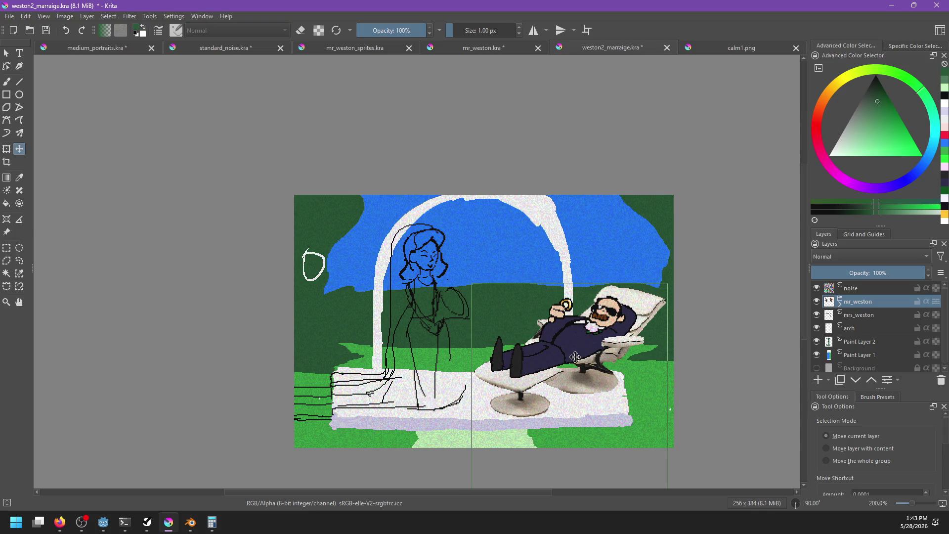
pyautogui.moveTo(516, 341)
pyautogui.mouseDown()
pyautogui.moveTo(507, 339)
pyautogui.moveTo(520, 355)
pyautogui.mouseUp()
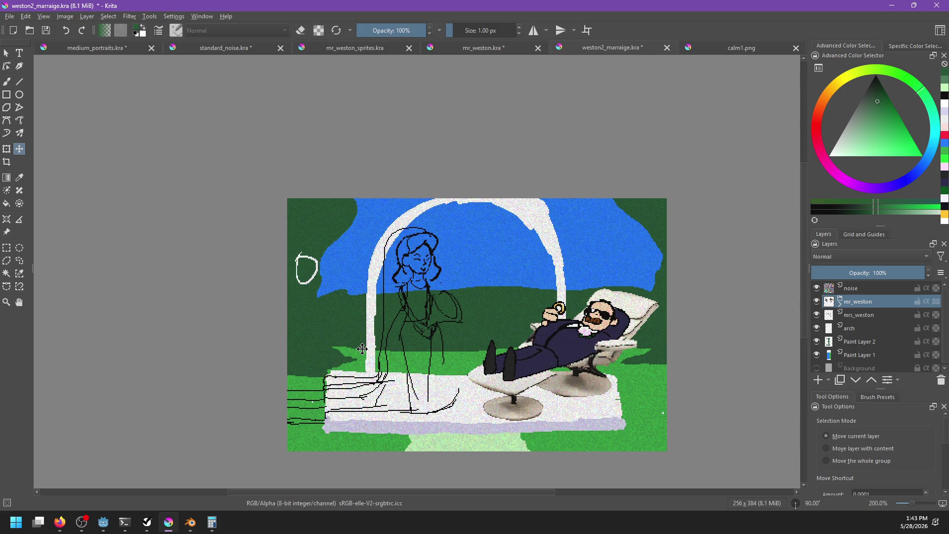
# Hide the mr_weston and mrs_weston layers and make the arch layer active
pyautogui.click(816, 302)
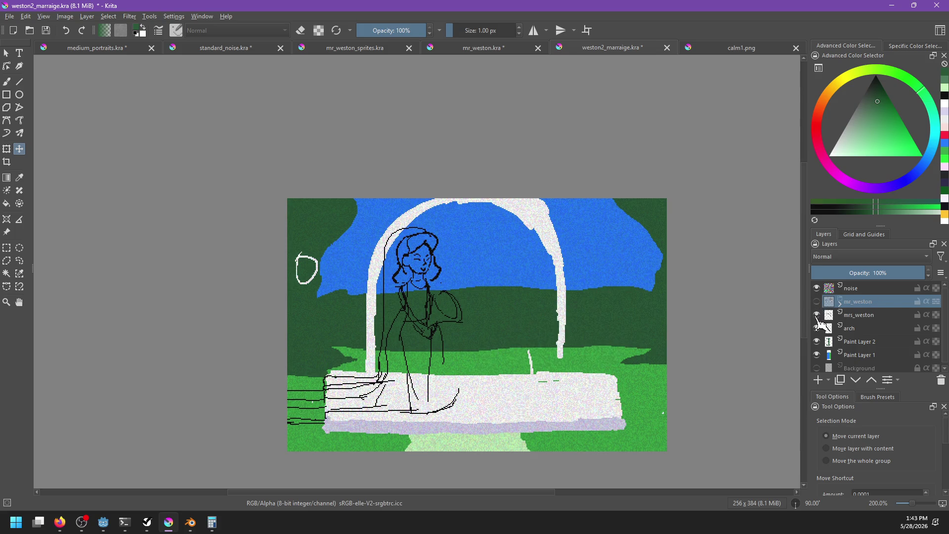
pyautogui.click(817, 315)
pyautogui.click(817, 328)
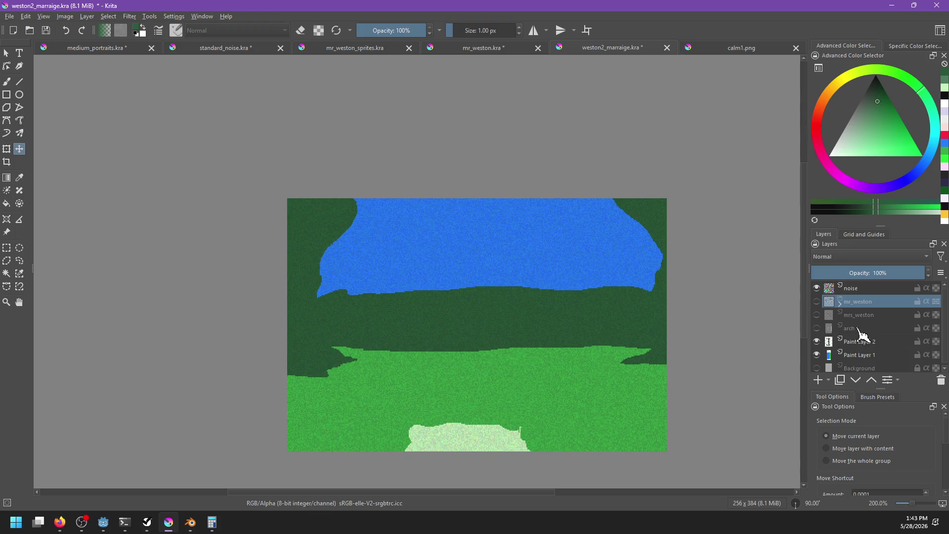
pyautogui.click(817, 328)
pyautogui.click(860, 328)
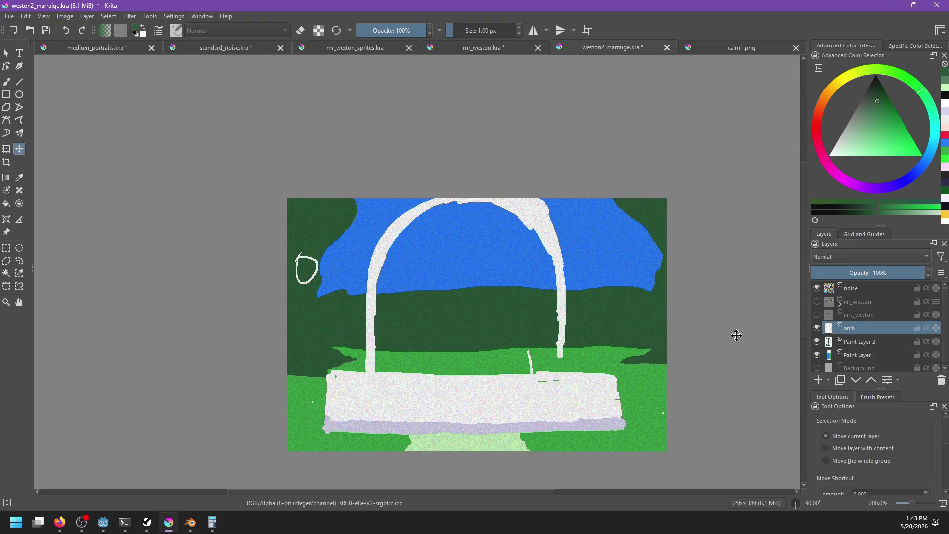
# Remove the stray white loop on the left and rough out selections along the bench bottom
pyautogui.click(20, 259)
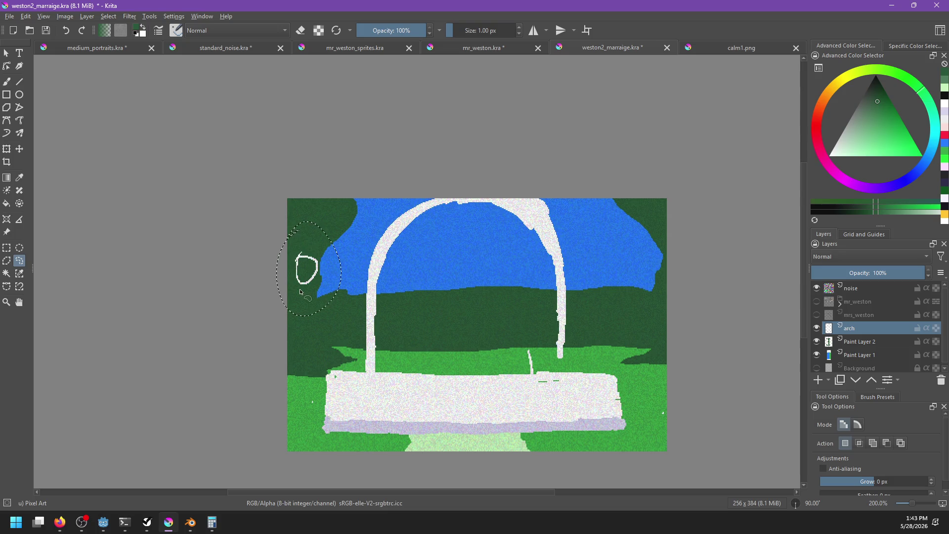
pyautogui.hotkey('ctrl', 'z')
pyautogui.moveTo(312, 388)
pyautogui.mouseDown()
pyautogui.moveTo(324, 399)
pyautogui.moveTo(305, 394)
pyautogui.moveTo(326, 441)
pyautogui.moveTo(301, 439)
pyautogui.moveTo(298, 401)
pyautogui.mouseUp()
pyautogui.click(316, 438)
pyautogui.moveTo(326, 431); pyautogui.dragTo(524, 435)
pyautogui.moveTo(644, 431); pyautogui.dragTo(650, 463)
pyautogui.press('b')
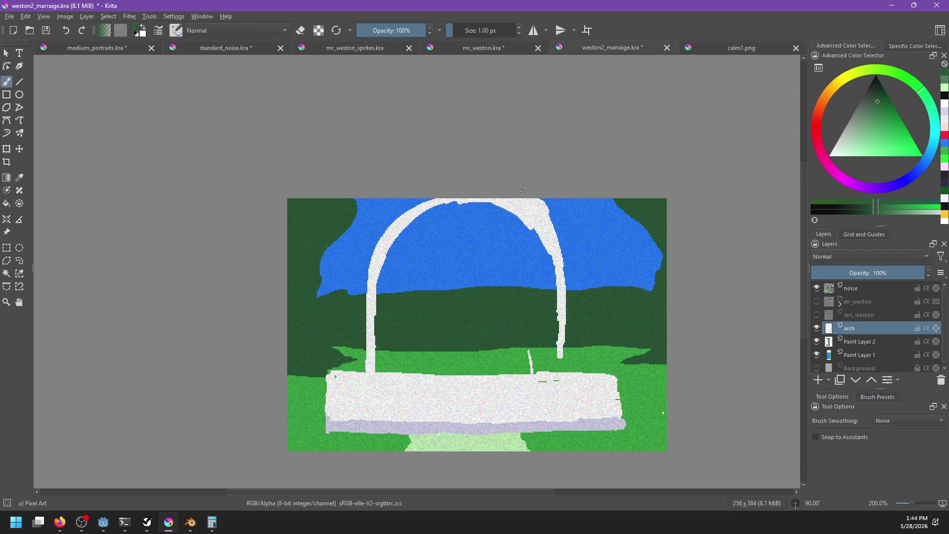
pyautogui.click(19, 260)
# Clear the selection, sample the arch's near-white colour and resize the brush
pyautogui.moveTo(500, 192)
pyautogui.mouseDown()
pyautogui.moveTo(544, 216)
pyautogui.moveTo(581, 303)
pyautogui.moveTo(564, 168)
pyautogui.moveTo(537, 190)
pyautogui.mouseUp()
pyautogui.hotkey('ctrl', 'shift', 'a')
pyautogui.press('b')
pyautogui.rightClick(590, 320)
pyautogui.click(853, 341)
pyautogui.click(858, 328)
pyautogui.rightClick(541, 245)
pyautogui.moveTo(525, 221); pyautogui.dragTo(543, 367)
pyautogui.keyDown('ctrl'); pyautogui.click(529, 228); pyautogui.keyUp('ctrl')
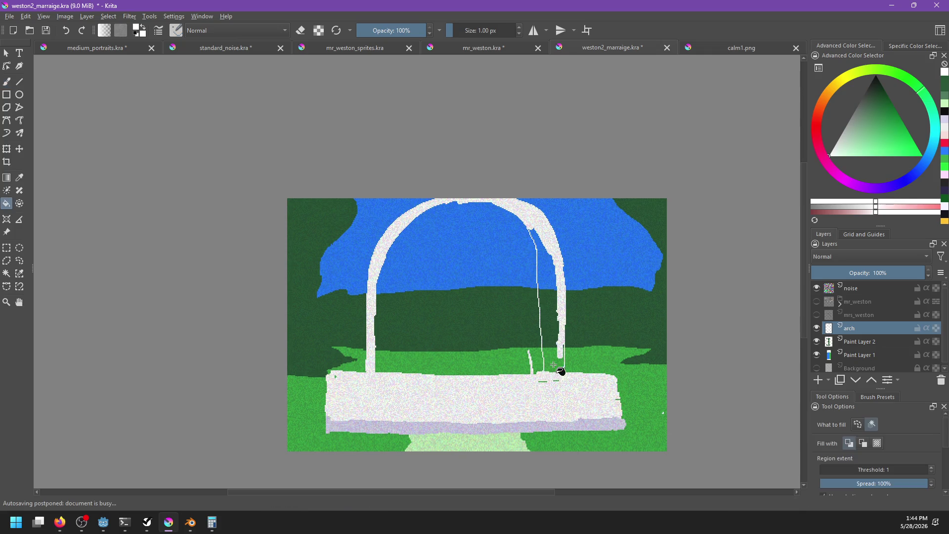
pyautogui.hotkey('ctrl', 'z')
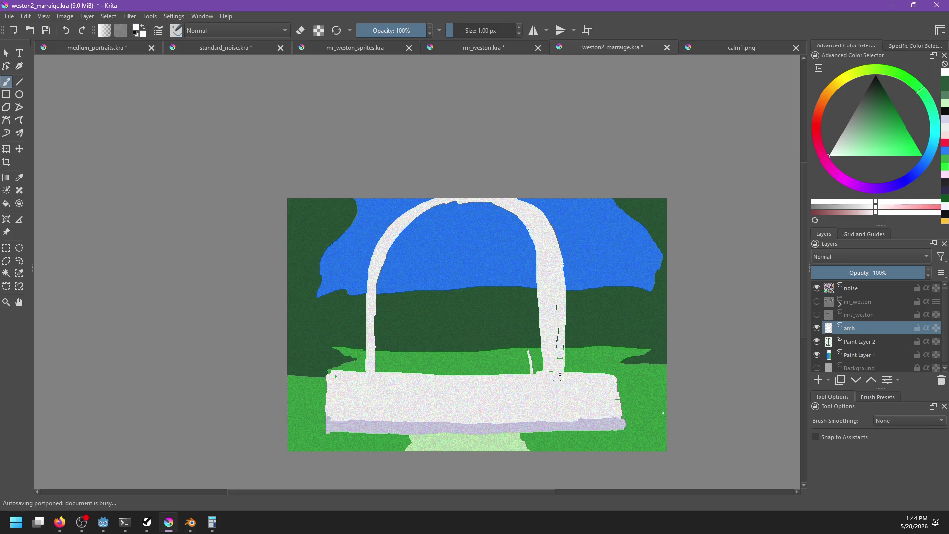
pyautogui.rightClick(531, 356)
pyautogui.rightClick(493, 349)
pyautogui.moveTo(472, 31)
pyautogui.mouseDown()
pyautogui.moveTo(509, 52)
pyautogui.moveTo(451, 30)
pyautogui.mouseUp()
# Erase the thin white stroke near the arch and paint white over its inner edge and blue specks
pyautogui.press('e')
pyautogui.moveTo(532, 370); pyautogui.dragTo(530, 354)
pyautogui.press('e')
pyautogui.moveTo(465, 202)
pyautogui.mouseDown()
pyautogui.moveTo(428, 212)
pyautogui.moveTo(397, 269)
pyautogui.moveTo(391, 369)
pyautogui.mouseUp()
pyautogui.hotkey('ctrl', 'z')
pyautogui.hotkey('ctrl', 'z')
pyautogui.moveTo(428, 212)
pyautogui.mouseDown()
pyautogui.moveTo(399, 230)
pyautogui.moveTo(480, 204)
pyautogui.moveTo(523, 217)
pyautogui.mouseUp()
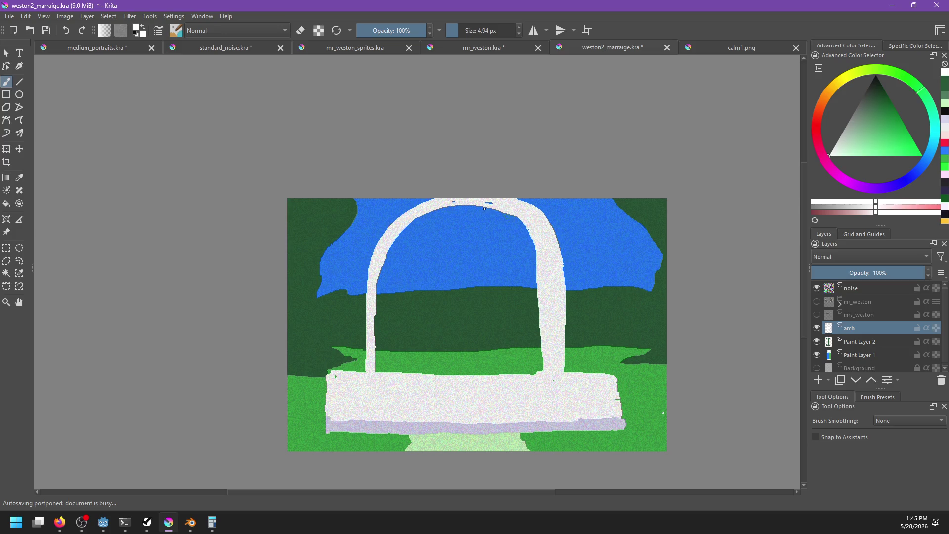
pyautogui.moveTo(468, 203); pyautogui.dragTo(452, 202)
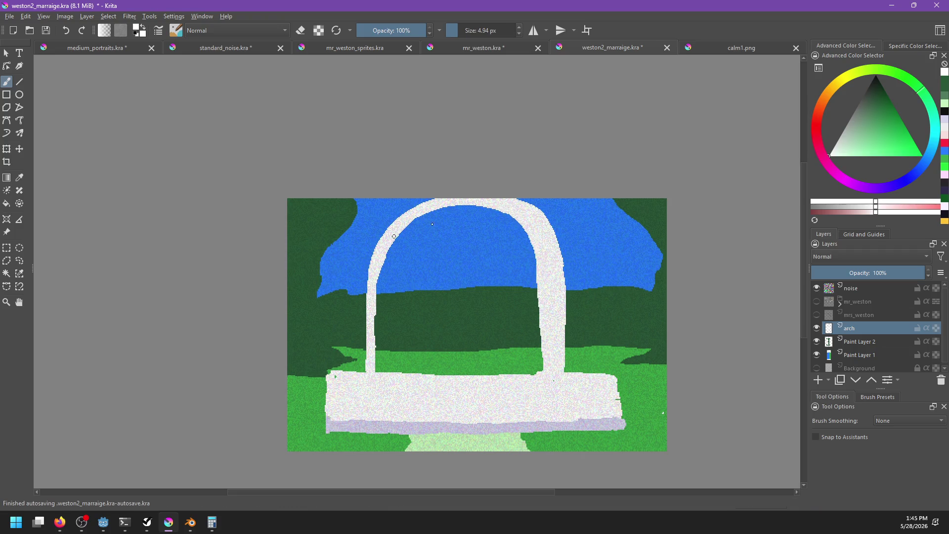
# Repaint the arch's inner left edge smoothly in white from top to bottom
pyautogui.moveTo(394, 242)
pyautogui.mouseDown()
pyautogui.moveTo(380, 280)
pyautogui.moveTo(375, 375)
pyautogui.mouseUp()
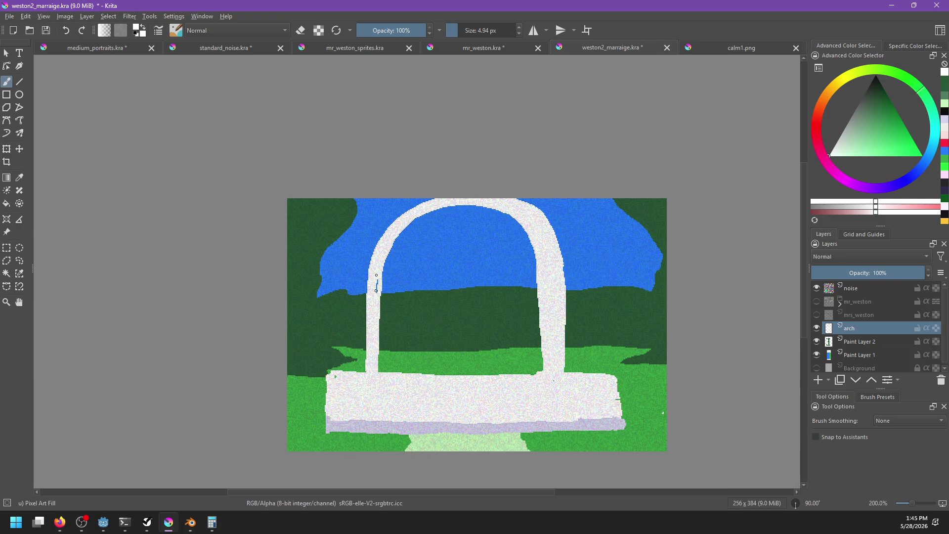
pyautogui.moveTo(409, 220); pyautogui.dragTo(384, 383)
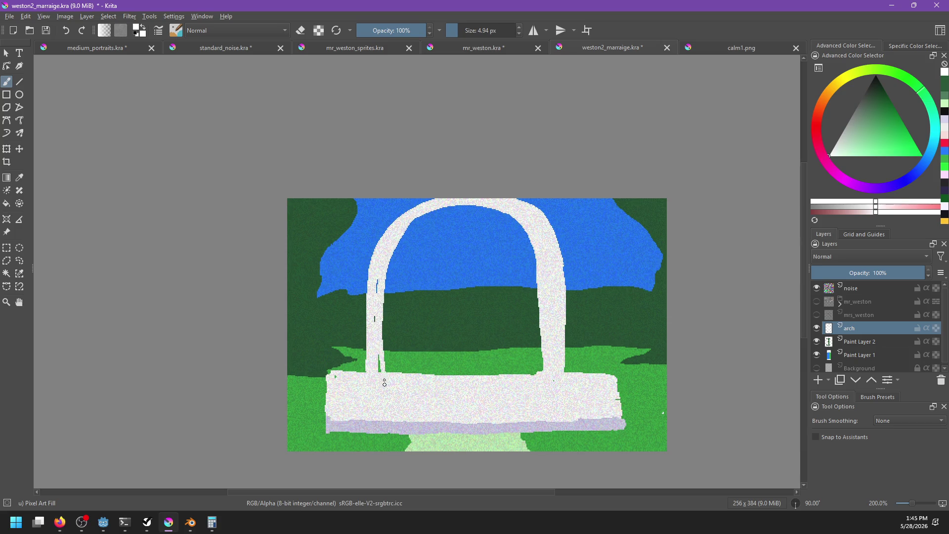
pyautogui.hotkey('ctrl', 'z')
pyautogui.moveTo(404, 231)
pyautogui.mouseDown()
pyautogui.moveTo(380, 296)
pyautogui.moveTo(376, 379)
pyautogui.mouseUp()
pyautogui.moveTo(376, 279); pyautogui.dragTo(379, 289)
pyautogui.moveTo(379, 337); pyautogui.dragTo(381, 385)
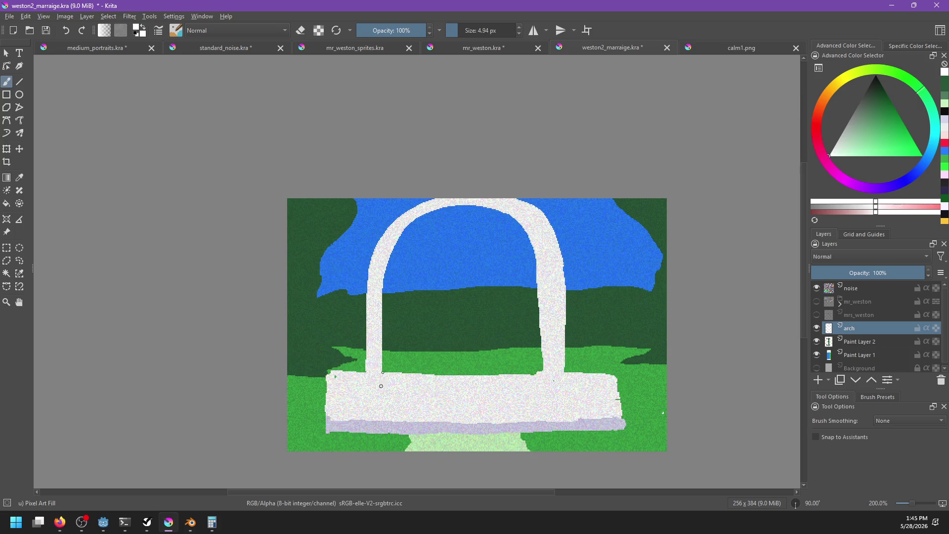
# Erase to trim the arch's inner and outer right edges, removing the leftover white sliver
pyautogui.press('e')
pyautogui.moveTo(520, 226)
pyautogui.mouseDown()
pyautogui.moveTo(534, 247)
pyautogui.moveTo(546, 363)
pyautogui.mouseUp()
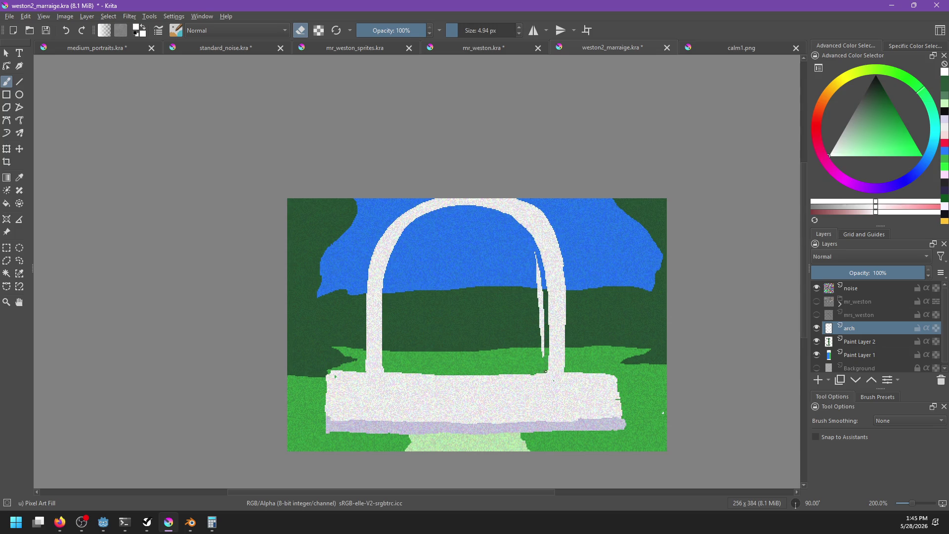
pyautogui.moveTo(533, 254); pyautogui.dragTo(544, 356)
pyautogui.moveTo(538, 316); pyautogui.dragTo(540, 308)
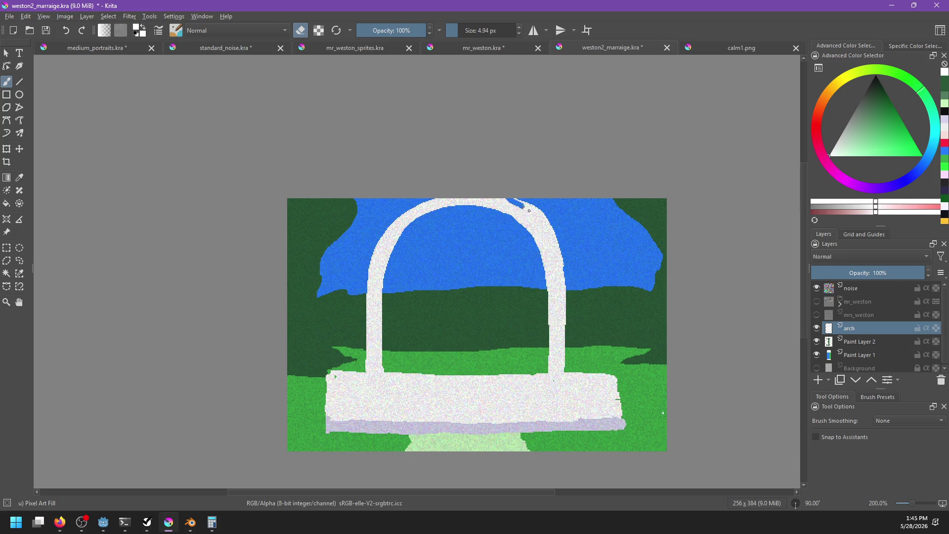
pyautogui.moveTo(526, 203)
pyautogui.mouseDown()
pyautogui.moveTo(548, 219)
pyautogui.moveTo(566, 263)
pyautogui.mouseUp()
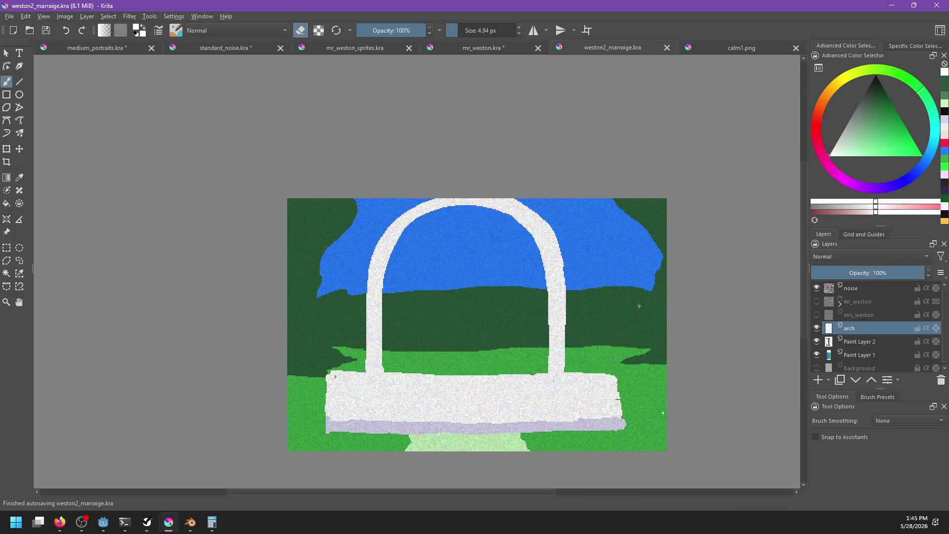
pyautogui.press('e')
pyautogui.moveTo(386, 272); pyautogui.dragTo(526, 201)
pyautogui.hotkey('ctrl', 'z')
# Enable vertical mirror symmetry with the axis centred on the arch
pyautogui.click(533, 30)
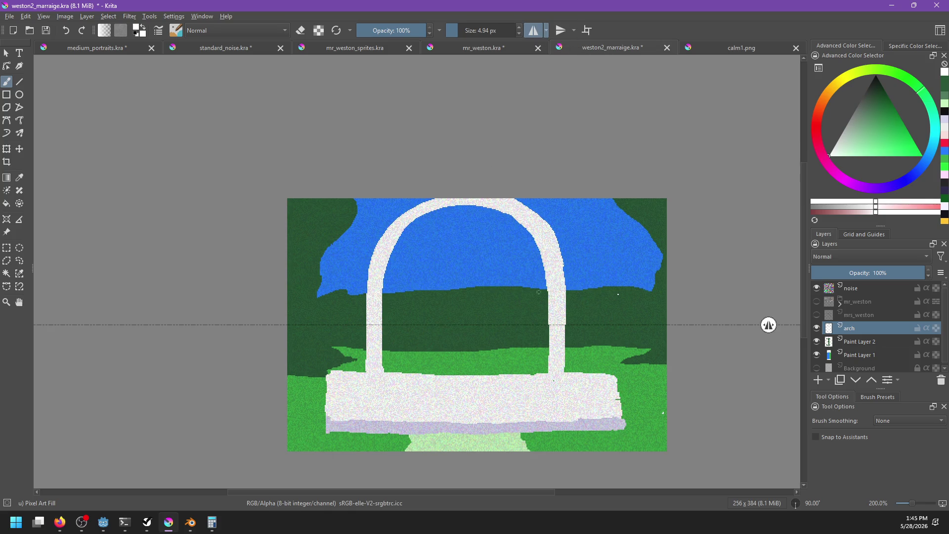
pyautogui.click(534, 31)
pyautogui.click(561, 30)
pyautogui.moveTo(477, 87); pyautogui.dragTo(464, 91)
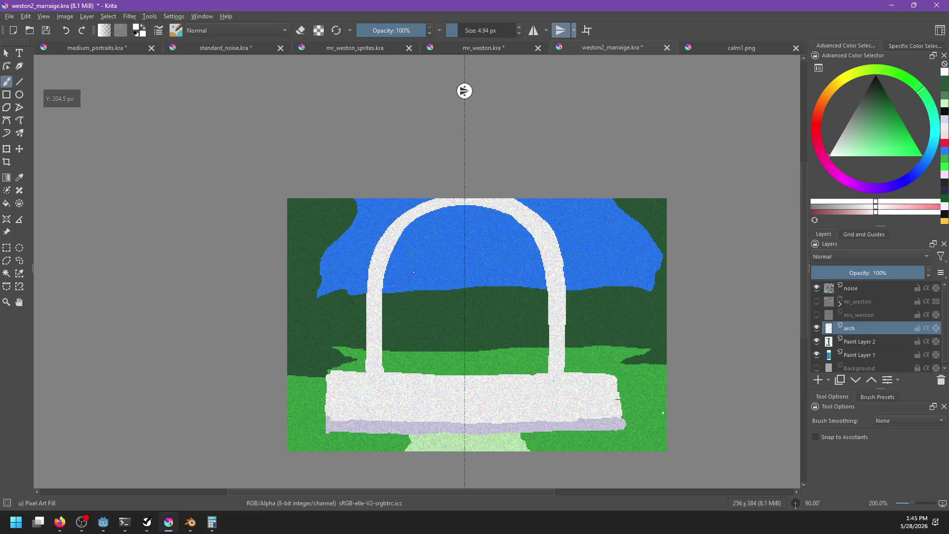
pyautogui.moveTo(489, 212)
pyautogui.mouseDown()
pyautogui.moveTo(389, 260)
pyautogui.moveTo(519, 202)
pyautogui.mouseUp()
pyautogui.hotkey('ctrl', 'z')
pyautogui.hotkey('ctrl', 'z')
# Paint mirrored white diagonal pairs into a lattice in the arch top, then show both figure layers
pyautogui.moveTo(392, 241); pyautogui.dragTo(464, 204)
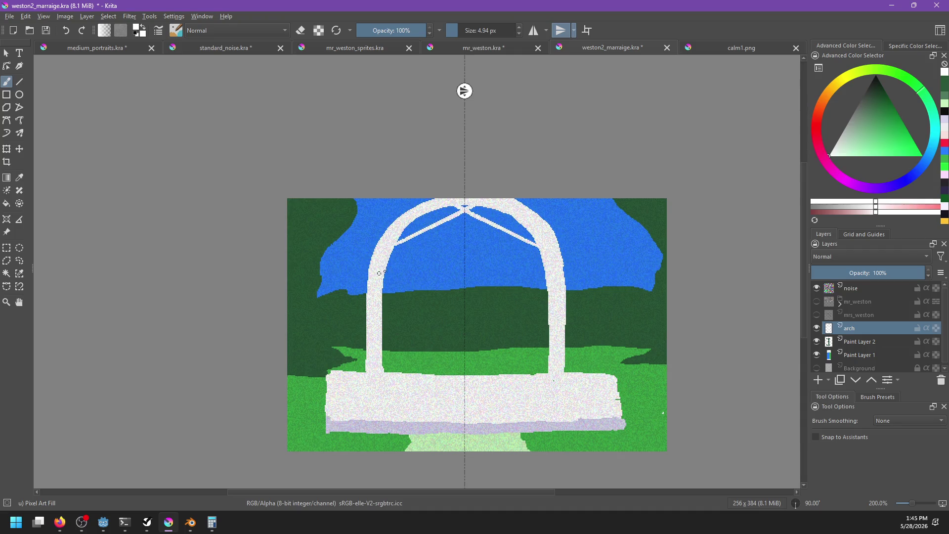
pyautogui.moveTo(379, 273); pyautogui.dragTo(493, 202)
pyautogui.moveTo(377, 290); pyautogui.dragTo(494, 210)
pyautogui.hotkey('ctrl', 'z')
pyautogui.moveTo(381, 299); pyautogui.dragTo(511, 213)
pyautogui.hotkey('ctrl', 'z')
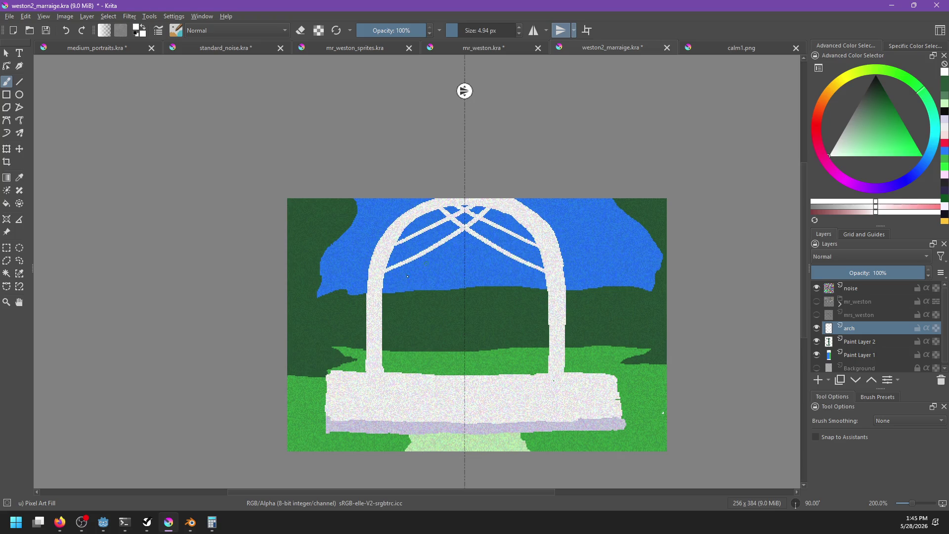
pyautogui.moveTo(382, 297); pyautogui.dragTo(499, 213)
pyautogui.hotkey('ctrl', 'z')
pyautogui.moveTo(381, 298); pyautogui.dragTo(500, 212)
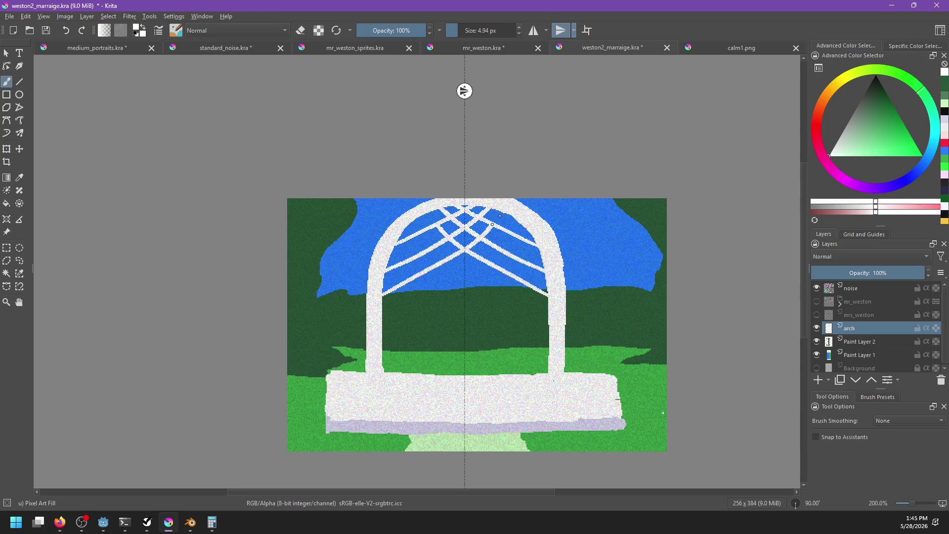
pyautogui.moveTo(382, 320); pyautogui.dragTo(517, 226)
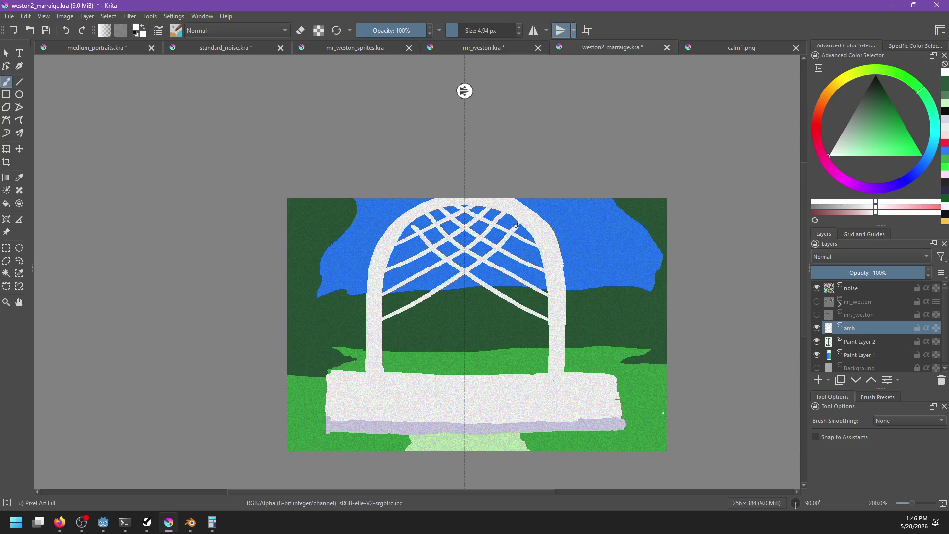
pyautogui.click(817, 302)
pyautogui.click(816, 315)
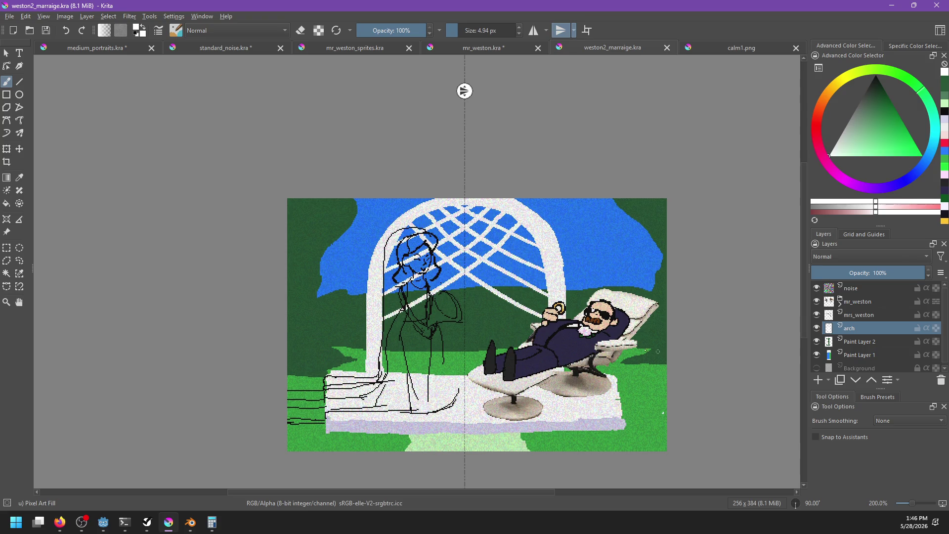
# Make mrs_weston the active layer and switch to the 1 px Pixel Art brush
pyautogui.scroll(3, 462, 381)
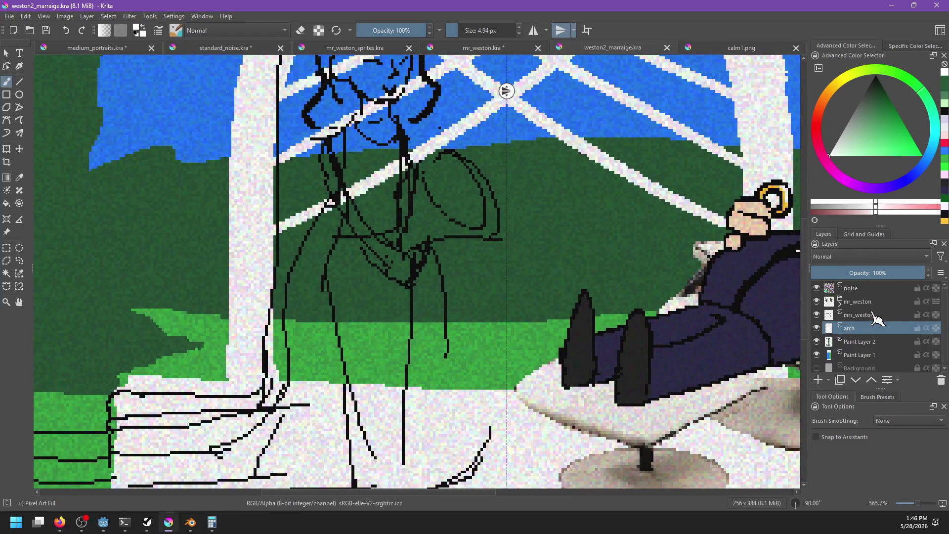
pyautogui.click(860, 315)
pyautogui.rightClick(409, 355)
pyautogui.click(409, 299)
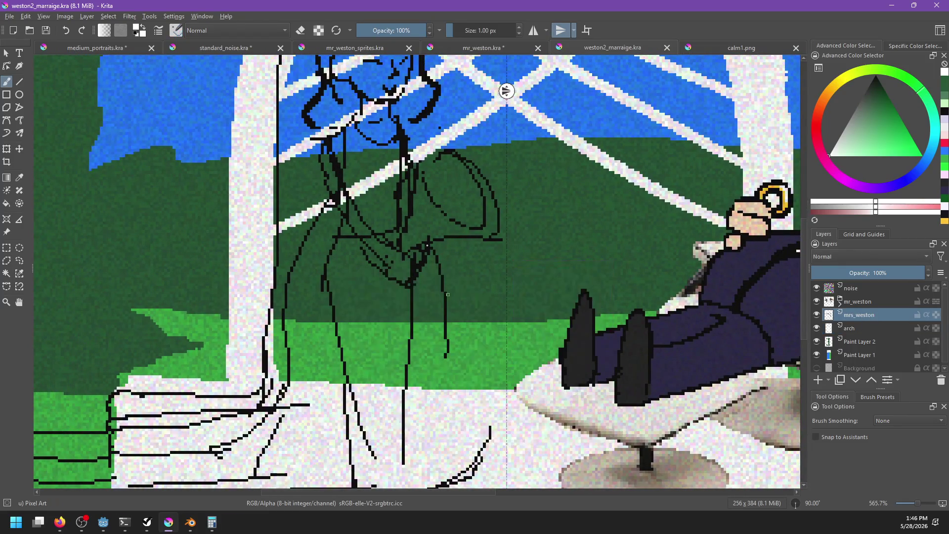
# Turn off mirror painting and draw the new dress line down the bride's skirt
pyautogui.moveTo(489, 358)
pyautogui.mouseDown()
pyautogui.moveTo(481, 326)
pyautogui.moveTo(470, 383)
pyautogui.mouseUp()
pyautogui.hotkey('ctrl', 'z')
pyautogui.hotkey('ctrl', 'shift', 'z')
pyautogui.hotkey('ctrl', 'z')
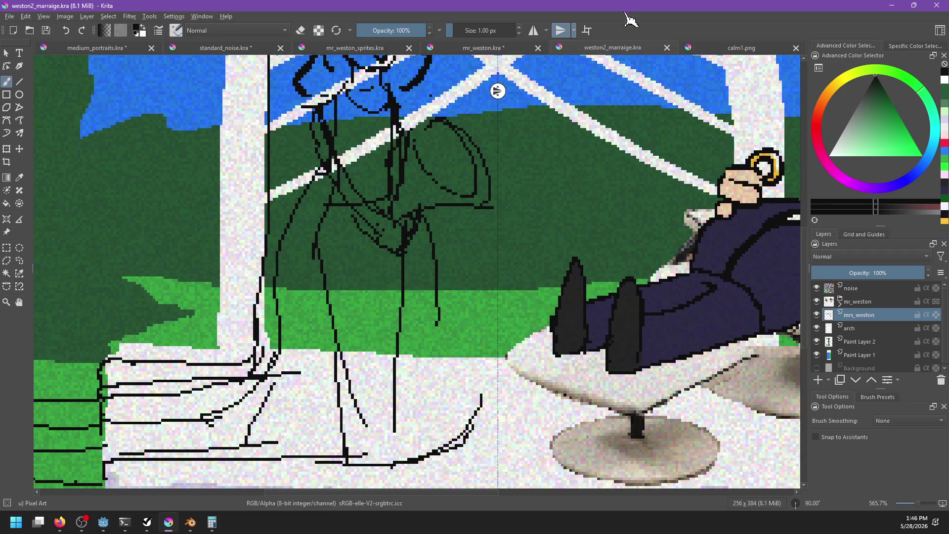
pyautogui.click(562, 32)
pyautogui.moveTo(437, 321)
pyautogui.mouseDown()
pyautogui.moveTo(477, 385)
pyautogui.moveTo(472, 462)
pyautogui.moveTo(466, 356)
pyautogui.moveTo(491, 419)
pyautogui.moveTo(477, 392)
pyautogui.moveTo(565, 332)
pyautogui.mouseUp()
pyautogui.hotkey('ctrl', 'z')
pyautogui.hotkey('ctrl', 'shift', 'z')
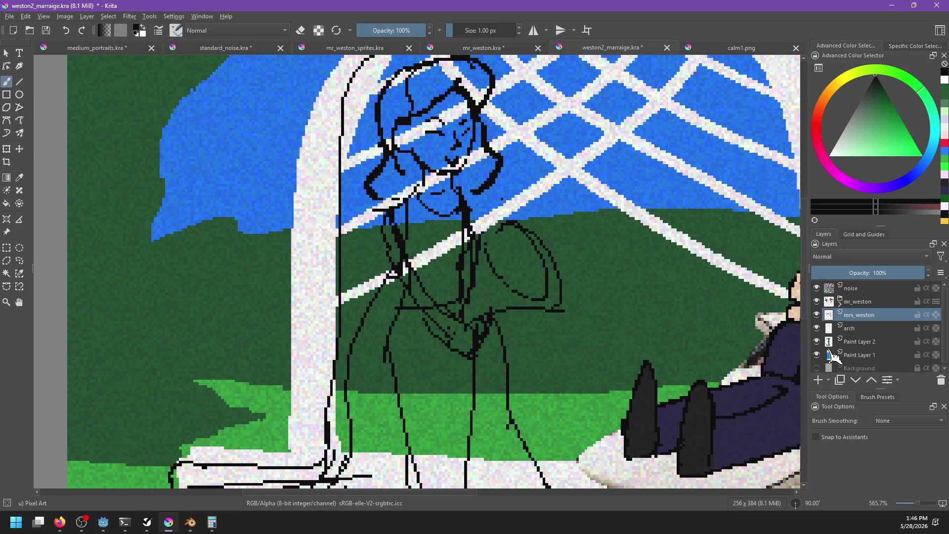
# Group the arch layer through Paint Layer 1 into a group named bg
pyautogui.click(860, 328)
pyautogui.keyDown('shift'); pyautogui.click(859, 355); pyautogui.keyUp('shift')
pyautogui.hotkey('ctrl', 'g')
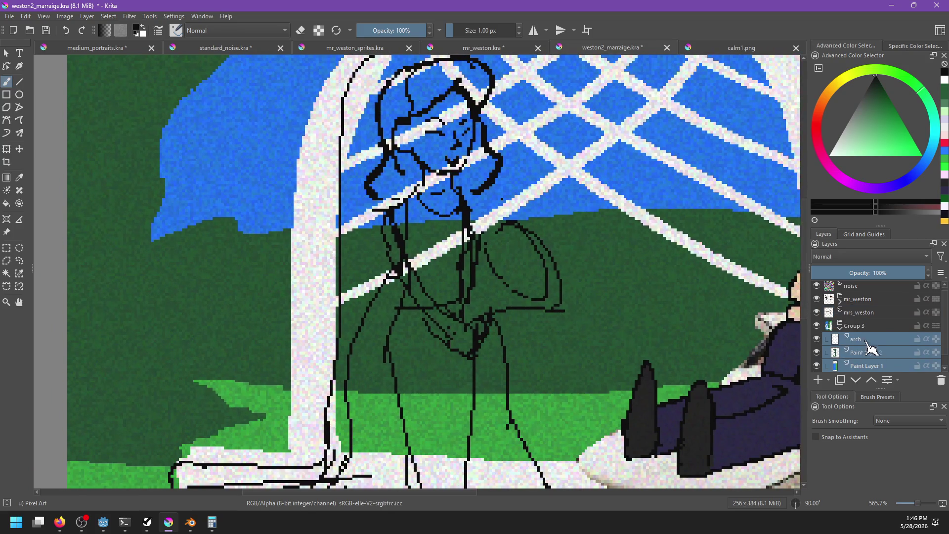
pyautogui.doubleClick(860, 326)
pyautogui.write('bg')
pyautogui.press('Return')
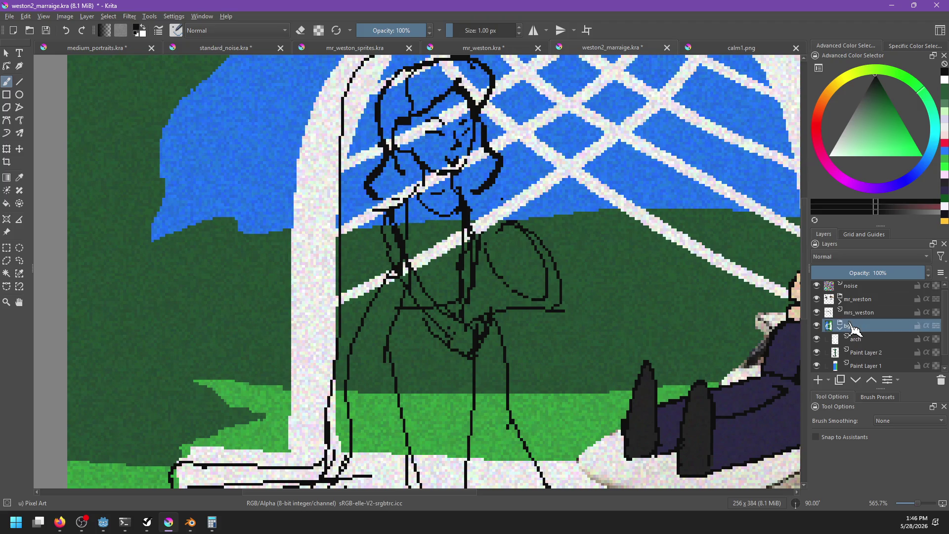
# Collapse and hide the bg group, and hide the noise layer
pyautogui.click(839, 326)
pyautogui.click(816, 328)
pyautogui.scroll(-2, 511, 313)
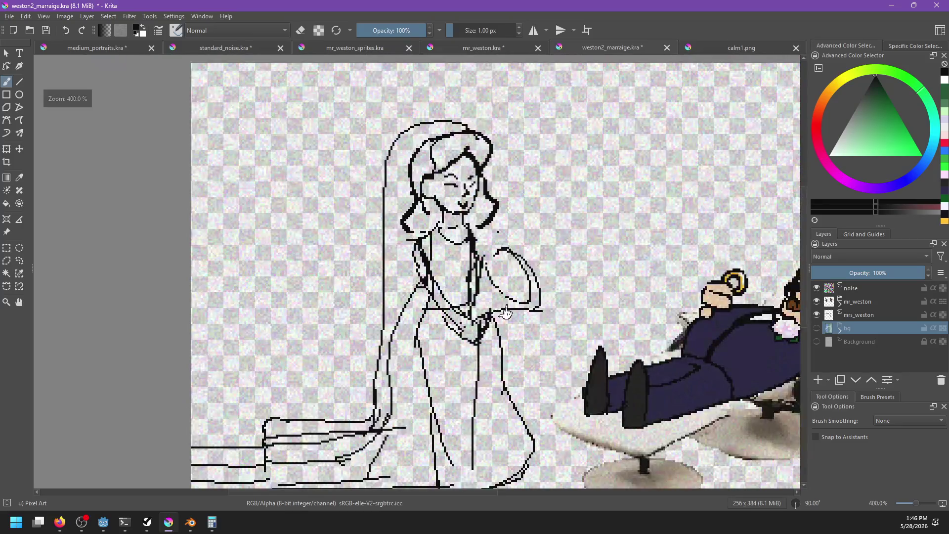
pyautogui.click(816, 288)
pyautogui.scroll(2, 517, 284)
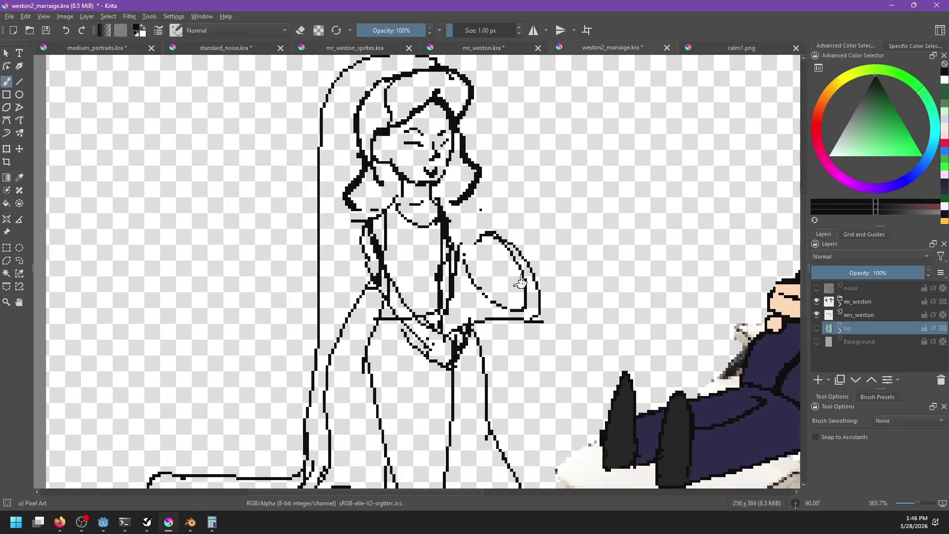
# On mrs_weston, join the bride's arm outline with a short curved stroke
pyautogui.click(883, 315)
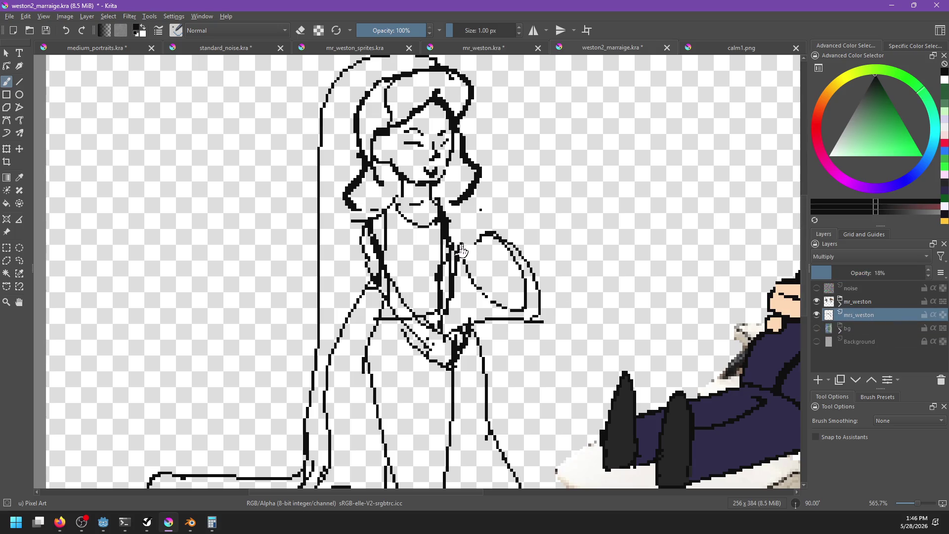
pyautogui.click(460, 247)
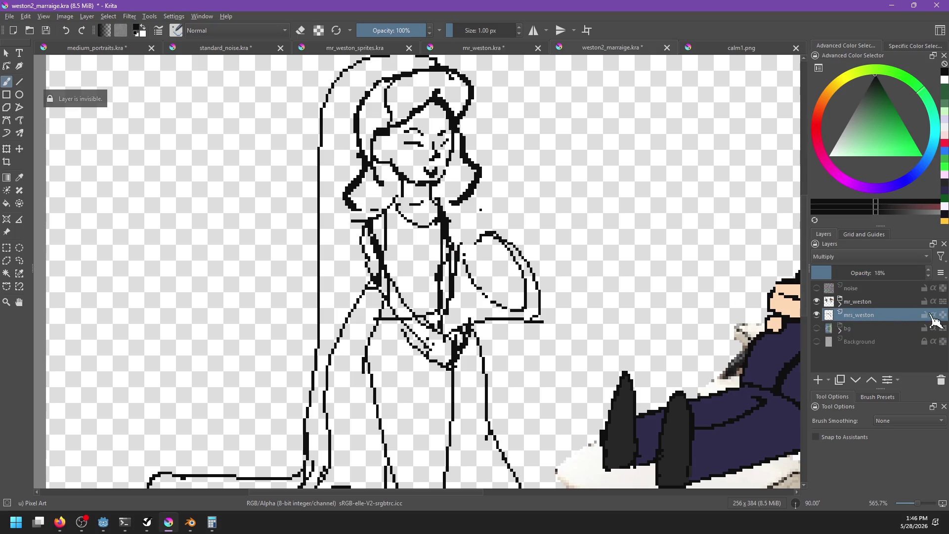
pyautogui.click(877, 317)
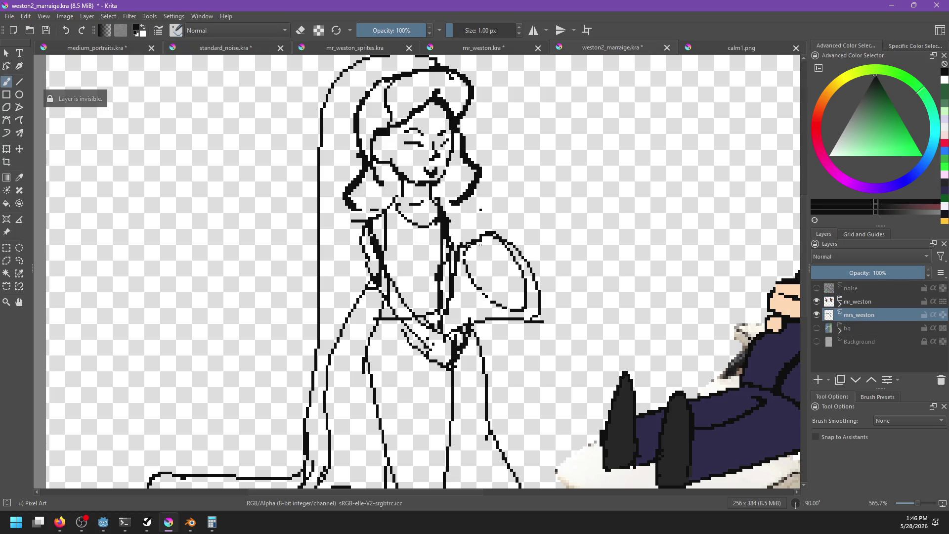
pyautogui.moveTo(463, 242); pyautogui.dragTo(480, 233)
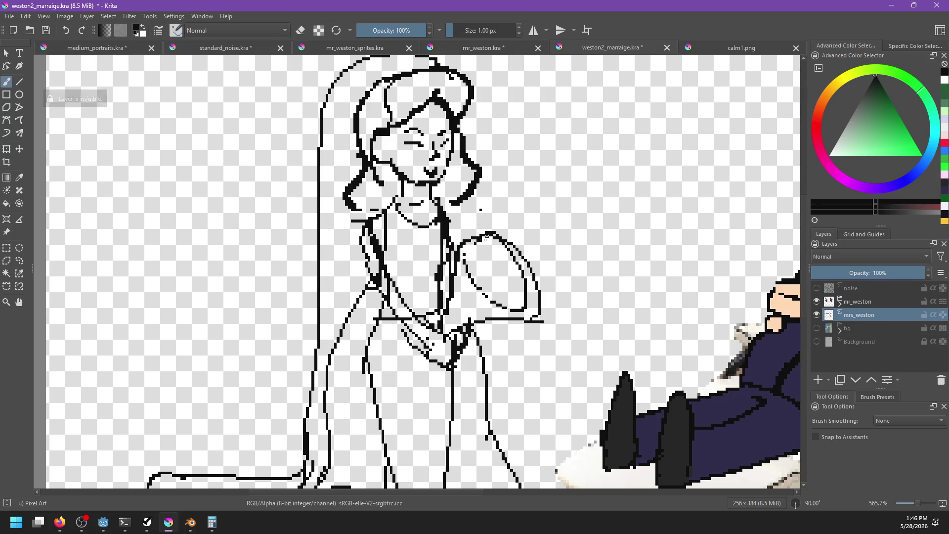
# Erase the stray black dot and redraw the bride's arm outline as a shorter stroke
pyautogui.press('e')
pyautogui.click(481, 209)
pyautogui.press('e')
pyautogui.moveTo(456, 201)
pyautogui.mouseDown()
pyautogui.moveTo(487, 258)
pyautogui.moveTo(470, 338)
pyautogui.mouseUp()
pyautogui.press('e')
pyautogui.press('e')
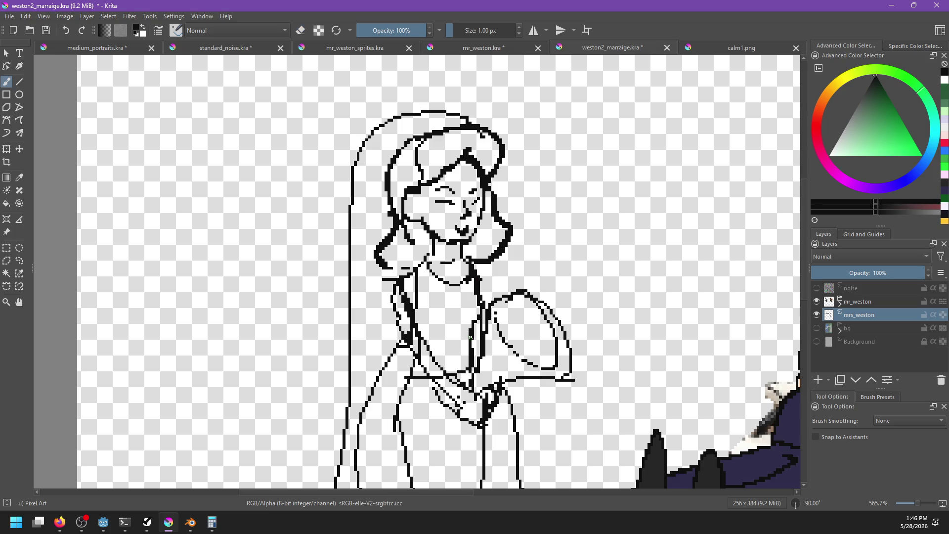
pyautogui.press('e')
pyautogui.moveTo(484, 299); pyautogui.dragTo(482, 324)
pyautogui.press('e')
pyautogui.moveTo(480, 272); pyautogui.dragTo(481, 332)
pyautogui.hotkey('ctrl', 'z')
pyautogui.hotkey('ctrl', 'z')
pyautogui.hotkey('ctrl', 'z')
pyautogui.moveTo(473, 261); pyautogui.dragTo(487, 325)
pyautogui.hotkey('ctrl', 'z')
pyautogui.moveTo(473, 264); pyautogui.dragTo(482, 301)
pyautogui.press('e')
# Touch up the lower arm outline, adding and erasing pixels along it
pyautogui.hotkey('ctrl', 'z')
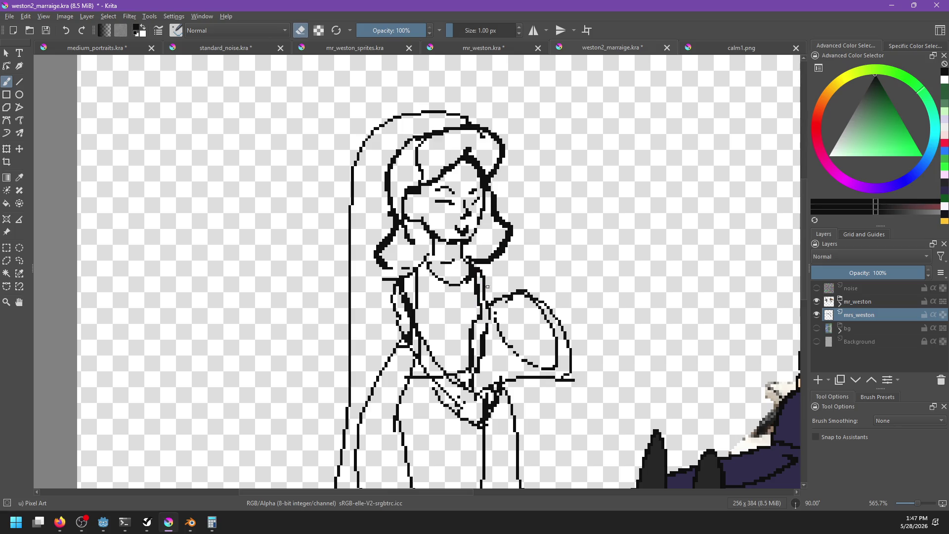
pyautogui.press('e')
pyautogui.moveTo(473, 338); pyautogui.dragTo(478, 356)
pyautogui.scroll(-1, 501, 368)
pyautogui.press('e')
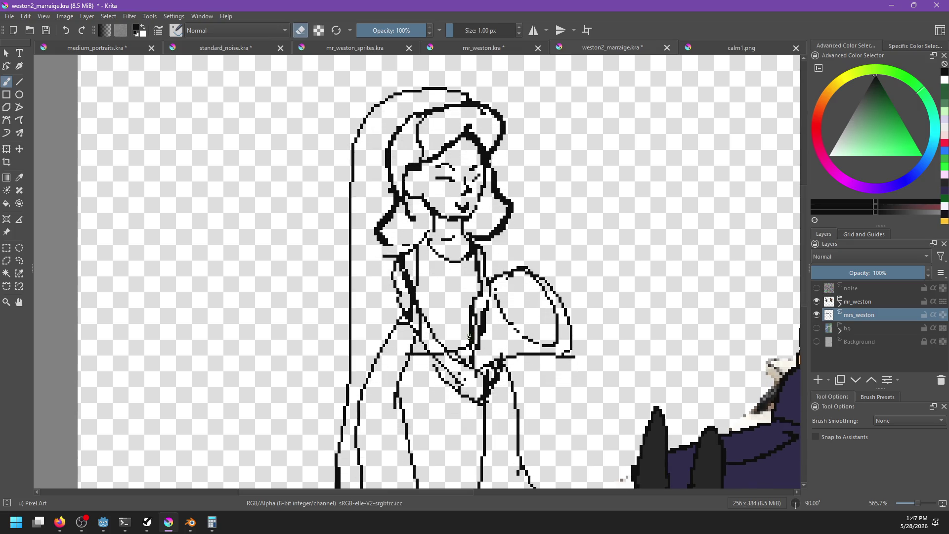
pyautogui.moveTo(467, 315); pyautogui.dragTo(471, 336)
pyautogui.press('e')
pyautogui.moveTo(458, 345); pyautogui.dragTo(465, 333)
# Erase pixels near the chest and redraw the neck-to-chest line
pyautogui.press('e')
pyautogui.moveTo(418, 292)
pyautogui.mouseDown()
pyautogui.moveTo(409, 252)
pyautogui.moveTo(422, 309)
pyautogui.moveTo(417, 300)
pyautogui.mouseUp()
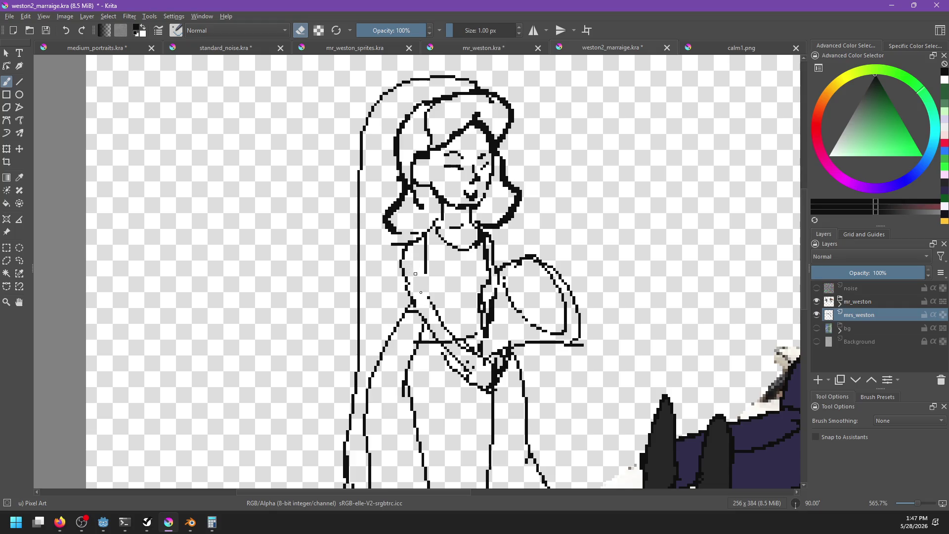
pyautogui.hotkey('ctrl', 'z')
pyautogui.moveTo(425, 237)
pyautogui.mouseDown()
pyautogui.moveTo(436, 310)
pyautogui.moveTo(476, 390)
pyautogui.mouseUp()
# Redraw the diagonal dress line with its V, then draw a flower loop in the bouquet
pyautogui.press('e')
pyautogui.press('e')
pyautogui.moveTo(448, 348)
pyautogui.mouseDown()
pyautogui.moveTo(490, 396)
pyautogui.moveTo(478, 376)
pyautogui.mouseUp()
pyautogui.hotkey('ctrl', 'z')
pyautogui.hotkey('ctrl', 'z')
pyautogui.moveTo(443, 346); pyautogui.dragTo(487, 380)
pyautogui.hotkey('ctrl', 'z')
pyautogui.moveTo(443, 347); pyautogui.dragTo(482, 375)
pyautogui.moveTo(438, 320); pyautogui.dragTo(450, 331)
pyautogui.hotkey('ctrl', 'z')
pyautogui.press('e')
pyautogui.moveTo(477, 385); pyautogui.dragTo(490, 384)
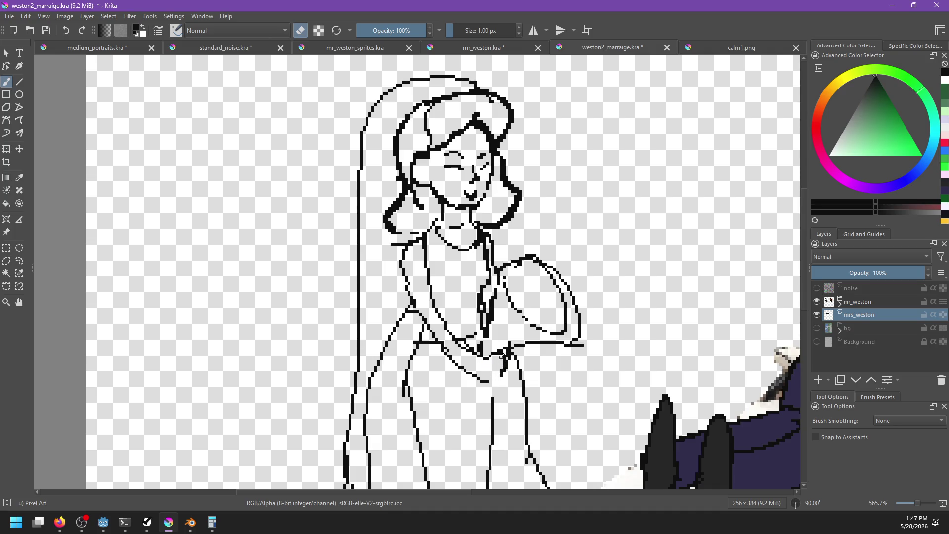
pyautogui.press('e')
pyautogui.moveTo(506, 370)
pyautogui.mouseDown()
pyautogui.moveTo(485, 381)
pyautogui.moveTo(514, 374)
pyautogui.mouseUp()
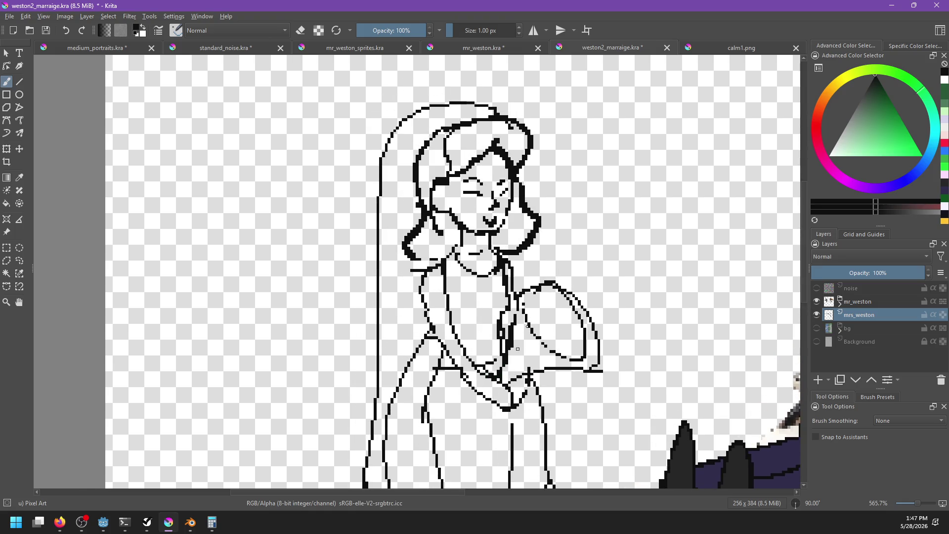
pyautogui.moveTo(526, 321)
pyautogui.mouseDown()
pyautogui.moveTo(549, 311)
pyautogui.moveTo(543, 328)
pyautogui.moveTo(573, 351)
pyautogui.mouseUp()
# Try a short petal stroke in the bouquet, then undo it
pyautogui.moveTo(549, 305)
pyautogui.mouseDown()
pyautogui.moveTo(574, 317)
pyautogui.moveTo(564, 293)
pyautogui.moveTo(556, 321)
pyautogui.mouseUp()
pyautogui.hotkey('ctrl', 'z')
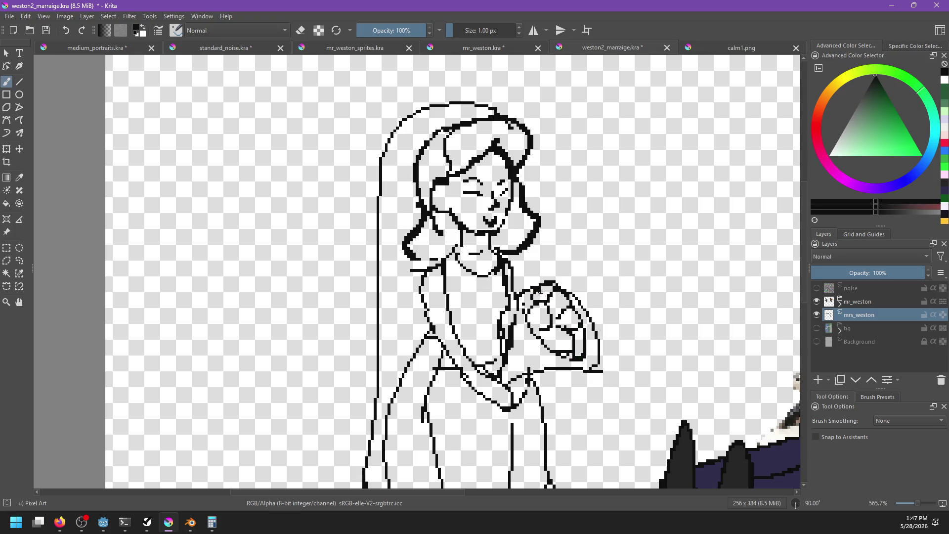
pyautogui.press('e')
pyautogui.press('e')
pyautogui.scroll(-3, 483, 358)
pyautogui.press('e')
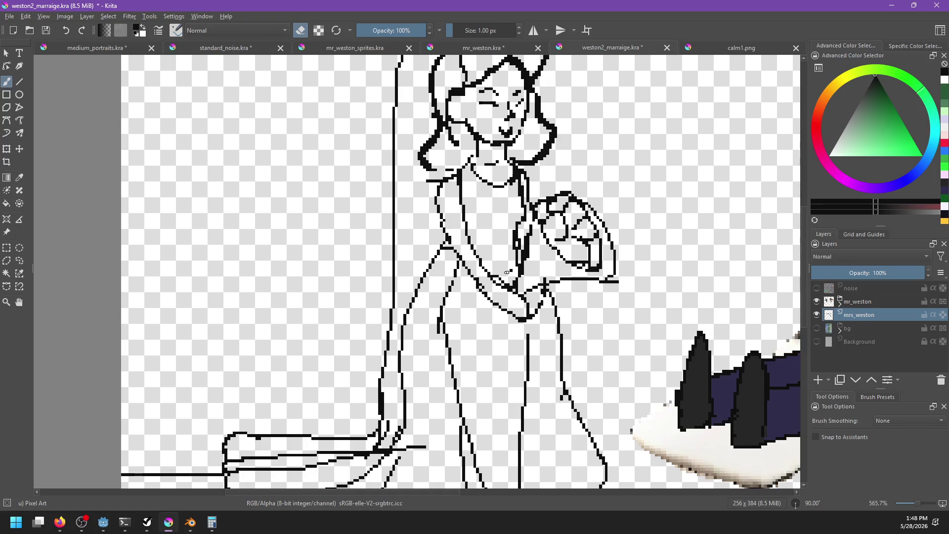
pyautogui.press('e')
# Draw a horizontal waistline across the bride's dress bodice
pyautogui.moveTo(474, 247); pyautogui.dragTo(517, 250)
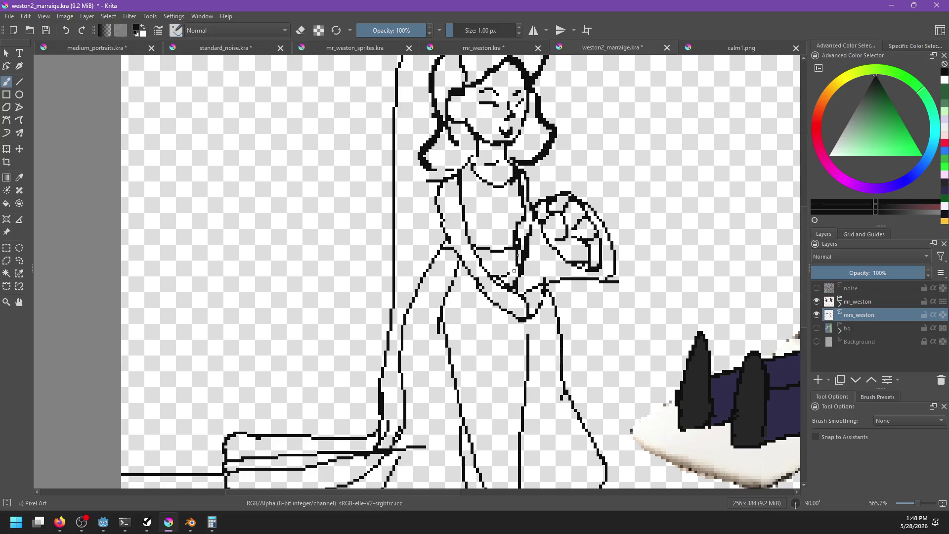
pyautogui.scroll(-3, 473, 376)
pyautogui.press('e')
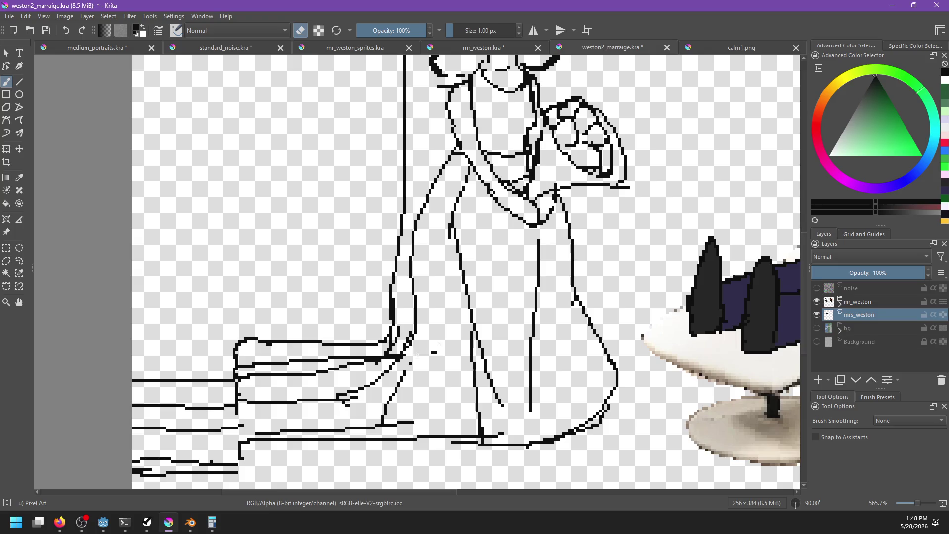
# Redraw a hair strand and add a short extra strand on the bride's head
pyautogui.moveTo(454, 346); pyautogui.dragTo(459, 411)
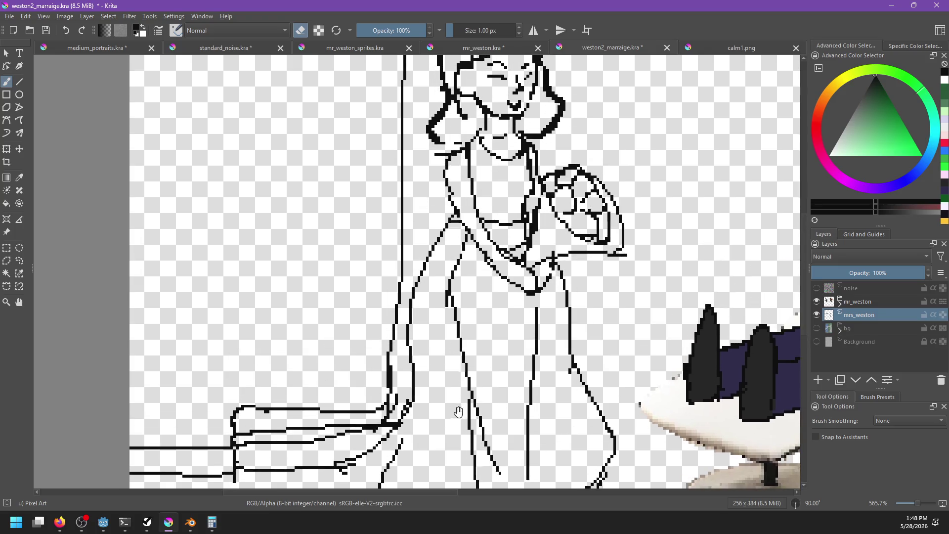
pyautogui.scroll(3, 441, 227)
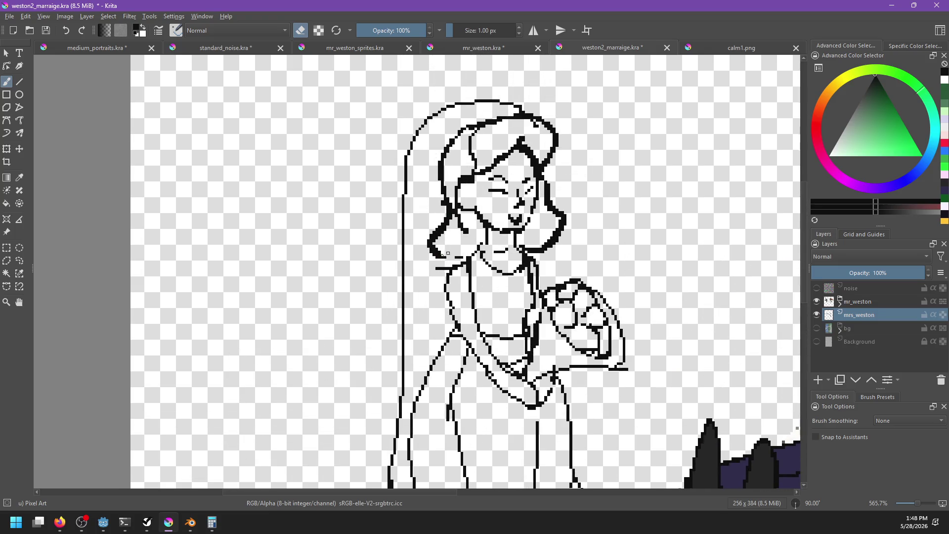
pyautogui.press('e')
pyautogui.press('e')
pyautogui.press('e')
pyautogui.moveTo(459, 240); pyautogui.dragTo(474, 212)
pyautogui.press('e')
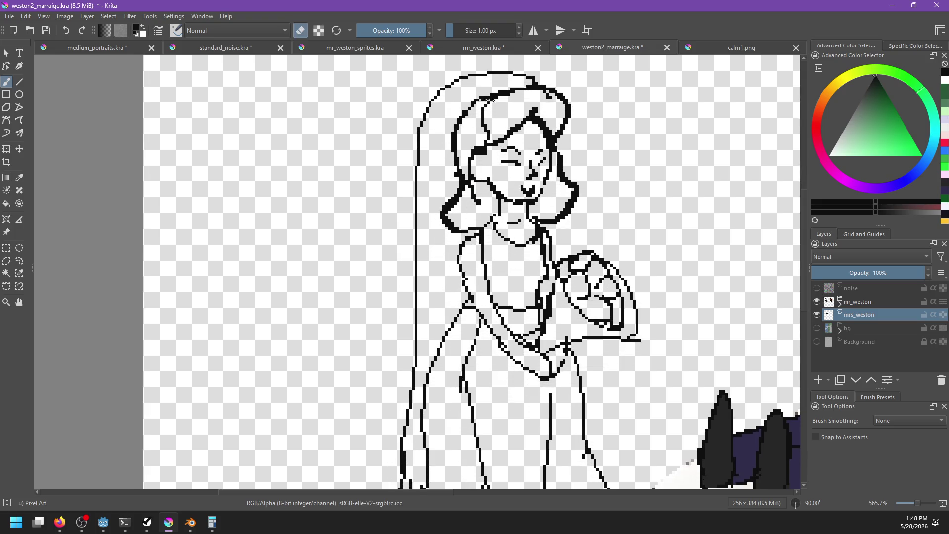
pyautogui.press('e')
pyautogui.moveTo(509, 78); pyautogui.dragTo(473, 149)
pyautogui.hotkey('ctrl', 'z')
pyautogui.moveTo(489, 80)
pyautogui.mouseDown()
pyautogui.moveTo(481, 139)
pyautogui.moveTo(522, 149)
pyautogui.mouseUp()
pyautogui.scroll(2, 481, 139)
pyautogui.press('e')
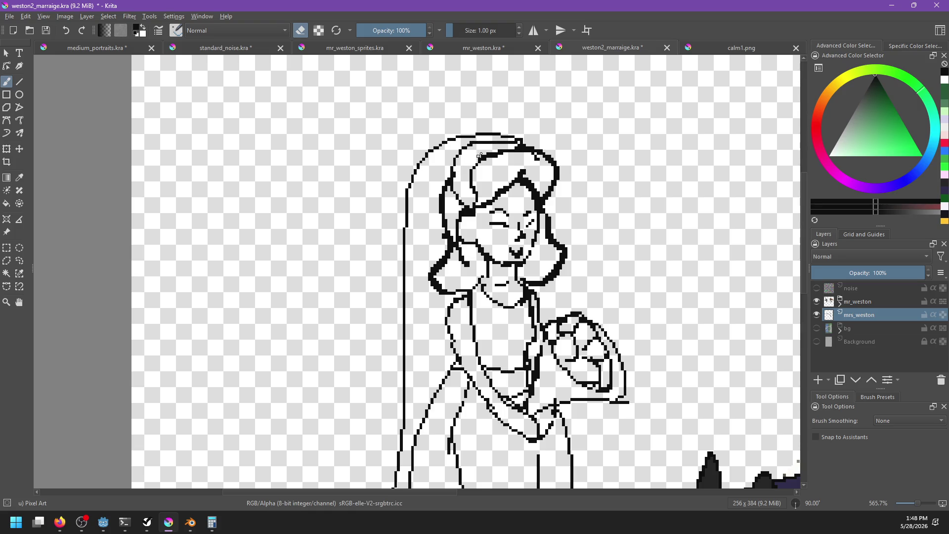
pyautogui.press('e')
pyautogui.moveTo(469, 173); pyautogui.dragTo(465, 197)
# Paint a curved line in the bride's lower dress near the train
pyautogui.moveTo(505, 239)
pyautogui.mouseDown()
pyautogui.moveTo(524, 131)
pyautogui.moveTo(503, 223)
pyautogui.mouseUp()
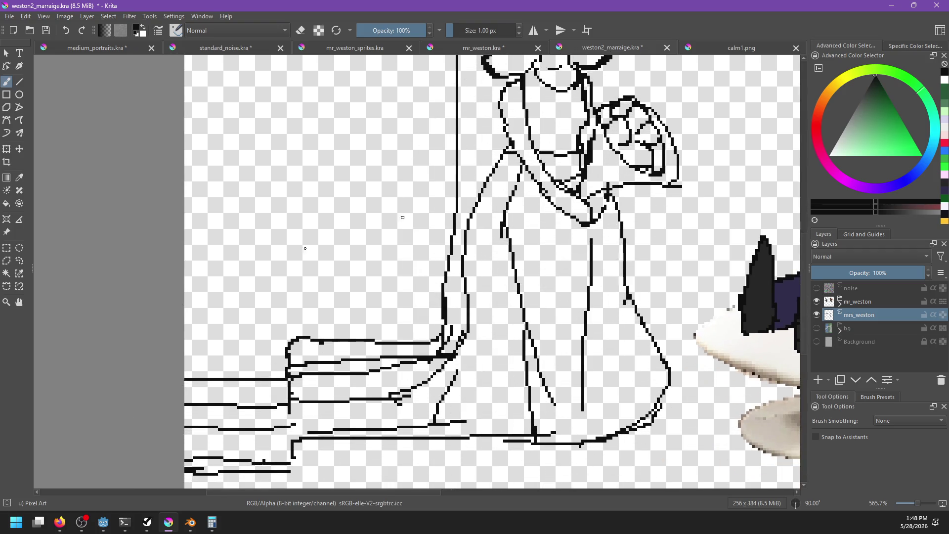
pyautogui.hotkey('alt', 'Tab')
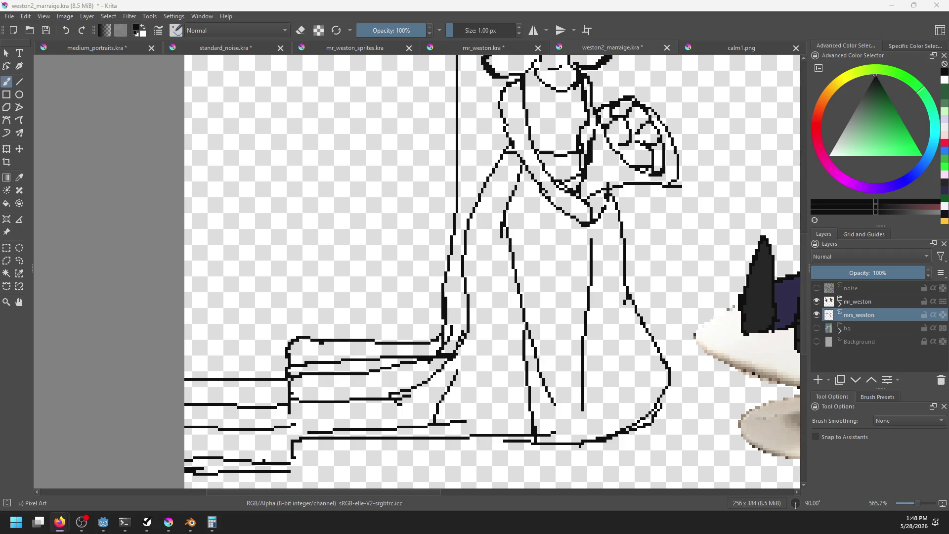
pyautogui.hotkey('alt', 'Tab')
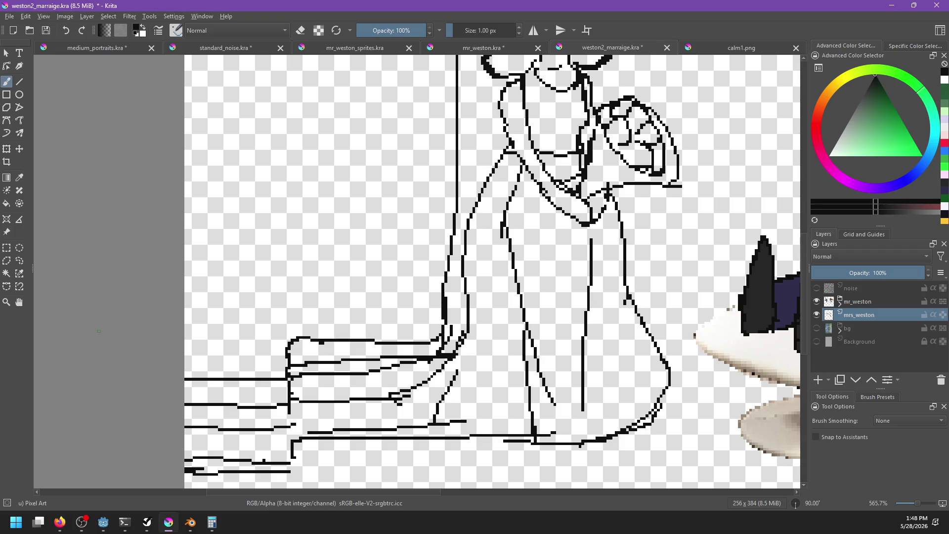
pyautogui.moveTo(448, 343); pyautogui.dragTo(475, 329)
pyautogui.press('e')
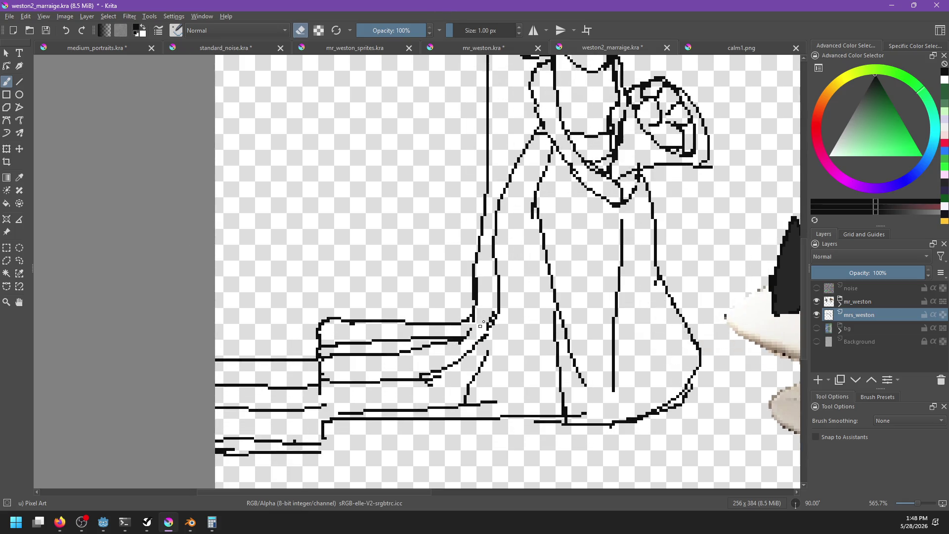
pyautogui.press('e')
pyautogui.moveTo(493, 318); pyautogui.dragTo(474, 344)
pyautogui.moveTo(511, 338); pyautogui.dragTo(529, 320)
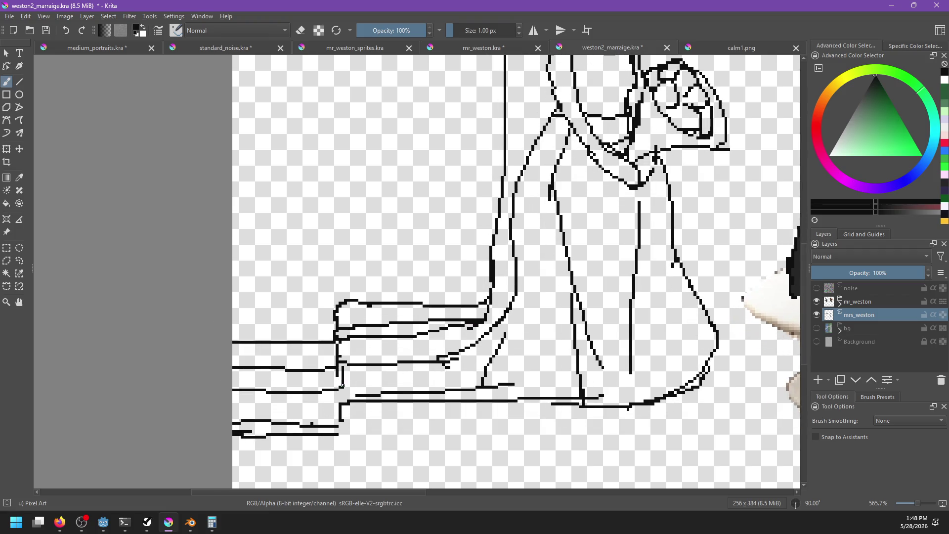
# Close the gap in the left vertical line and add a short bottom-outline stroke
pyautogui.moveTo(341, 373); pyautogui.dragTo(341, 419)
pyautogui.hotkey('ctrl', 'z')
pyautogui.moveTo(505, 371)
pyautogui.mouseDown()
pyautogui.moveTo(466, 375)
pyautogui.moveTo(526, 404)
pyautogui.mouseUp()
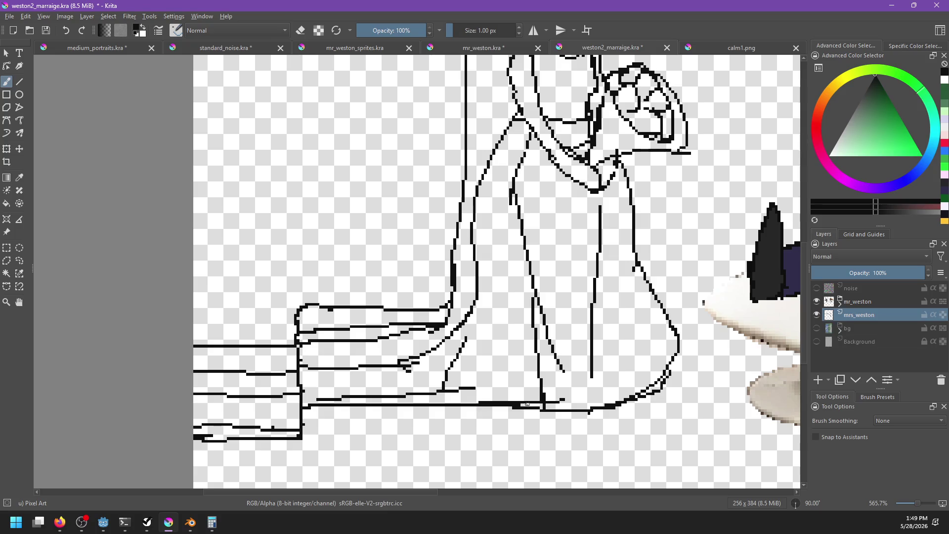
pyautogui.press('e')
pyautogui.scroll(5, 560, 397)
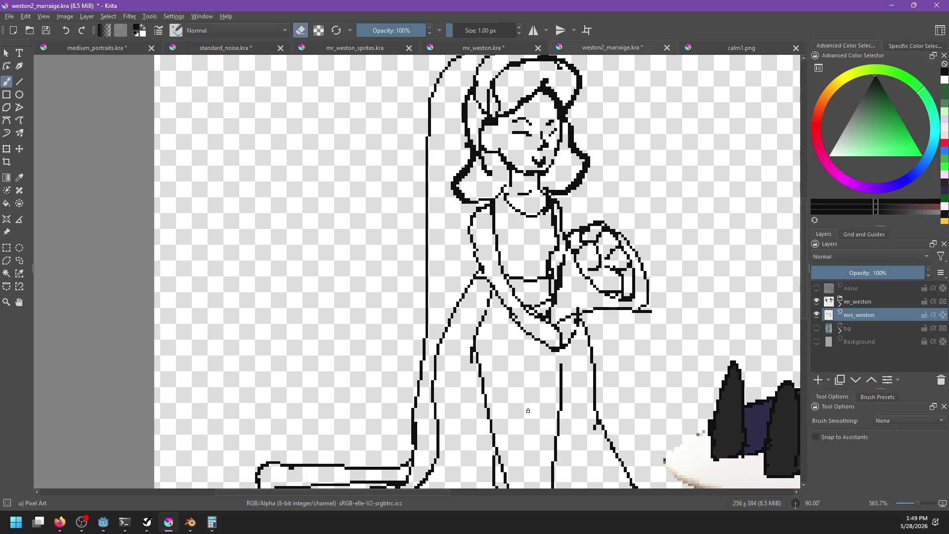
pyautogui.press('f')
pyautogui.moveTo(529, 381); pyautogui.dragTo(514, 443)
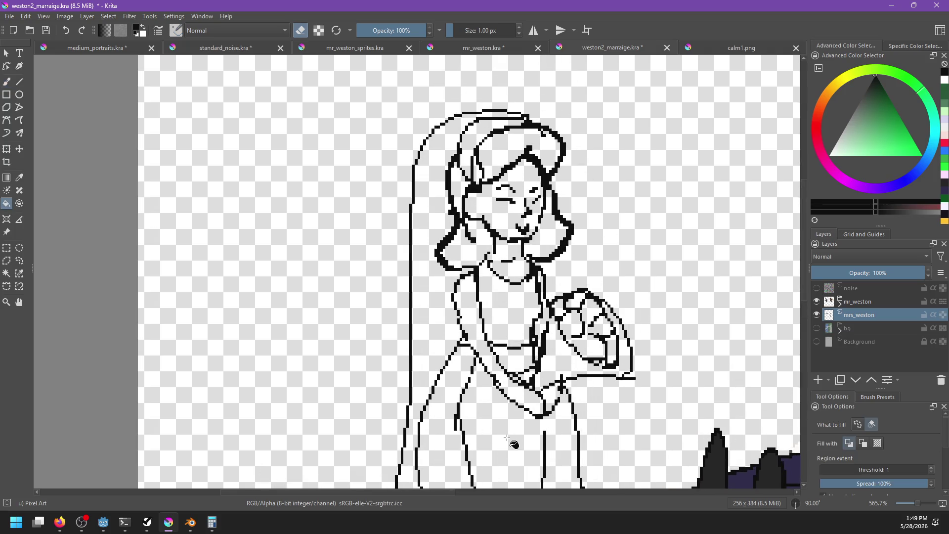
# Rearrange the document tabs, moving calm1.png left and bringing up medium_portraits
pyautogui.click(447, 49)
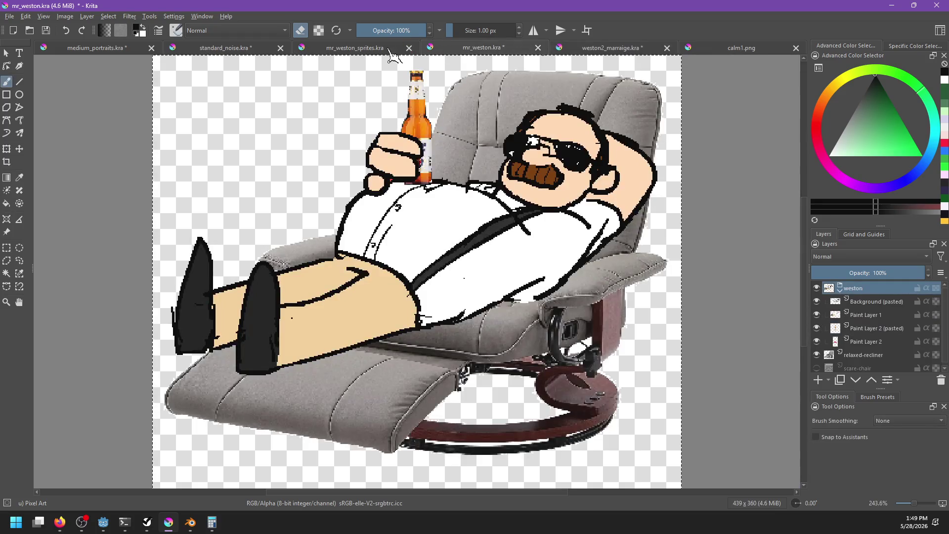
pyautogui.click(331, 50)
pyautogui.moveTo(768, 49); pyautogui.dragTo(252, 68)
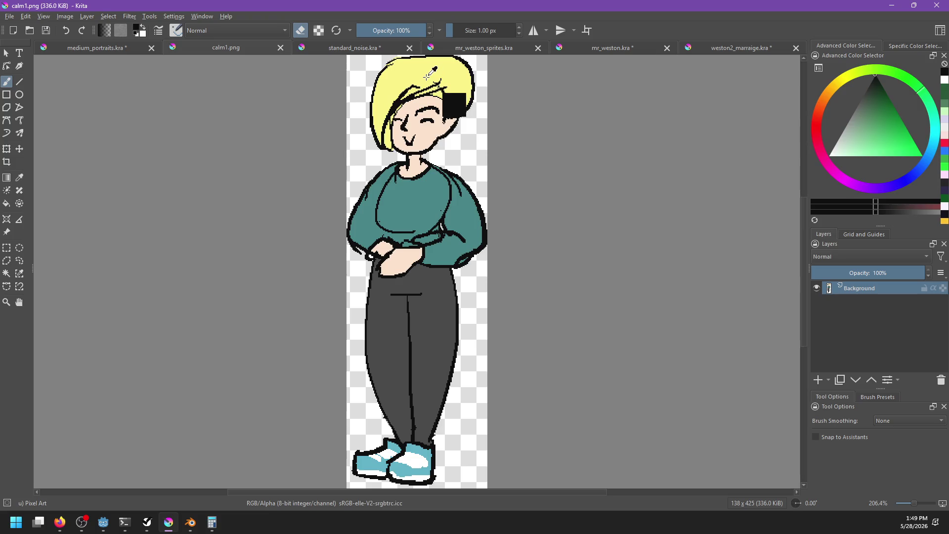
pyautogui.click(131, 50)
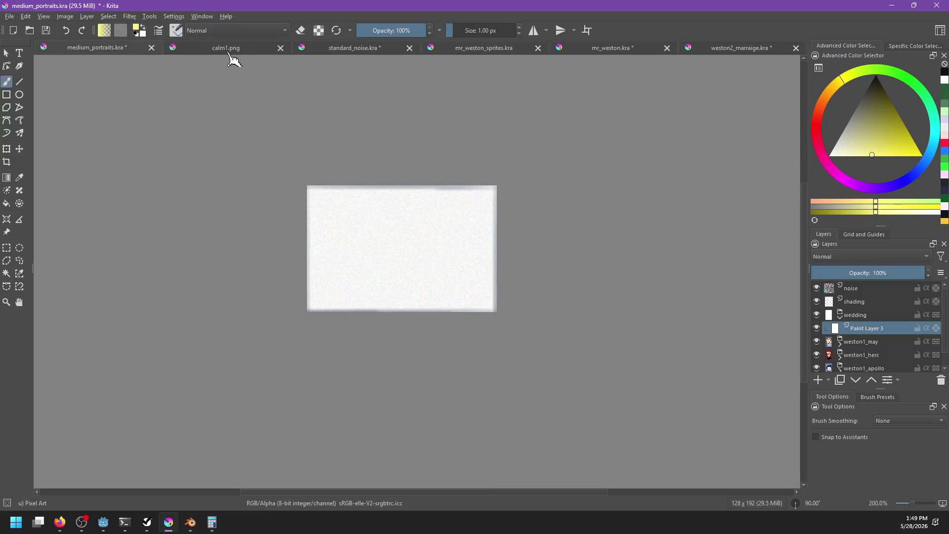
pyautogui.click(152, 47)
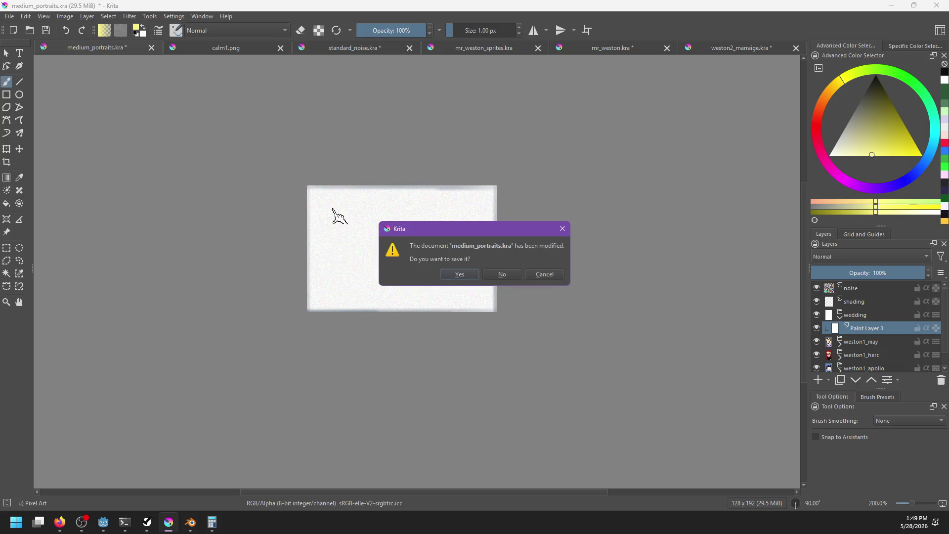
pyautogui.click(545, 273)
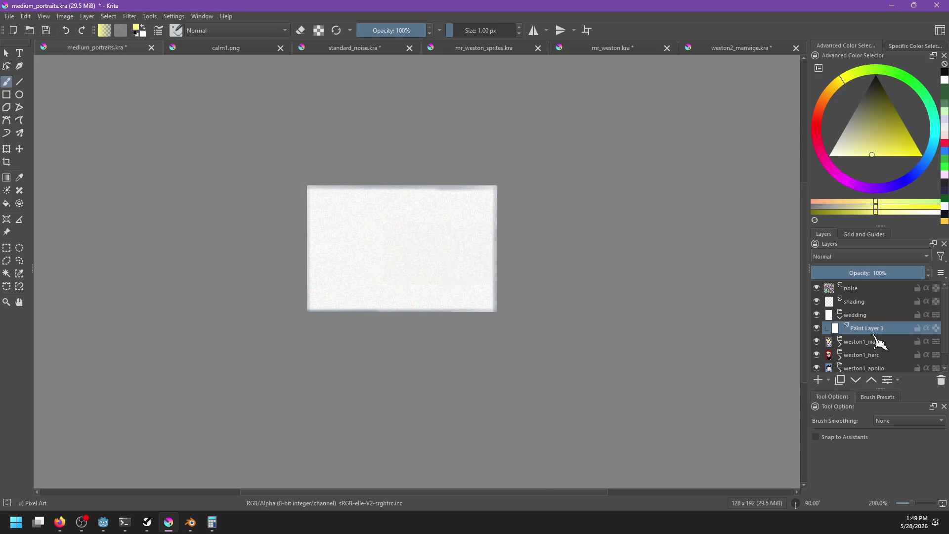
# Delete the wedding group and Paint Layer 3 from medium_portraits, then save and close it
pyautogui.click(877, 315)
pyautogui.click(941, 380)
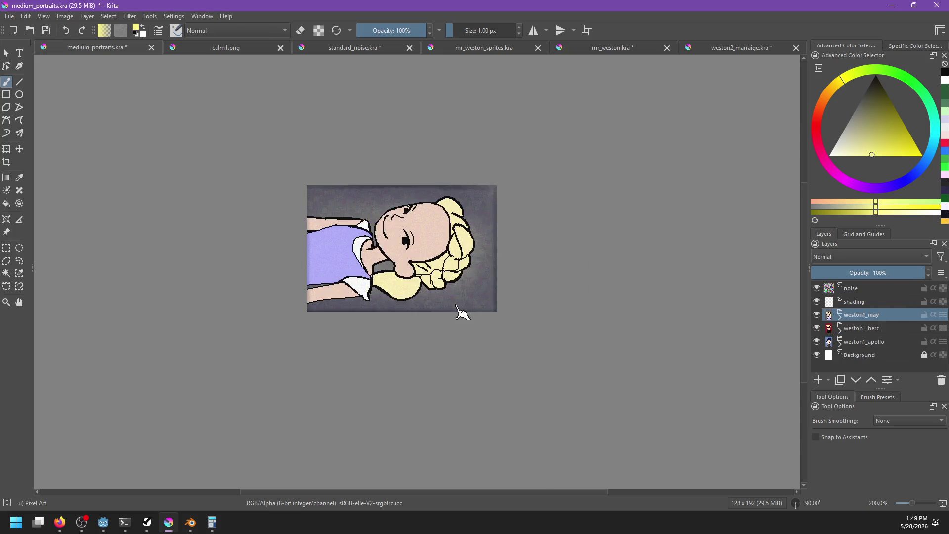
pyautogui.hotkey('ctrl', 's')
pyautogui.click(152, 47)
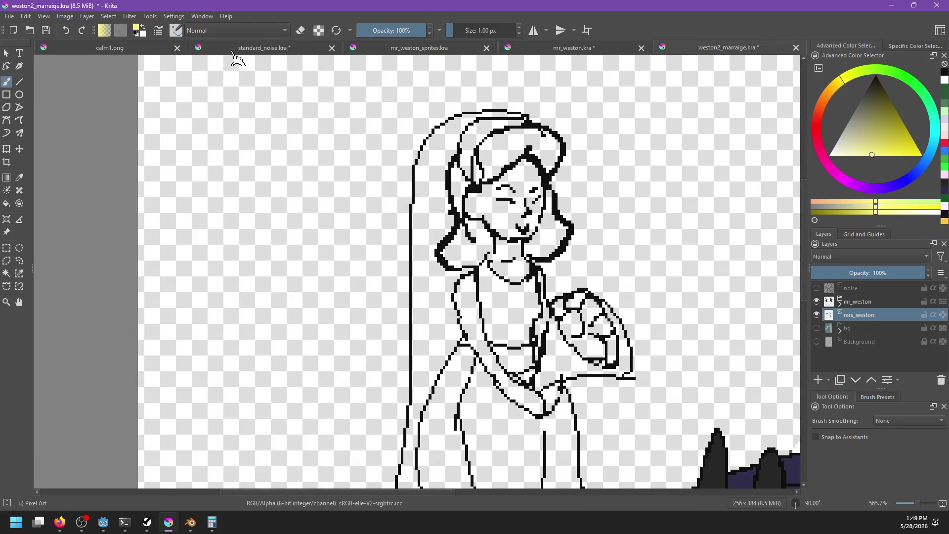
# Close mr_weston_sprites.kra and mr_weston.kra without saving changes
pyautogui.click(158, 49)
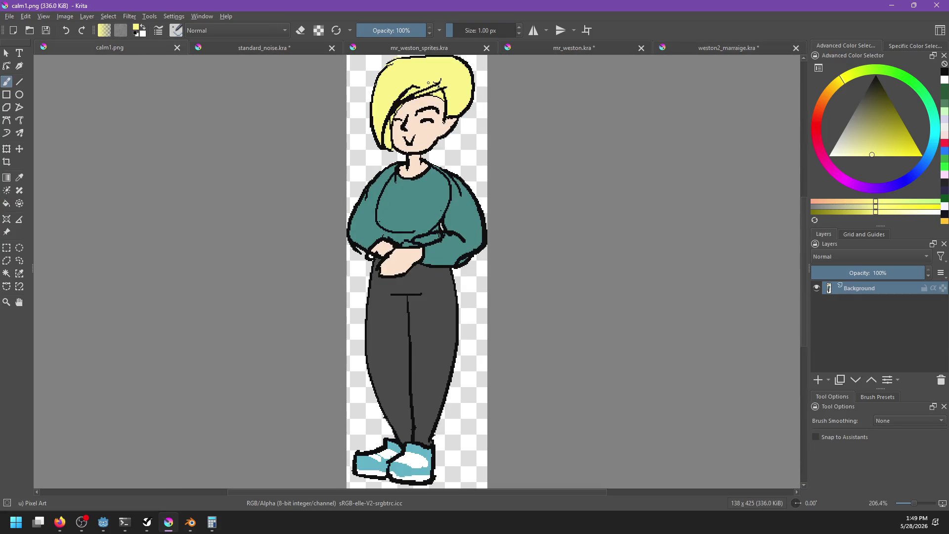
pyautogui.click(292, 48)
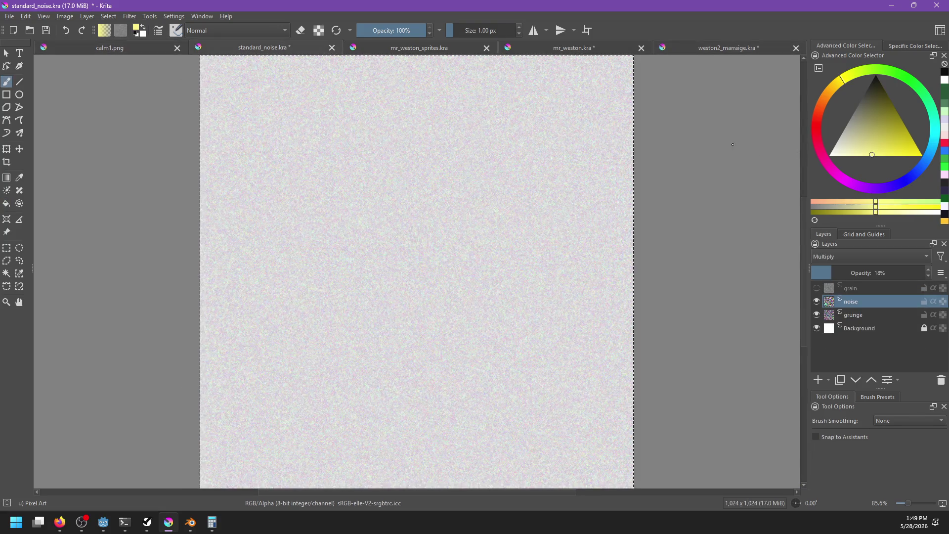
pyautogui.click(158, 48)
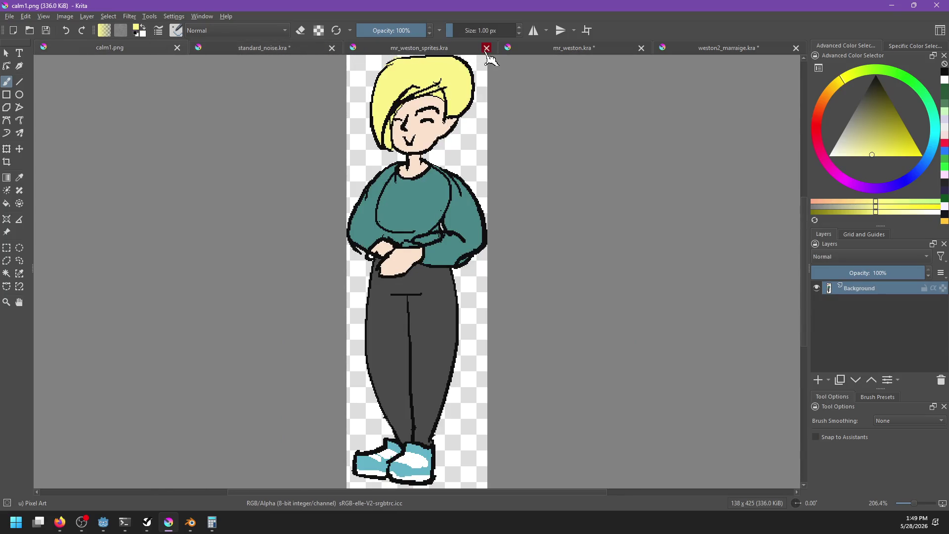
pyautogui.click(641, 48)
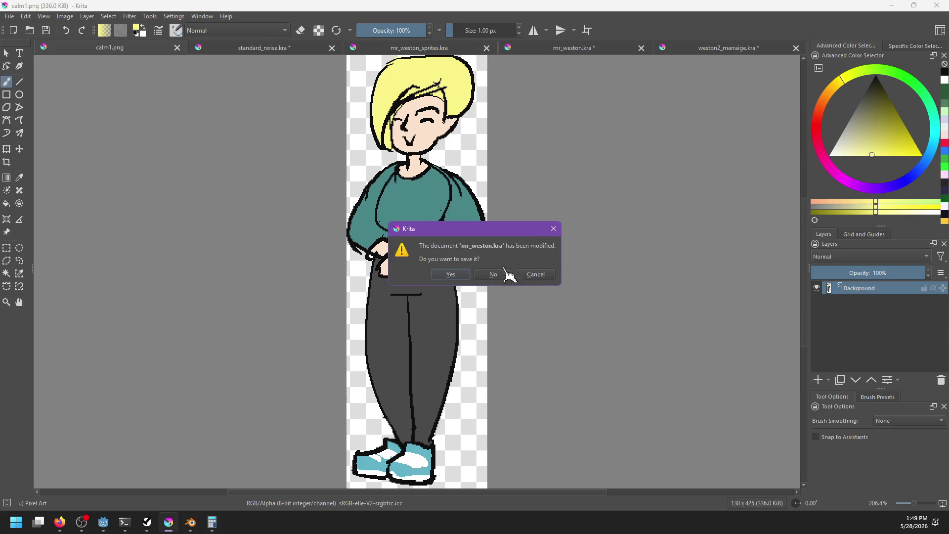
pyautogui.click(533, 275)
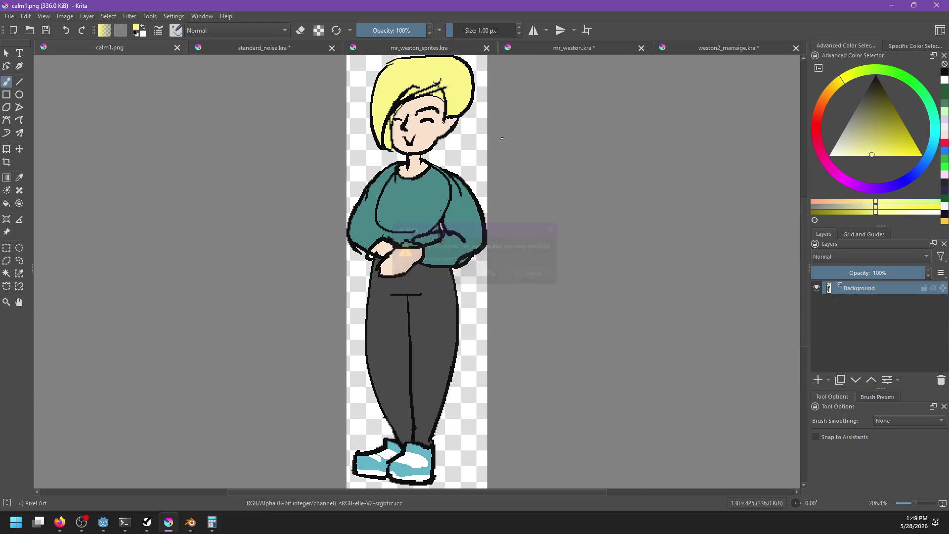
pyautogui.click(487, 48)
pyautogui.click(603, 48)
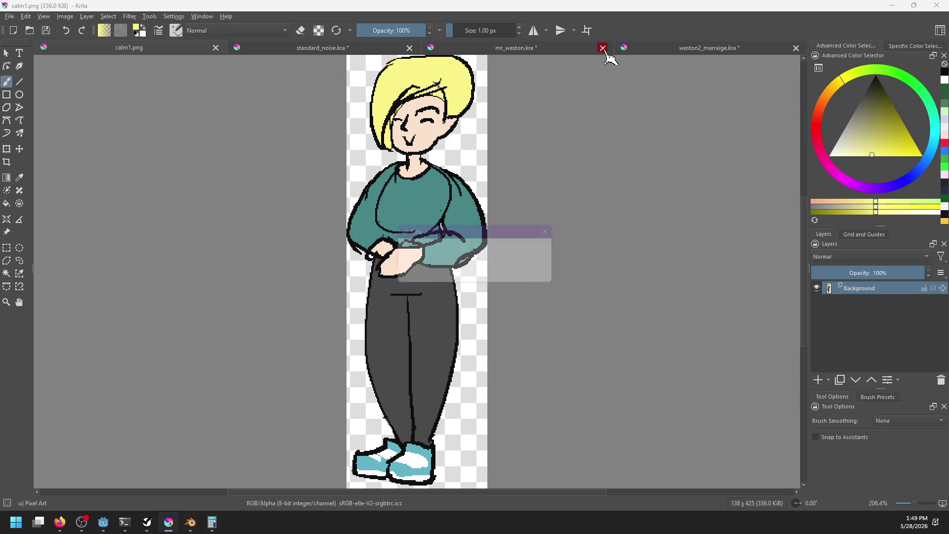
pyautogui.click(493, 274)
pyautogui.click(737, 49)
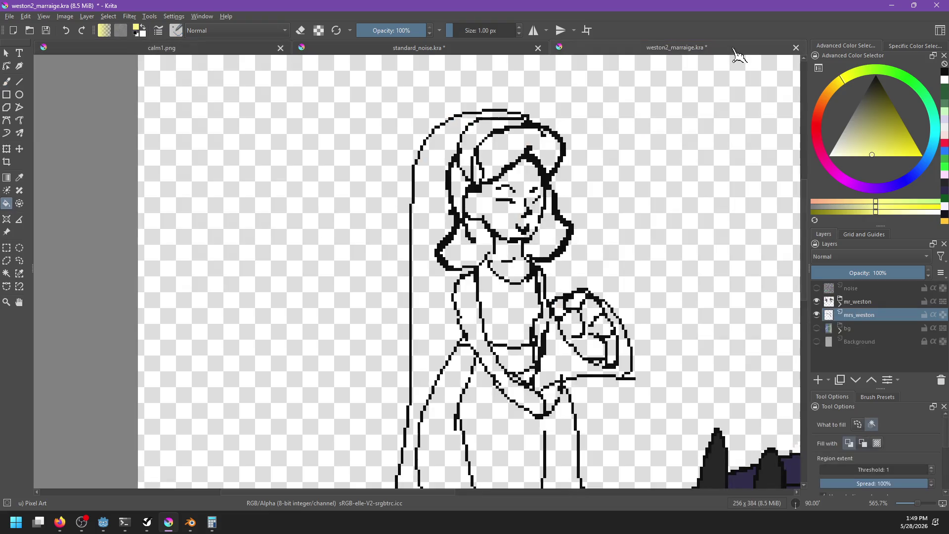
# Bring the wedding scene forward, pick pale yellow, and fill the top and left hair
pyautogui.moveTo(628, 52); pyautogui.dragTo(148, 50)
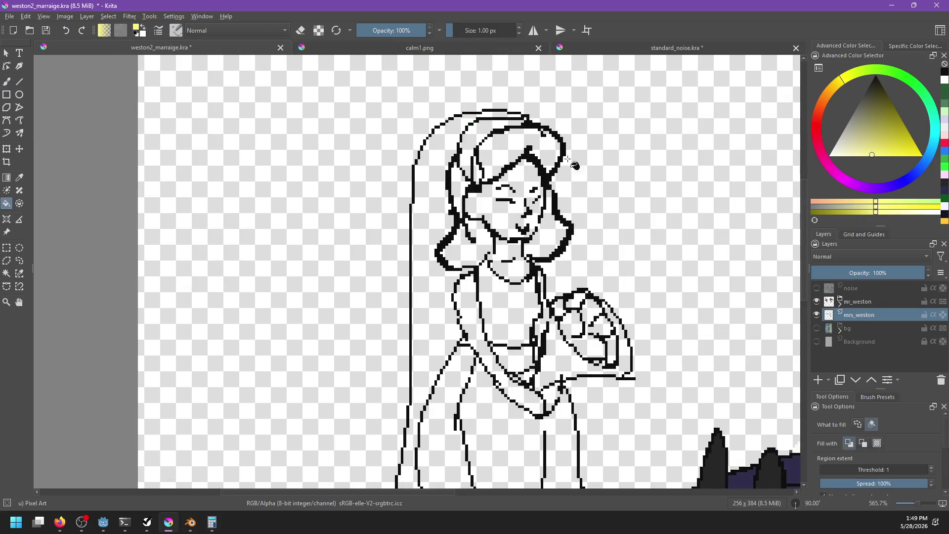
pyautogui.click(880, 155)
pyautogui.click(838, 81)
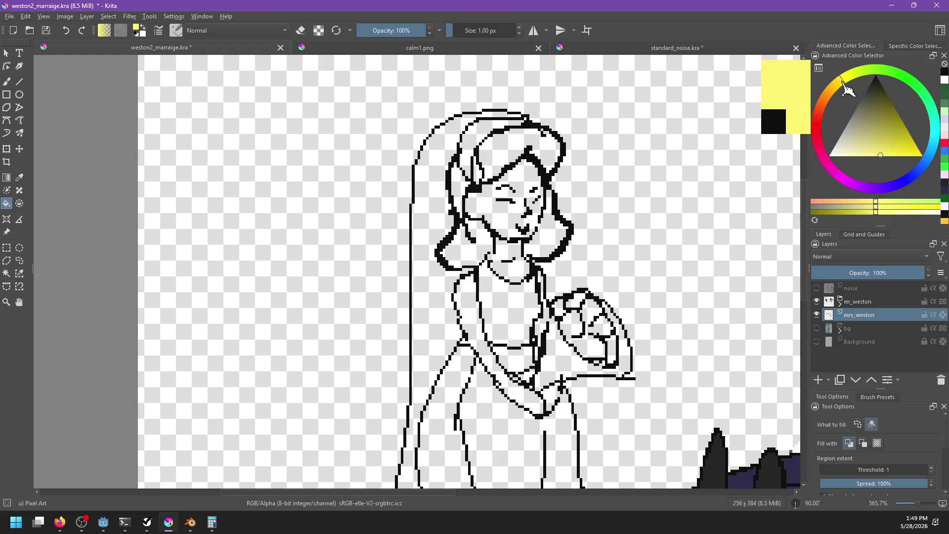
pyautogui.click(499, 141)
pyautogui.click(457, 188)
pyautogui.click(476, 244)
pyautogui.hotkey('ctrl', 'z')
# Undo a stray white patch and refill the lower-left and right hair yellow
pyautogui.press('b')
pyautogui.press('x')
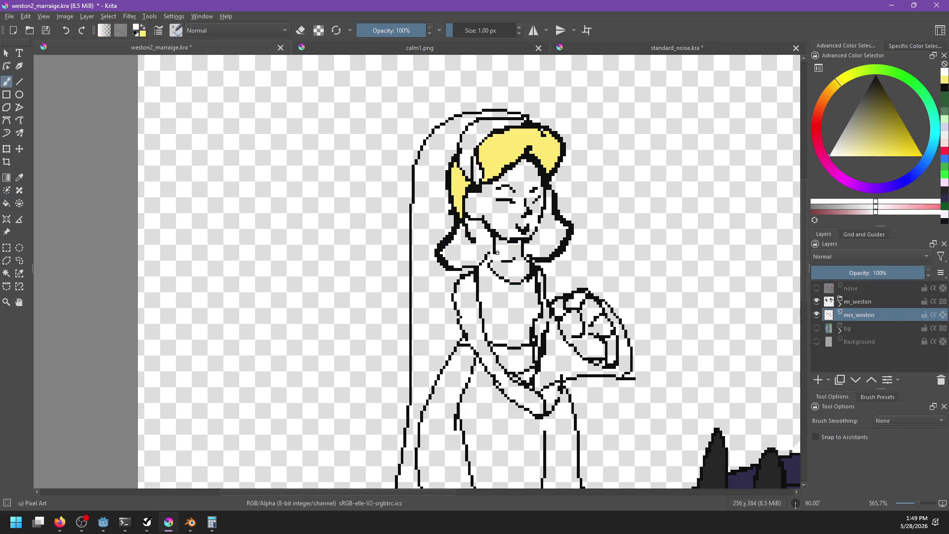
pyautogui.hotkey('ctrl', 'z')
pyautogui.press('x')
pyautogui.press('f')
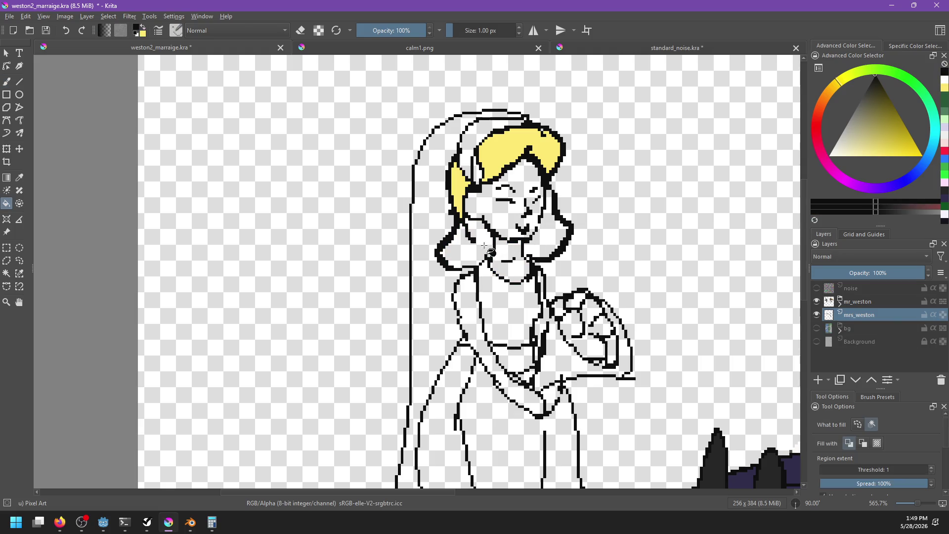
pyautogui.press('x')
pyautogui.click(475, 245)
pyautogui.click(551, 235)
# Undo the right-side fill that spilled onto the face and refill that hair yellow
pyautogui.hotkey('ctrl', 'z')
pyautogui.press('b')
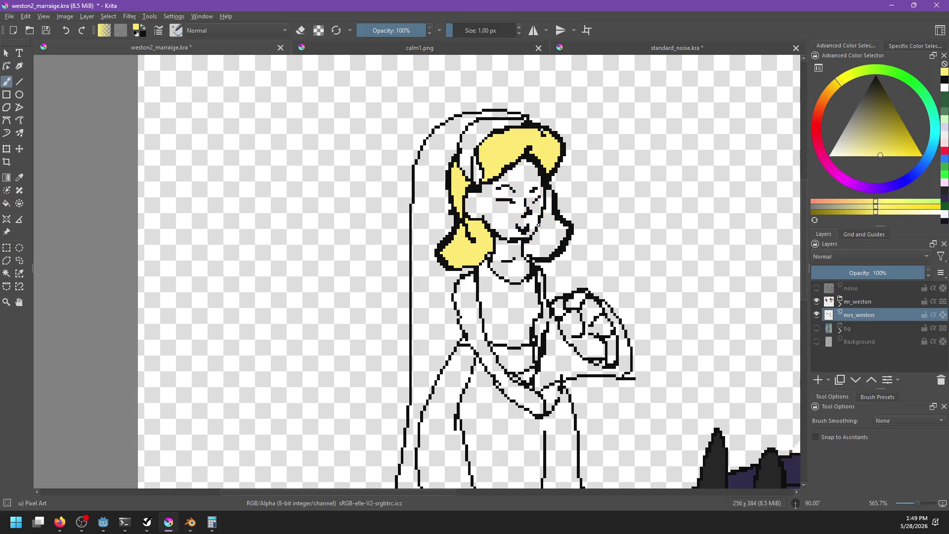
pyautogui.press('x')
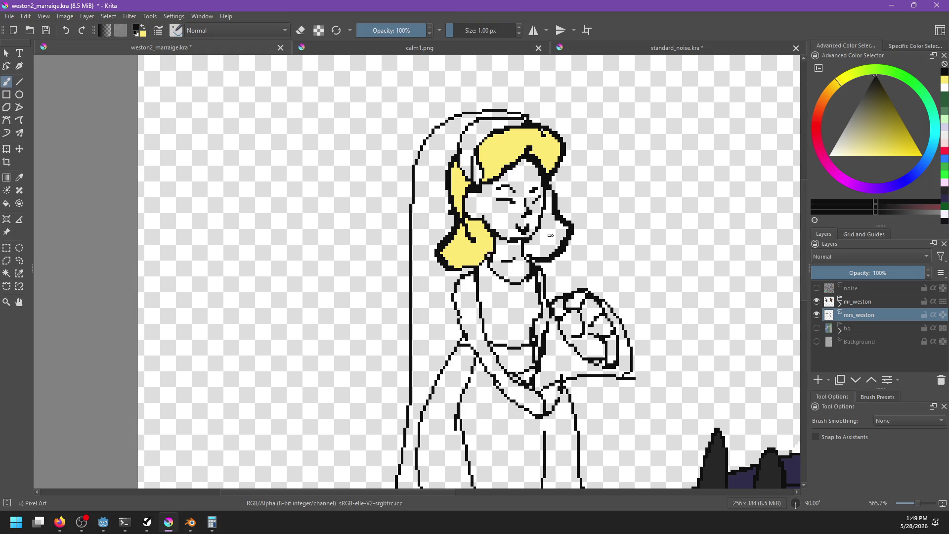
pyautogui.press('f')
pyautogui.press('x')
pyautogui.click(548, 235)
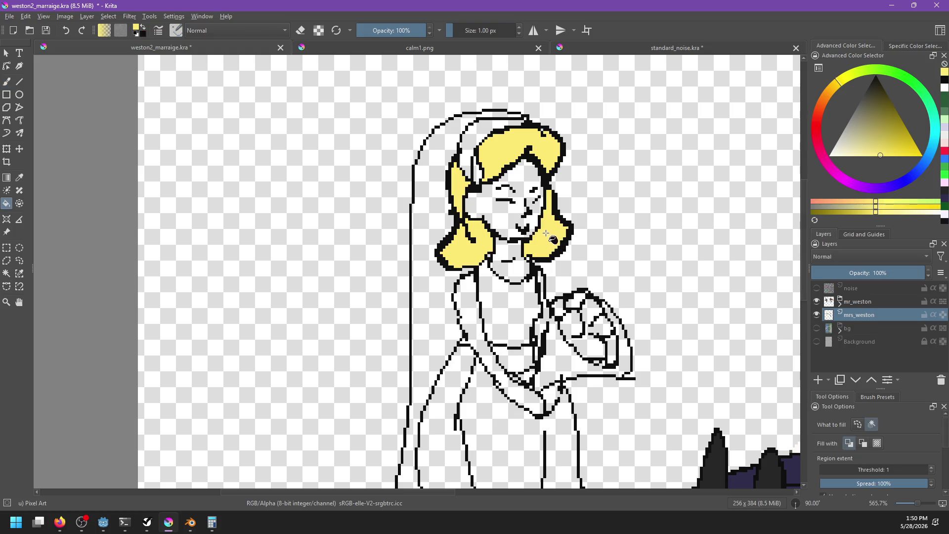
# Pan down over the skirt and back to the face, then bring up calm1.png
pyautogui.press('b')
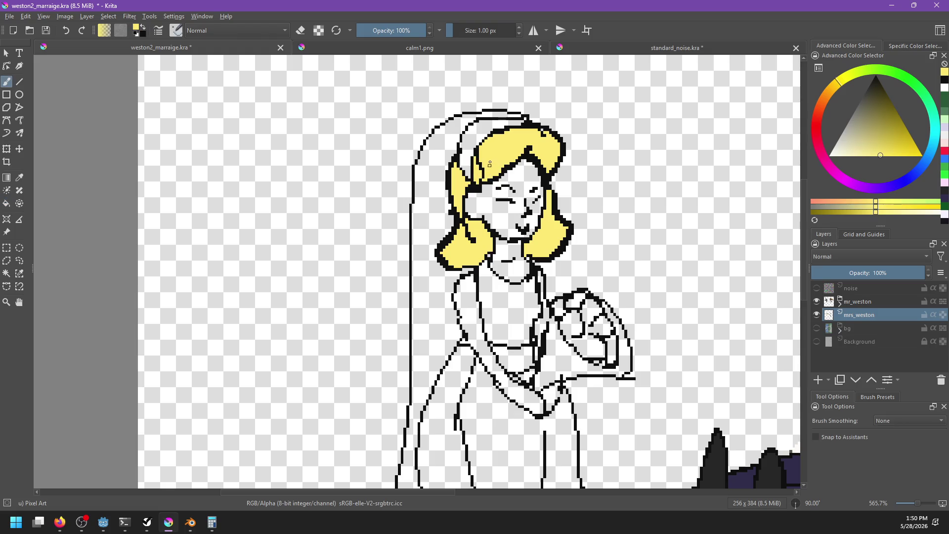
pyautogui.moveTo(485, 153)
pyautogui.mouseDown()
pyautogui.moveTo(494, 198)
pyautogui.moveTo(510, 162)
pyautogui.mouseUp()
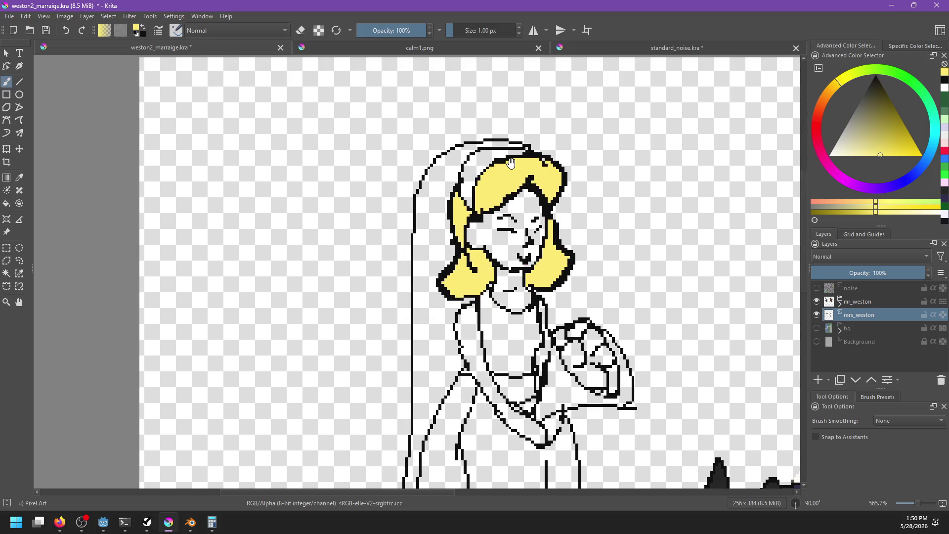
pyautogui.moveTo(547, 347); pyautogui.dragTo(621, 85)
pyautogui.moveTo(546, 288)
pyautogui.mouseDown()
pyautogui.moveTo(519, 364)
pyautogui.moveTo(524, 373)
pyautogui.mouseUp()
pyautogui.press('f')
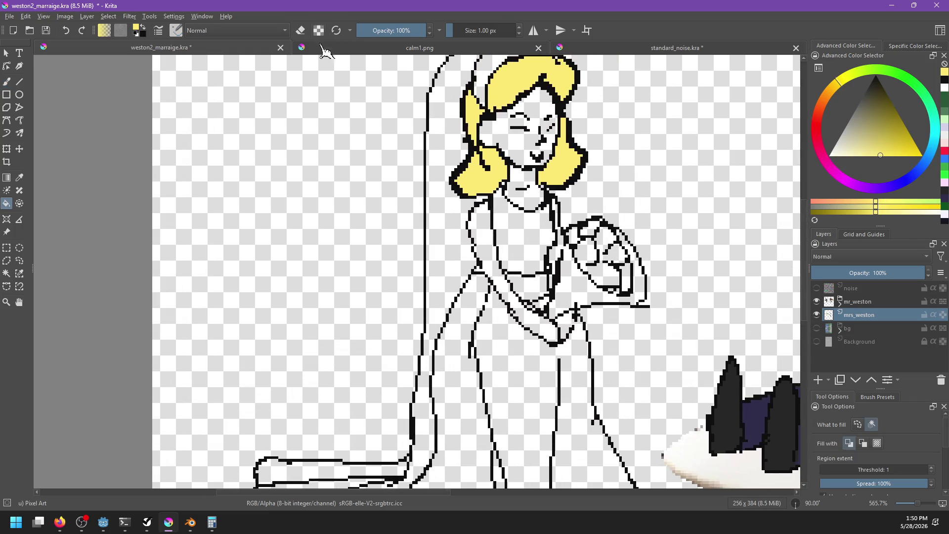
pyautogui.click(361, 50)
# Sample the skin tone from calm1 and fill the bride's face, neck, bodice and dress
pyautogui.keyDown('ctrl'); pyautogui.click(452, 150); pyautogui.keyUp('ctrl')
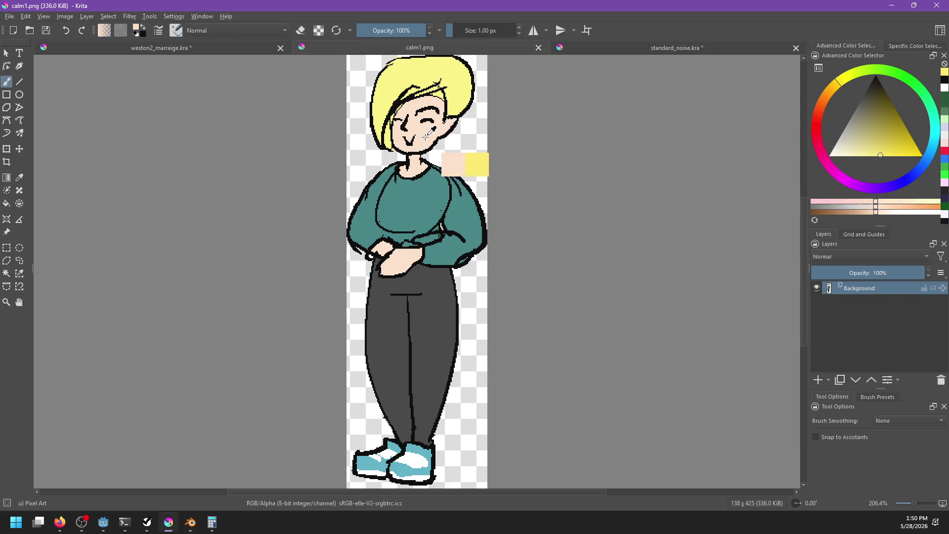
pyautogui.click(265, 50)
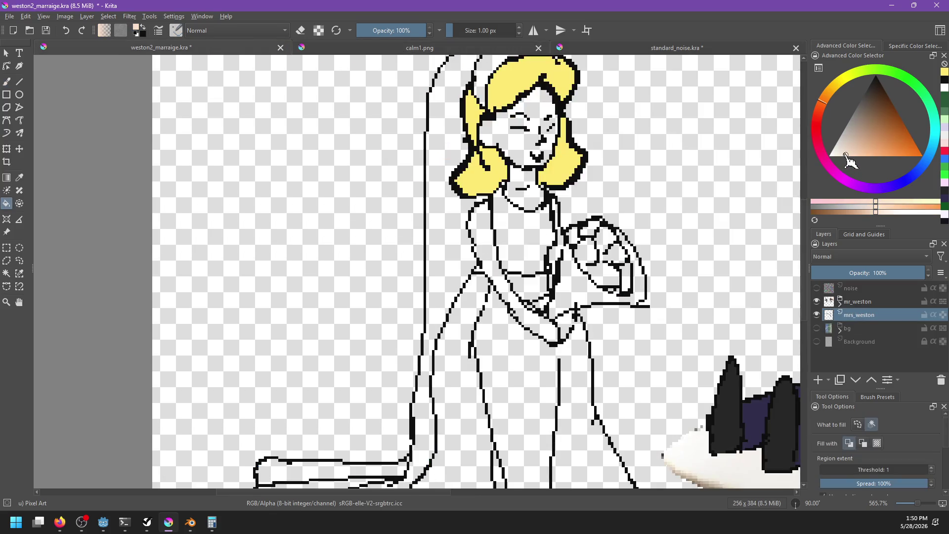
pyautogui.click(849, 152)
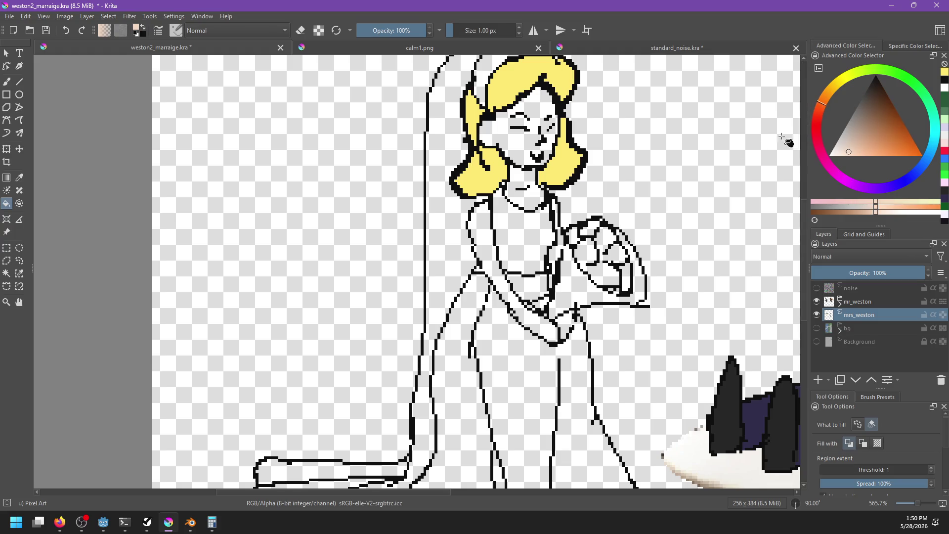
pyautogui.click(526, 155)
pyautogui.click(528, 188)
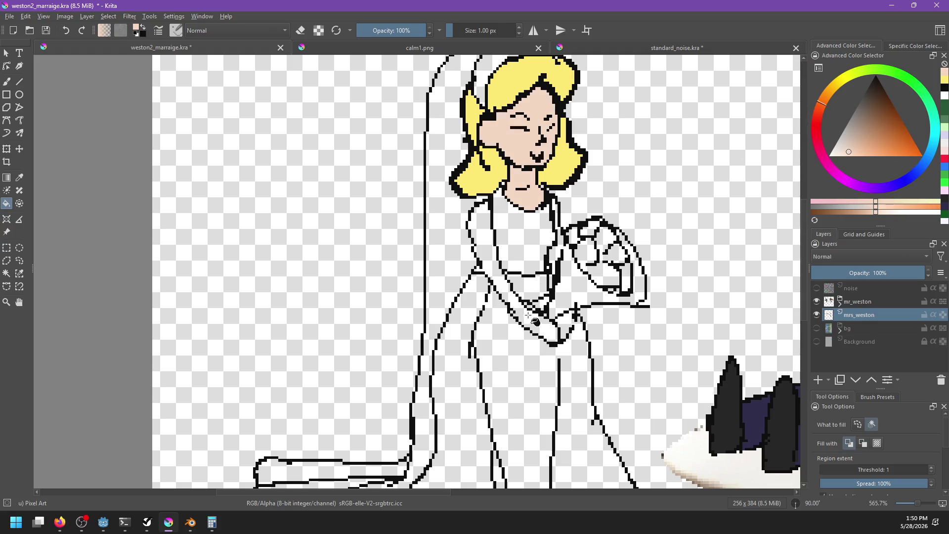
pyautogui.click(532, 319)
pyautogui.click(564, 328)
# Undo the skin fill on the dress and paint a white pixel on the line by the hands
pyautogui.hotkey('ctrl', 'z')
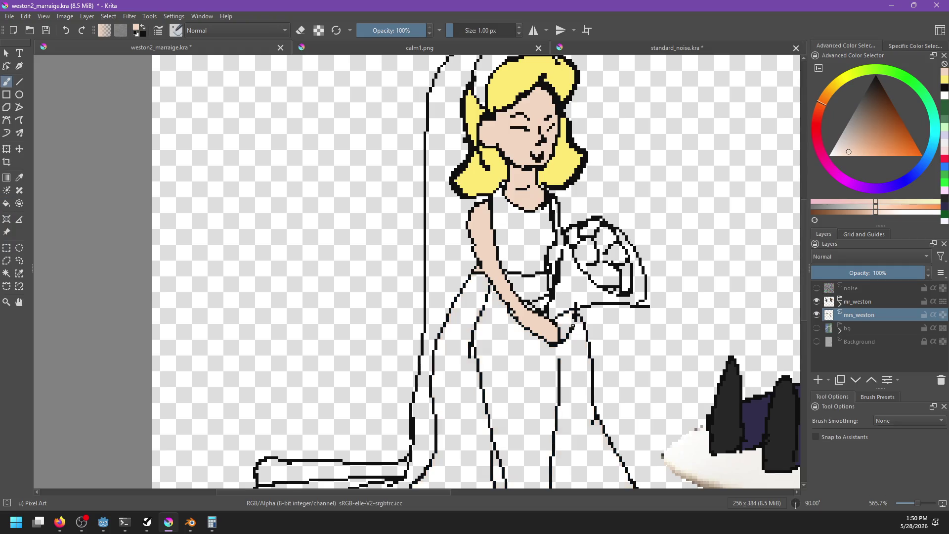
pyautogui.press('d')
pyautogui.keyDown('ctrl'); pyautogui.click(567, 327); pyautogui.keyUp('ctrl')
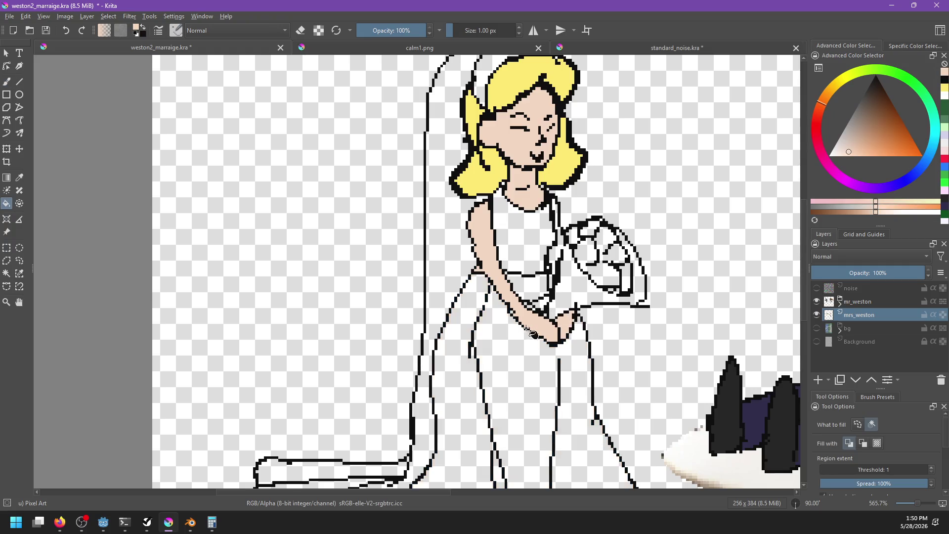
pyautogui.press('b')
pyautogui.press('x')
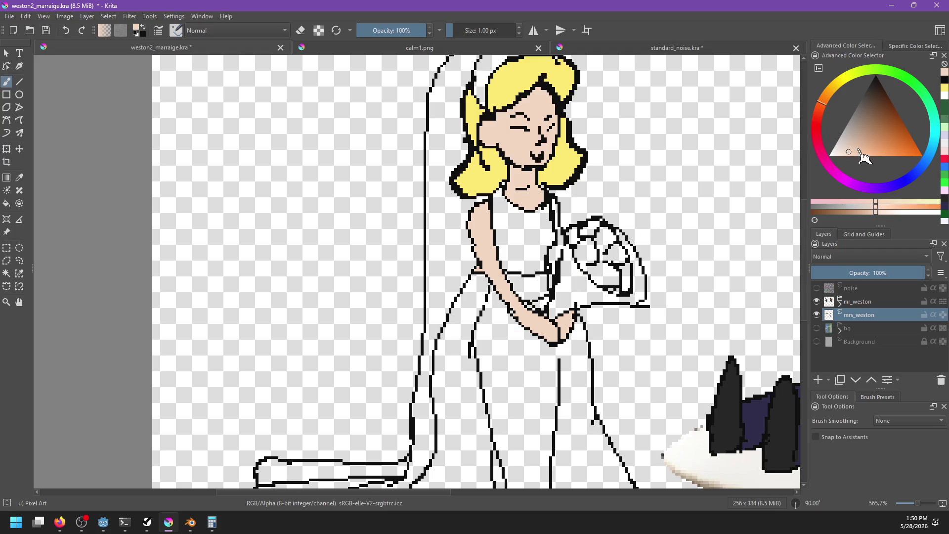
pyautogui.click(534, 307)
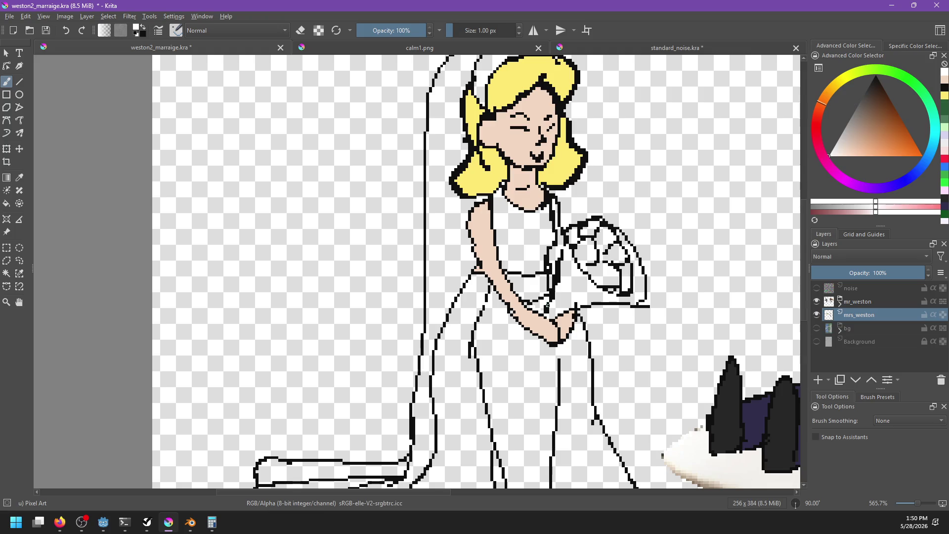
pyautogui.press('f')
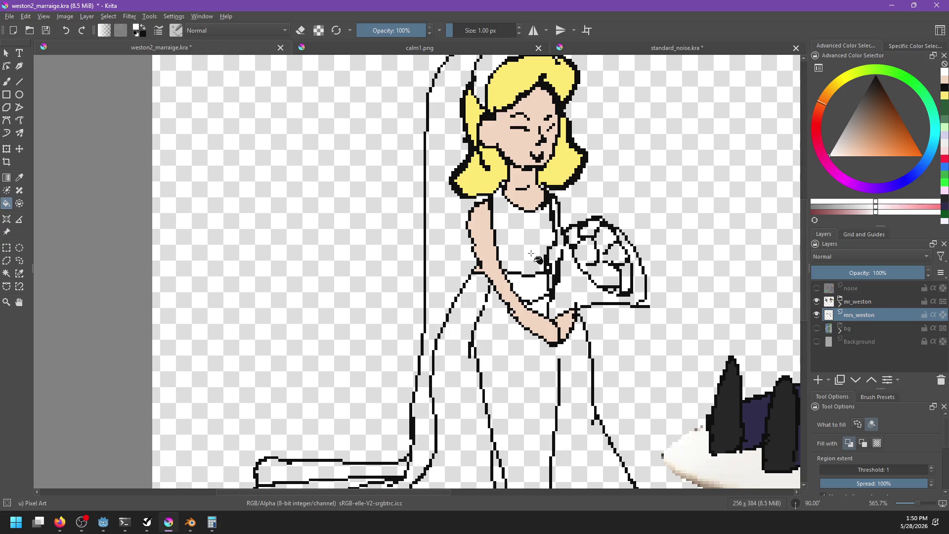
# Fill the bride's bodice with white
pyautogui.click(538, 260)
pyautogui.press('e')
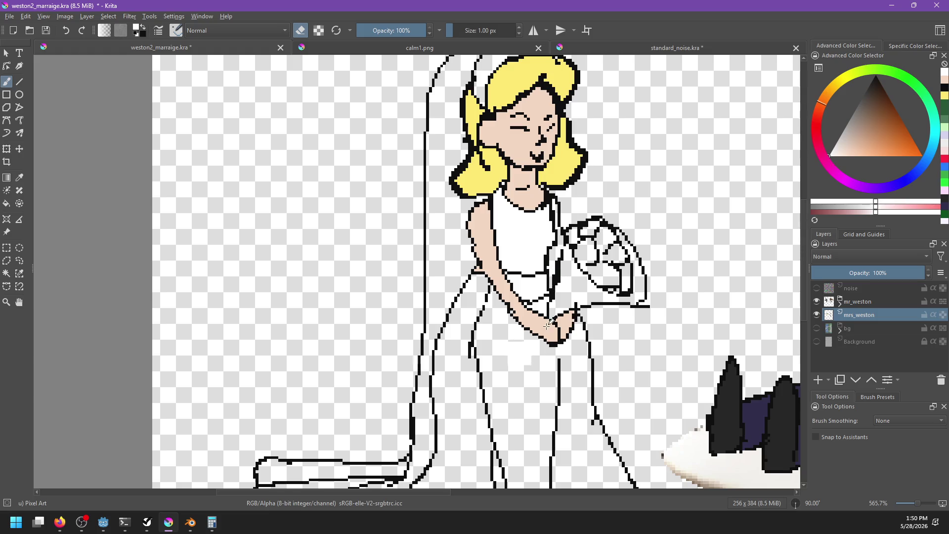
pyautogui.keyDown('ctrl'); pyautogui.click(549, 323); pyautogui.keyUp('ctrl')
pyautogui.press('f')
pyautogui.press('b')
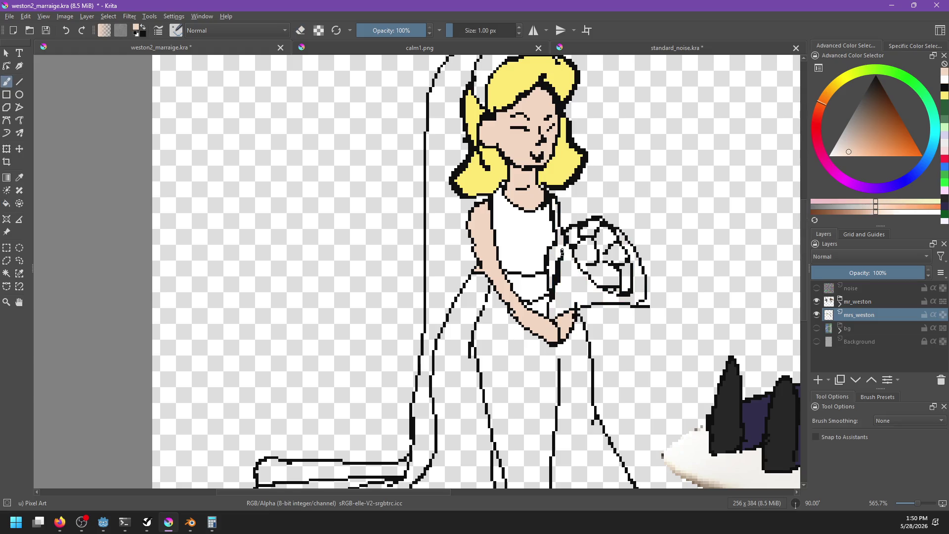
pyautogui.press('d')
# Try a black line and a peach fill along the bride's arm, undoing both
pyautogui.moveTo(555, 200); pyautogui.dragTo(574, 287)
pyautogui.hotkey('ctrl', 'z')
pyautogui.keyDown('ctrl'); pyautogui.click(564, 289); pyautogui.keyUp('ctrl')
pyautogui.press('f')
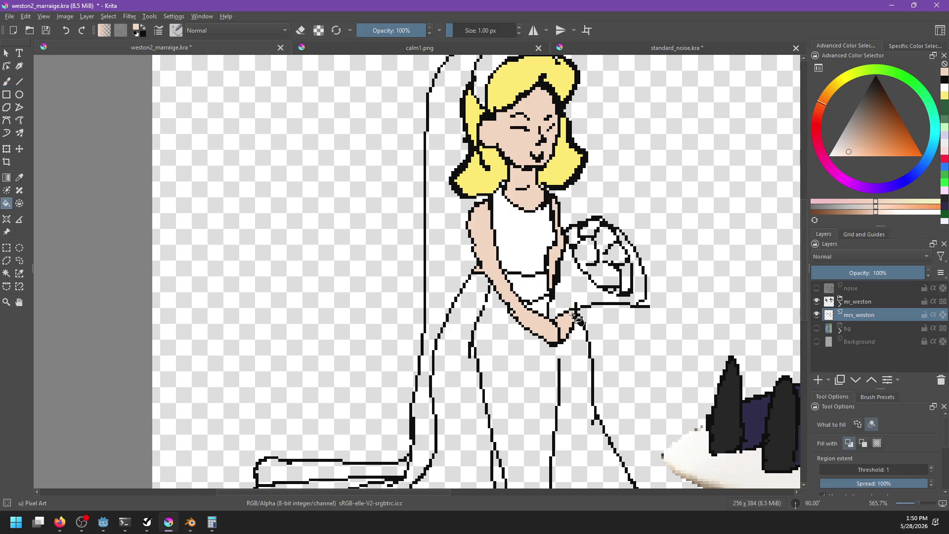
pyautogui.click(519, 292)
pyautogui.press('b')
pyautogui.hotkey('ctrl', 'z')
pyautogui.press('d')
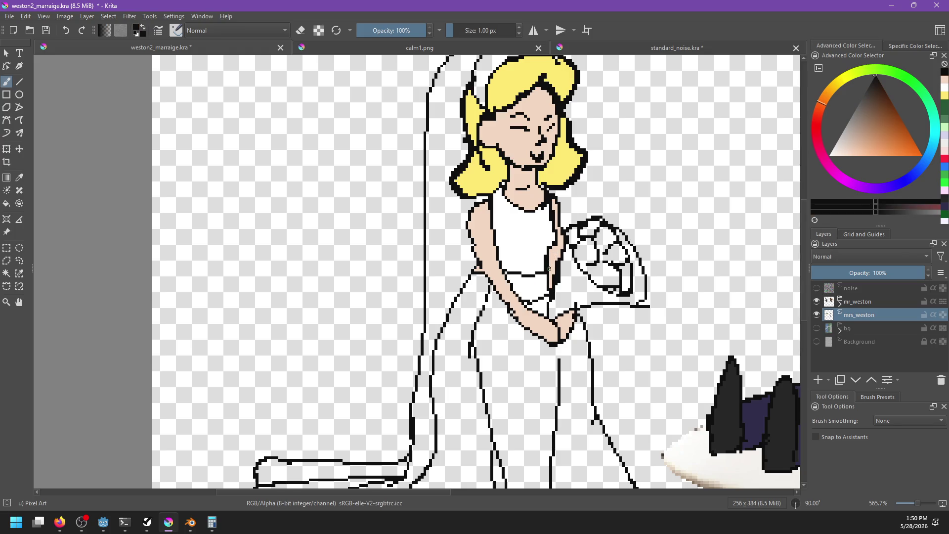
# Fill a lower dress area with white sampled from the gown
pyautogui.scroll(-2, 589, 288)
pyautogui.keyDown('ctrl'); pyautogui.click(563, 286); pyautogui.keyUp('ctrl')
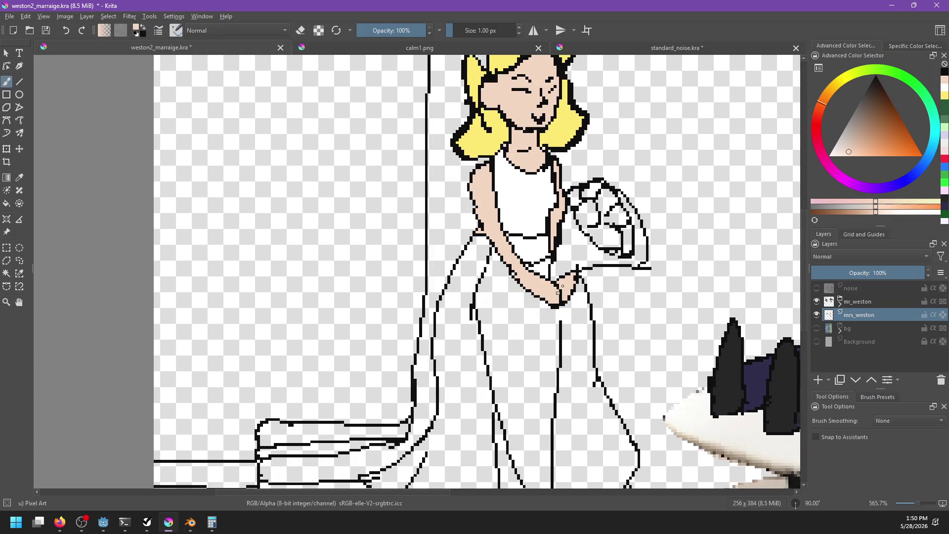
pyautogui.keyDown('ctrl'); pyautogui.click(542, 270); pyautogui.keyUp('ctrl')
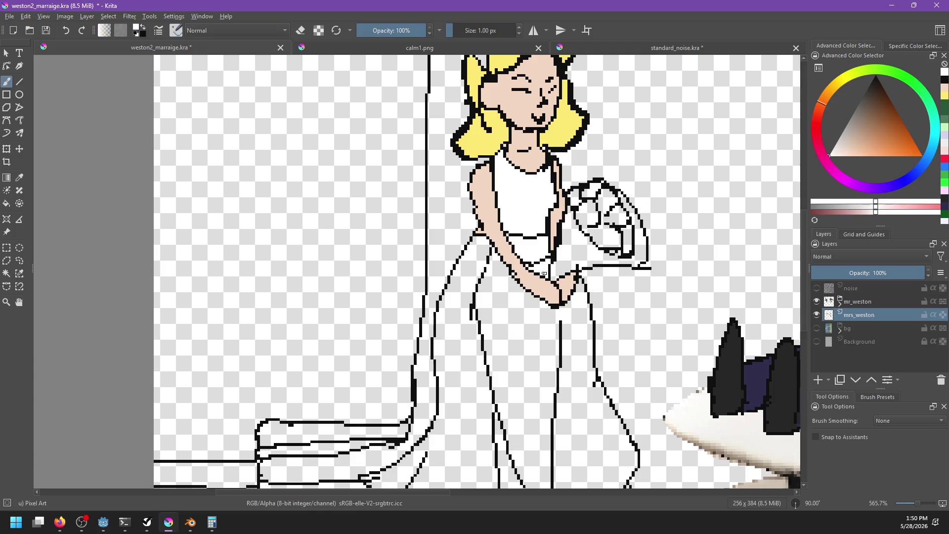
pyautogui.press('f')
pyautogui.click(518, 333)
# Fill the train bands and the veil strip beside them with white
pyautogui.moveTo(484, 421); pyautogui.dragTo(523, 269)
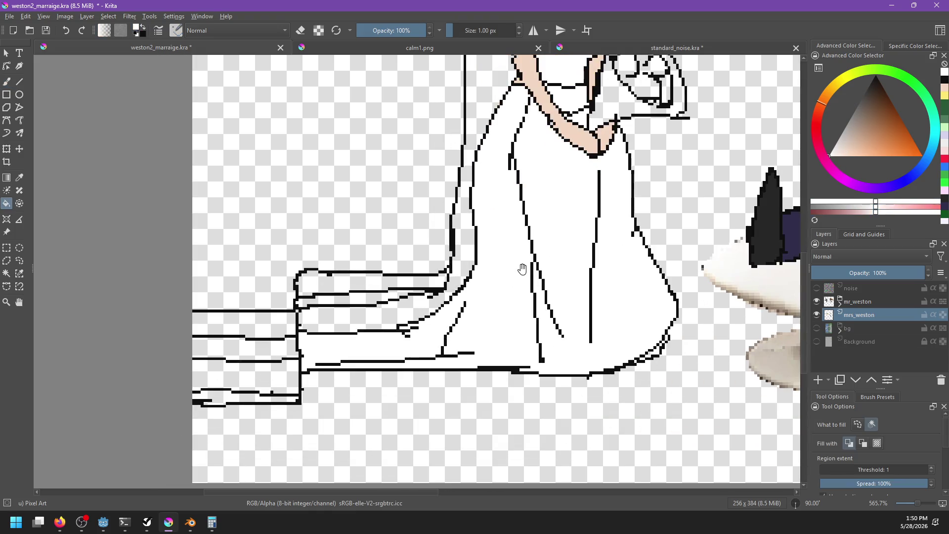
pyautogui.click(368, 286)
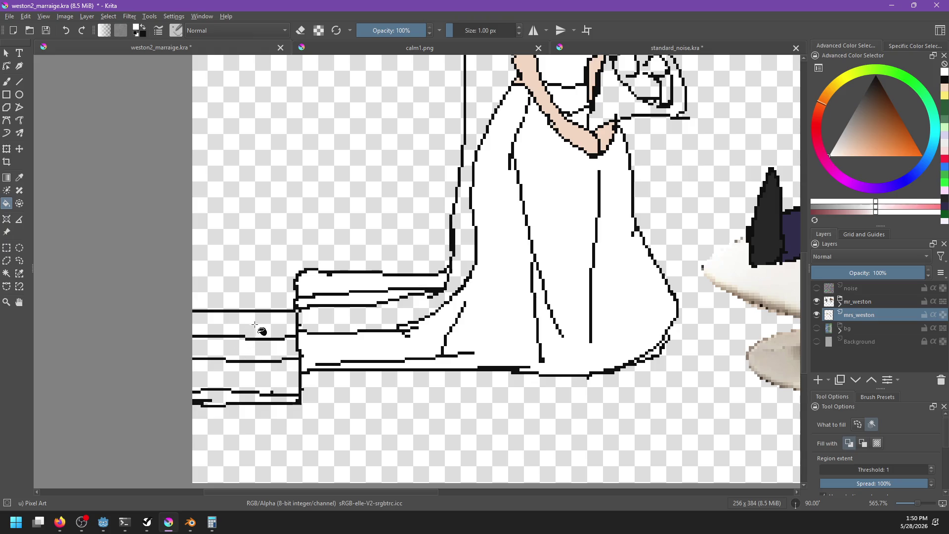
pyautogui.click(254, 325)
pyautogui.click(270, 378)
pyautogui.click(256, 399)
pyautogui.click(262, 351)
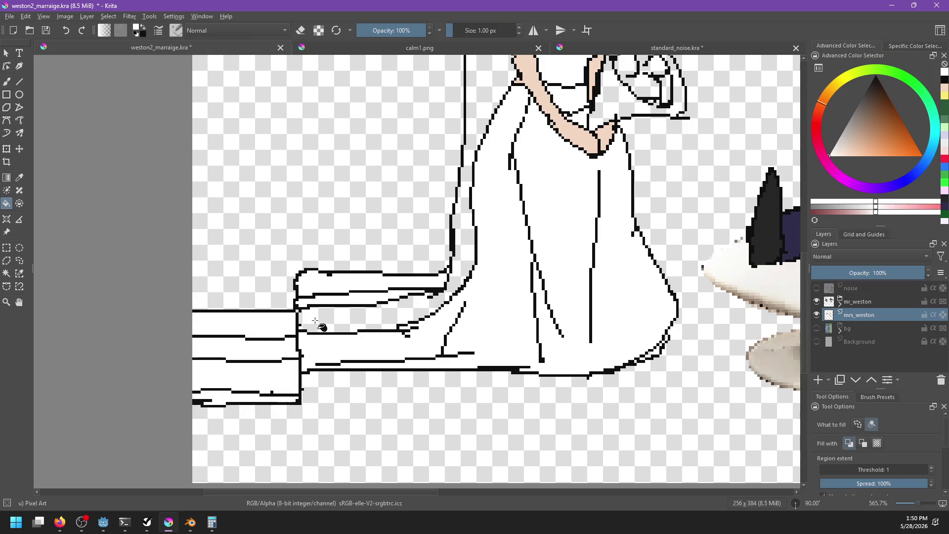
pyautogui.click(315, 321)
# Fill the veil with white at 33% fill opacity
pyautogui.moveTo(497, 143)
pyautogui.mouseDown()
pyautogui.moveTo(489, 267)
pyautogui.moveTo(458, 341)
pyautogui.mouseUp()
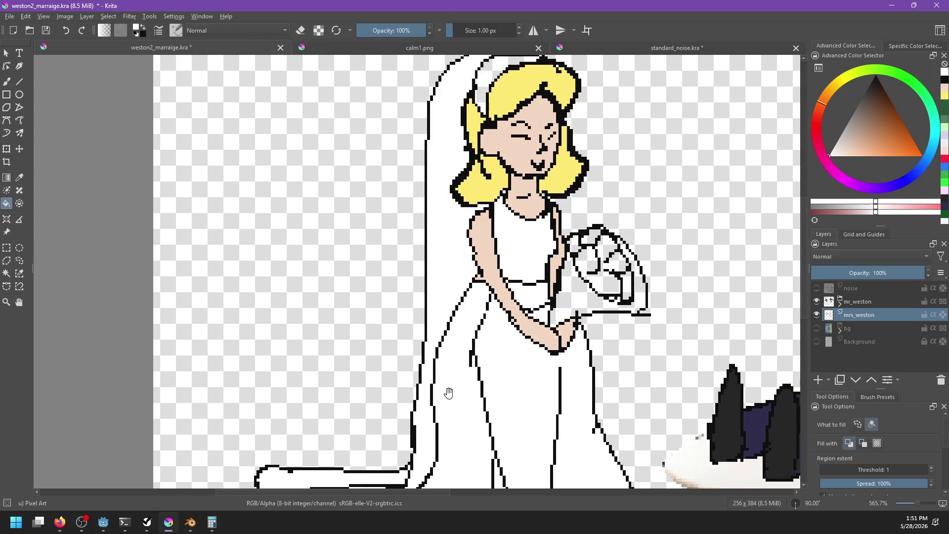
pyautogui.moveTo(448, 392); pyautogui.dragTo(467, 303)
pyautogui.moveTo(855, 139)
pyautogui.mouseDown()
pyautogui.moveTo(847, 124)
pyautogui.moveTo(829, 155)
pyautogui.mouseUp()
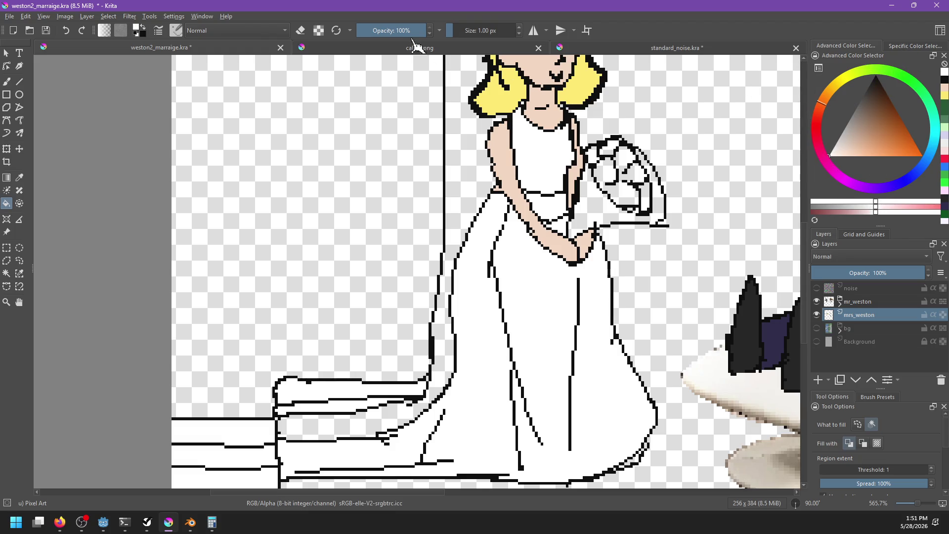
pyautogui.moveTo(403, 31); pyautogui.dragTo(379, 31)
pyautogui.click(473, 160)
# Close the gap in the dress's left outline and refill the faint area solid white
pyautogui.moveTo(517, 256)
pyautogui.mouseDown()
pyautogui.moveTo(509, 352)
pyautogui.moveTo(553, 184)
pyautogui.mouseUp()
pyautogui.press('b')
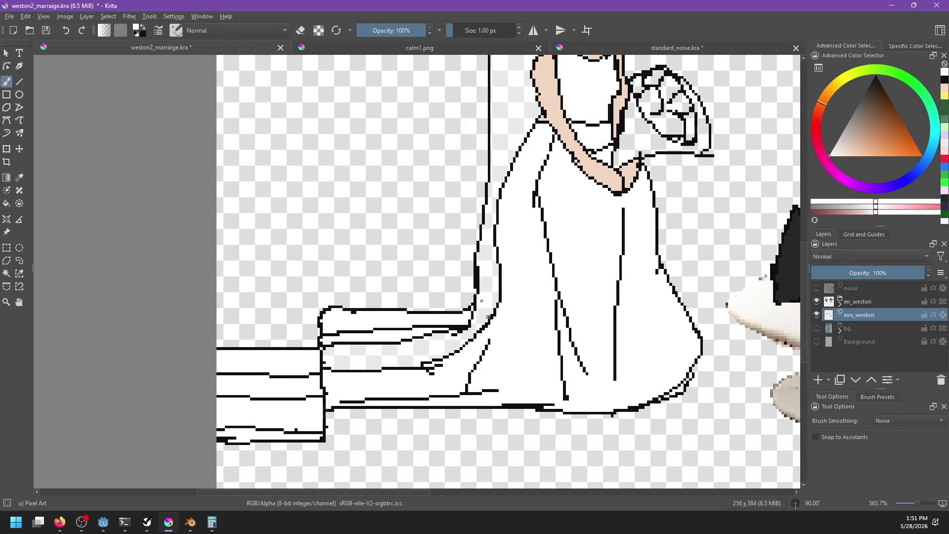
pyautogui.moveTo(497, 198); pyautogui.dragTo(499, 290)
pyautogui.press('f')
pyautogui.click(421, 30)
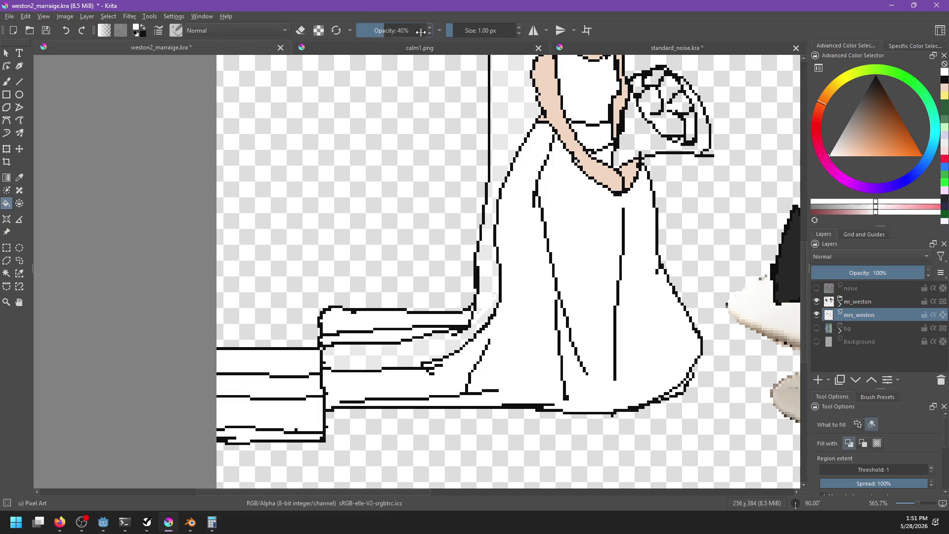
pyautogui.click(452, 357)
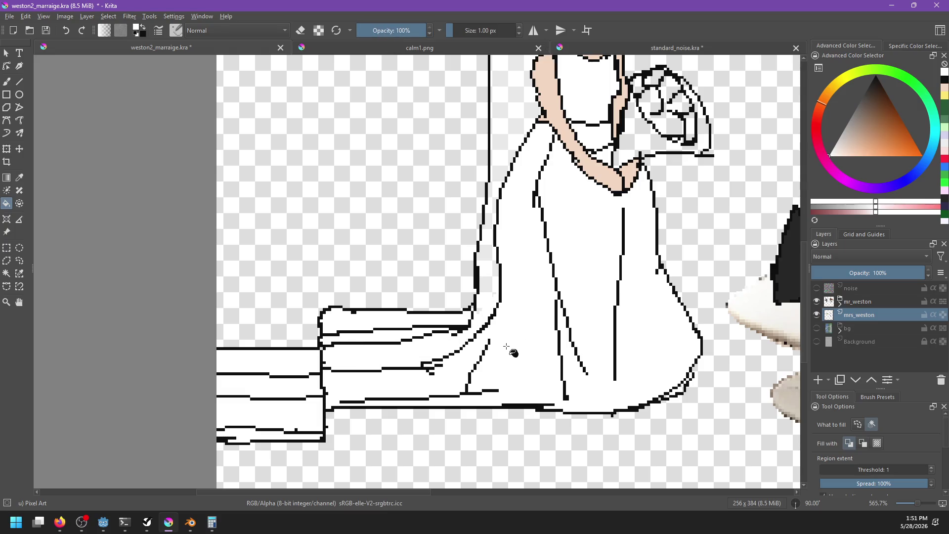
# Make the bg layer visible again
pyautogui.press('b')
pyautogui.press('e')
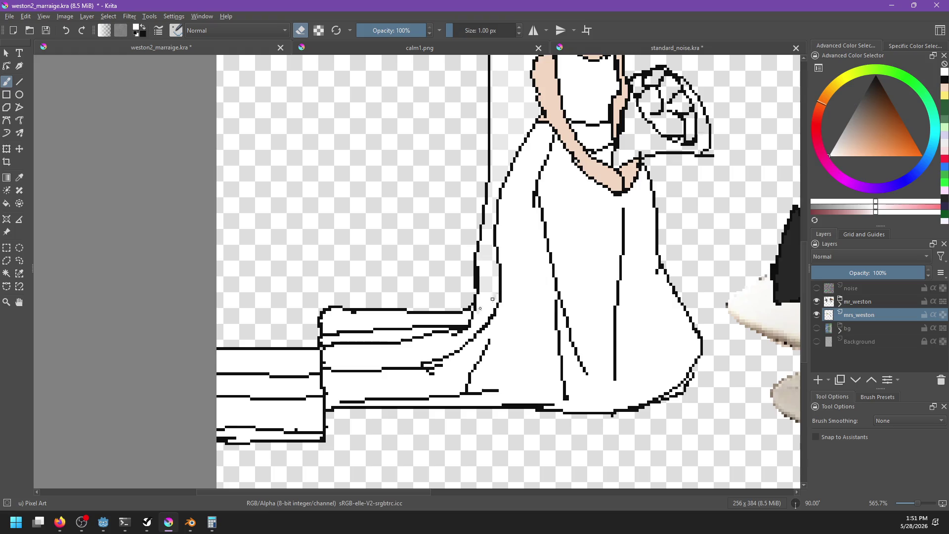
pyautogui.press('e')
pyautogui.scroll(-3, 472, 307)
pyautogui.click(816, 328)
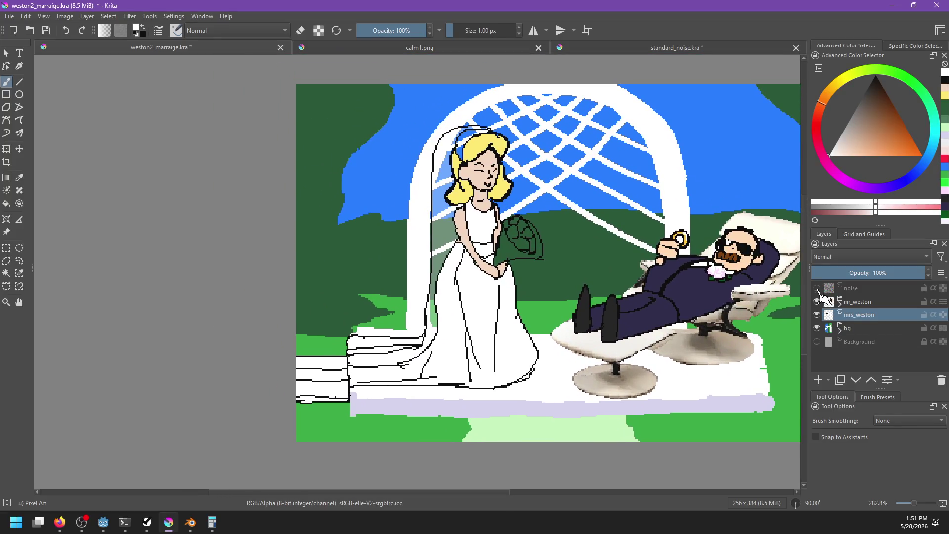
# Show and select the noise layer, then apply HSV/HSL Adjustment with saturation -63, lightness 28
pyautogui.click(817, 288)
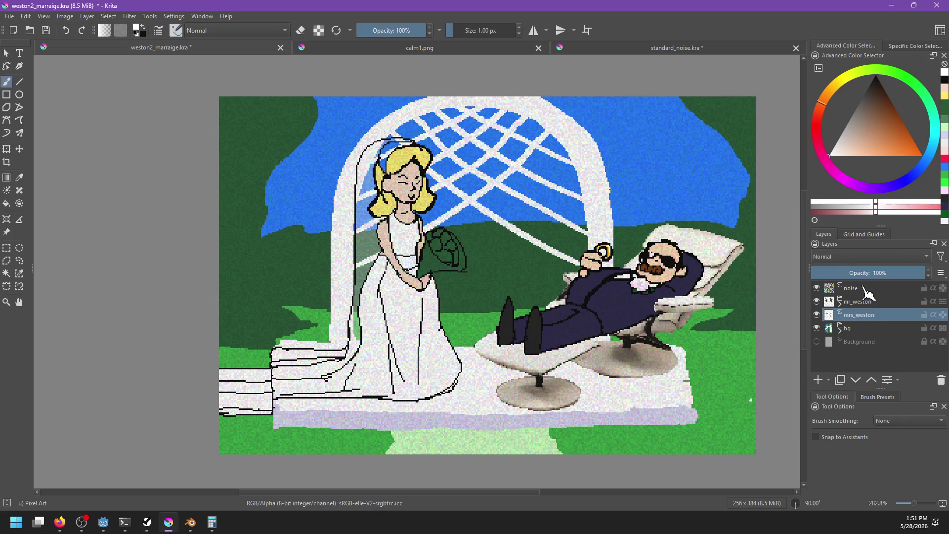
pyautogui.click(864, 289)
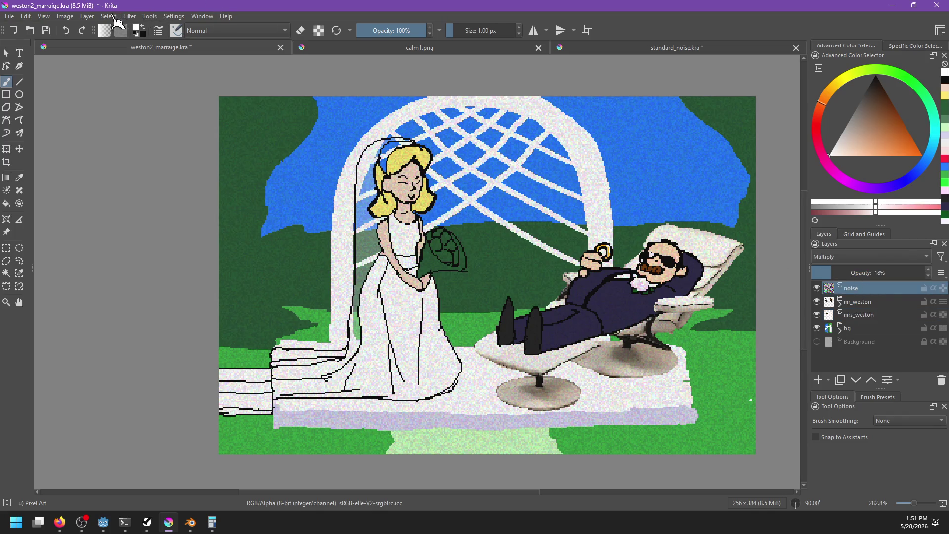
pyautogui.click(129, 16)
pyautogui.moveTo(200, 143)
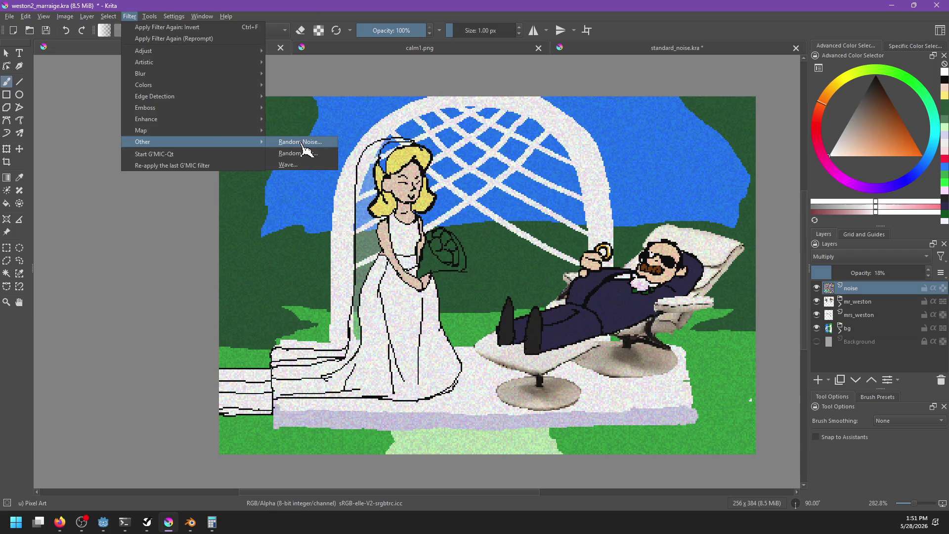
pyautogui.click(305, 138)
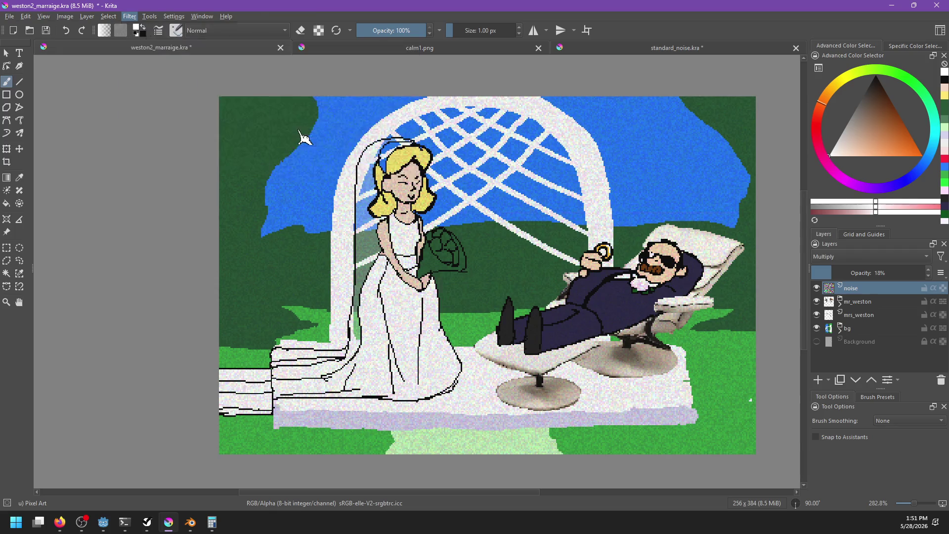
pyautogui.click(597, 278)
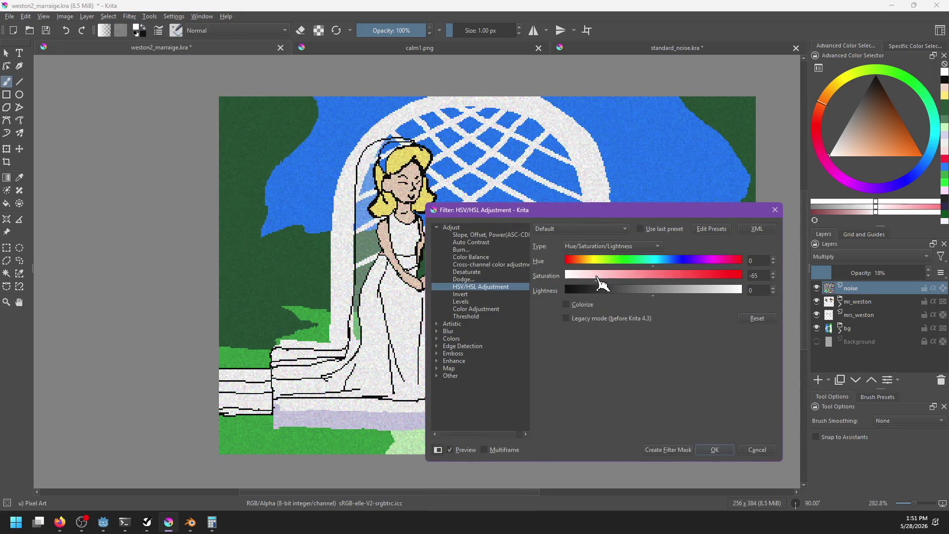
pyautogui.moveTo(596, 279); pyautogui.dragTo(597, 278)
pyautogui.moveTo(660, 290)
pyautogui.mouseDown()
pyautogui.moveTo(699, 291)
pyautogui.moveTo(679, 290)
pyautogui.mouseUp()
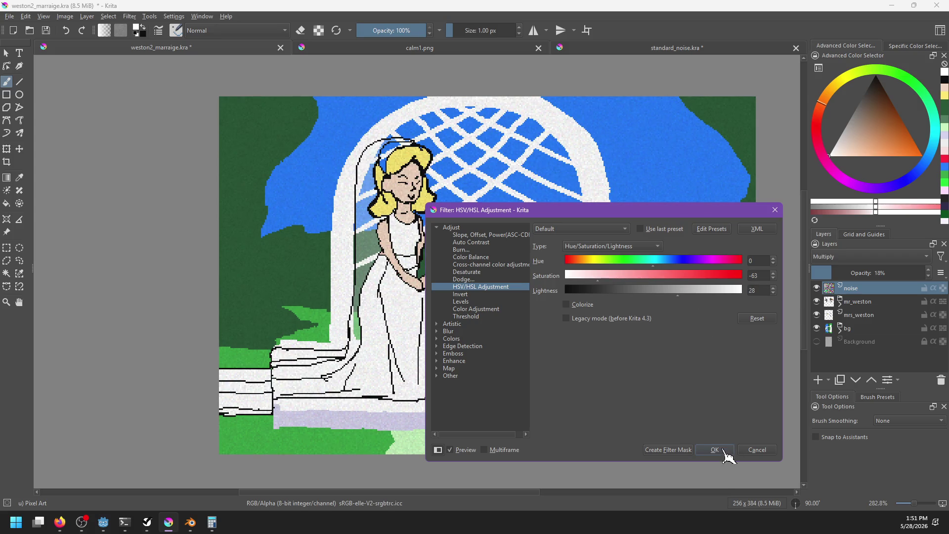
pyautogui.click(719, 449)
pyautogui.moveTo(520, 361)
pyautogui.mouseDown()
pyautogui.moveTo(573, 341)
pyautogui.moveTo(569, 354)
pyautogui.mouseUp()
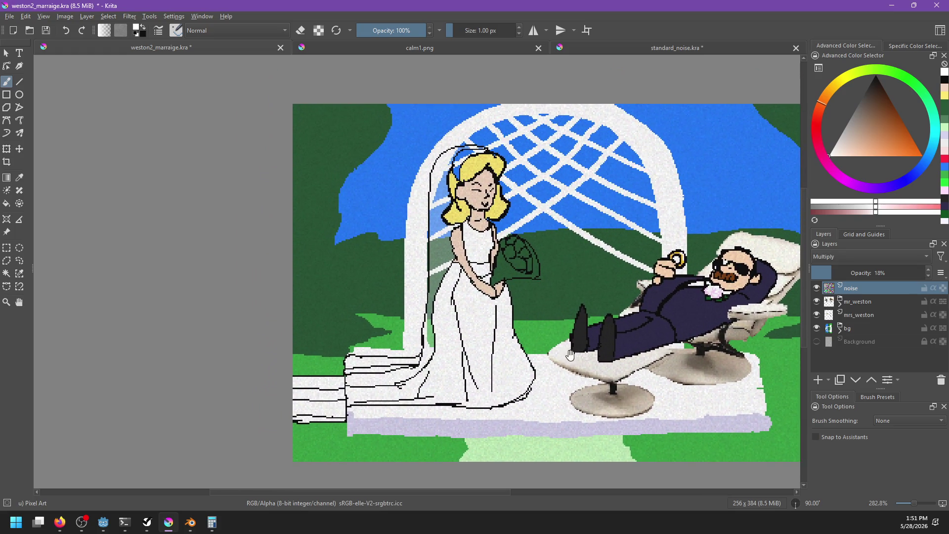
# On the mrs_weston layer, fill the left veil strip with 57%-opacity white
pyautogui.click(852, 313)
pyautogui.press('f')
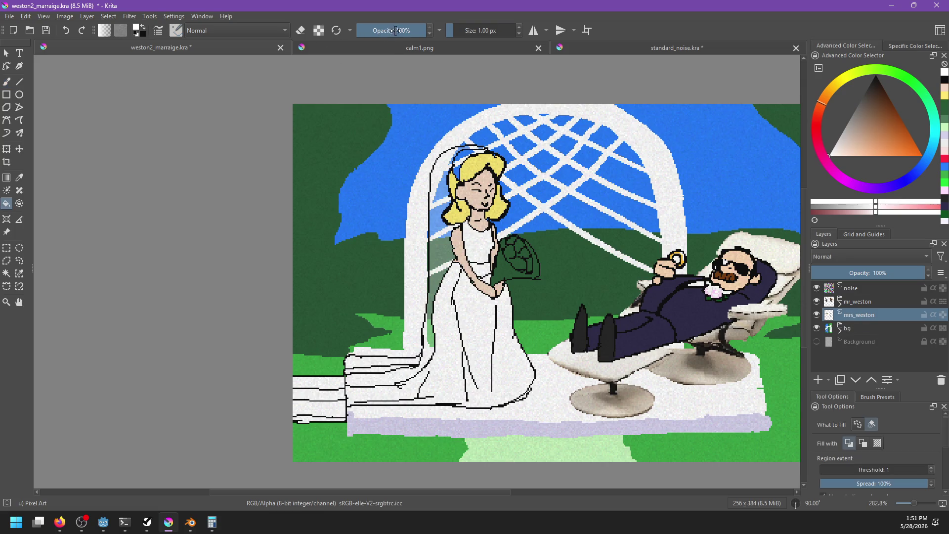
pyautogui.click(395, 30)
pyautogui.click(437, 252)
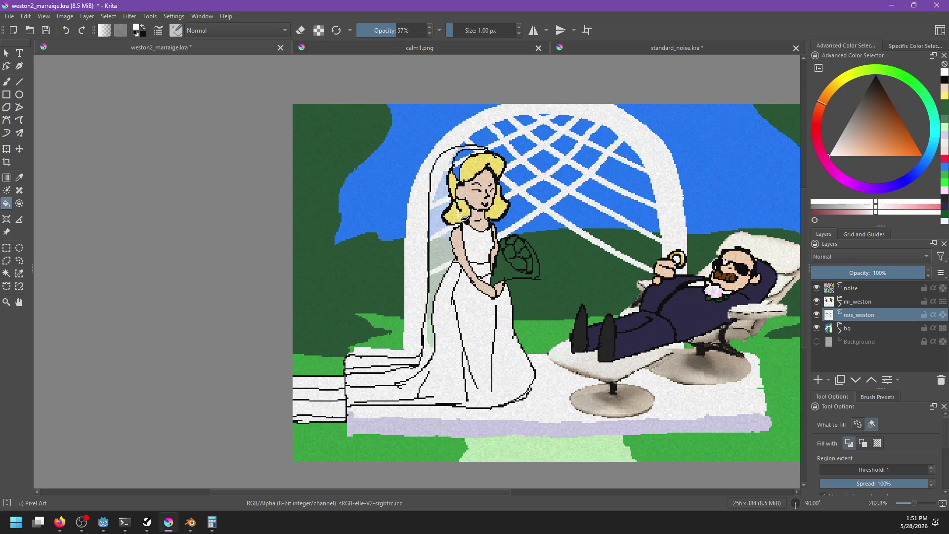
pyautogui.moveTo(397, 28); pyautogui.dragTo(485, 49)
# Fill the top and lower-left veil strips pale at 65% opacity, then zoom in on the bride
pyautogui.click(457, 158)
pyautogui.click(402, 30)
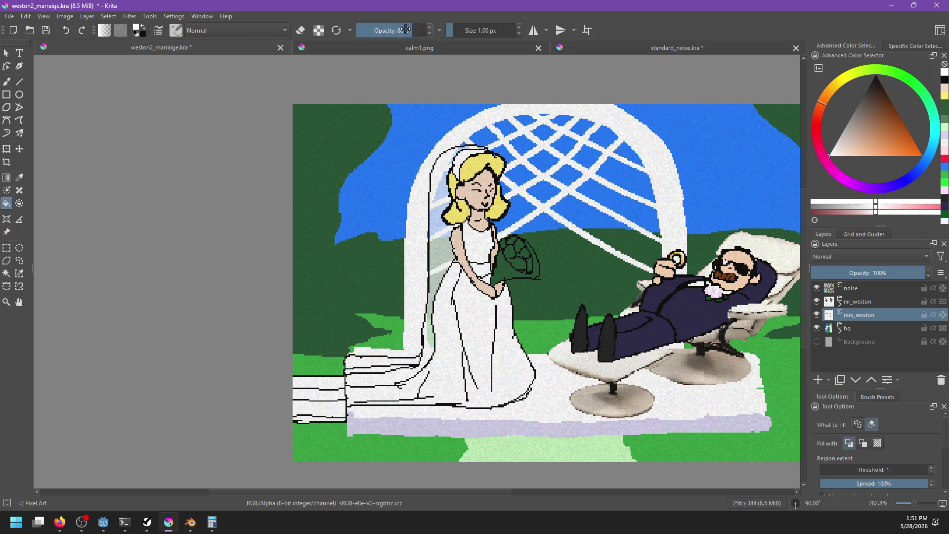
pyautogui.click(444, 174)
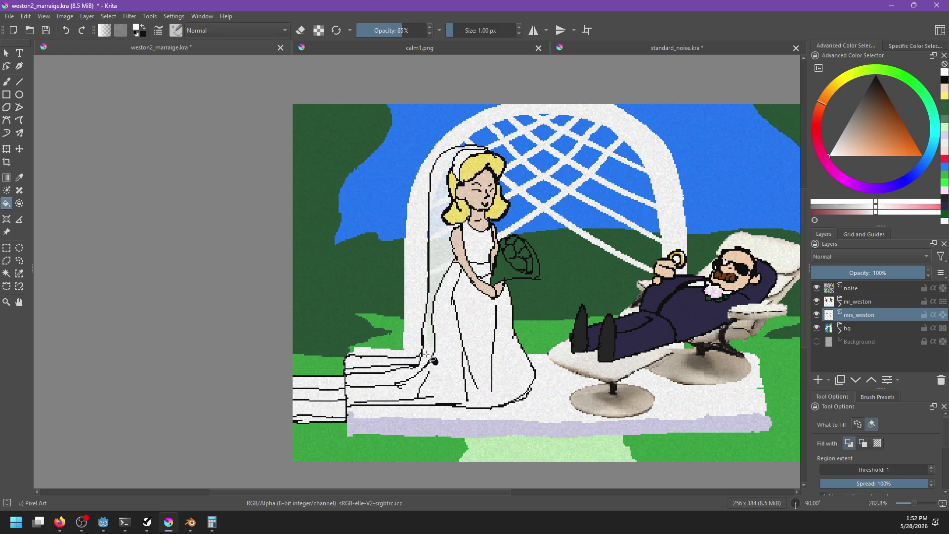
pyautogui.moveTo(433, 361)
pyautogui.mouseDown()
pyautogui.moveTo(452, 346)
pyautogui.moveTo(453, 364)
pyautogui.moveTo(455, 349)
pyautogui.mouseUp()
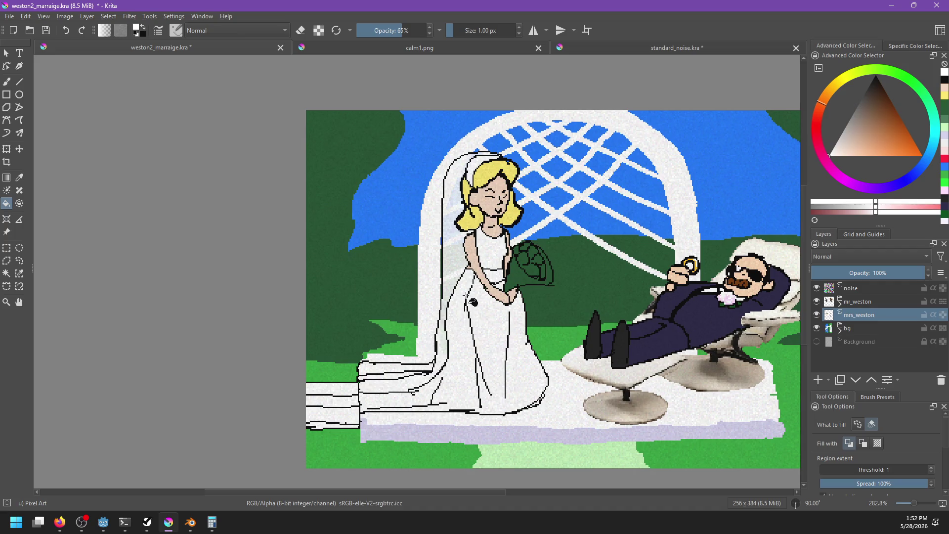
pyautogui.scroll(4, 468, 297)
# Fill the small gap beside the bride's arm outline with near-white
pyautogui.press('b')
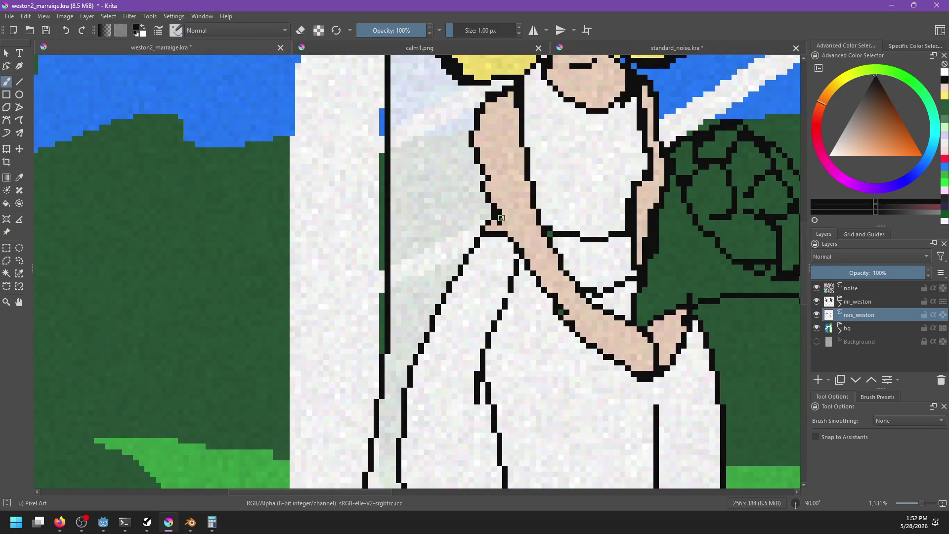
pyautogui.press('f')
pyautogui.keyDown('ctrl'); pyautogui.click(539, 270); pyautogui.keyUp('ctrl')
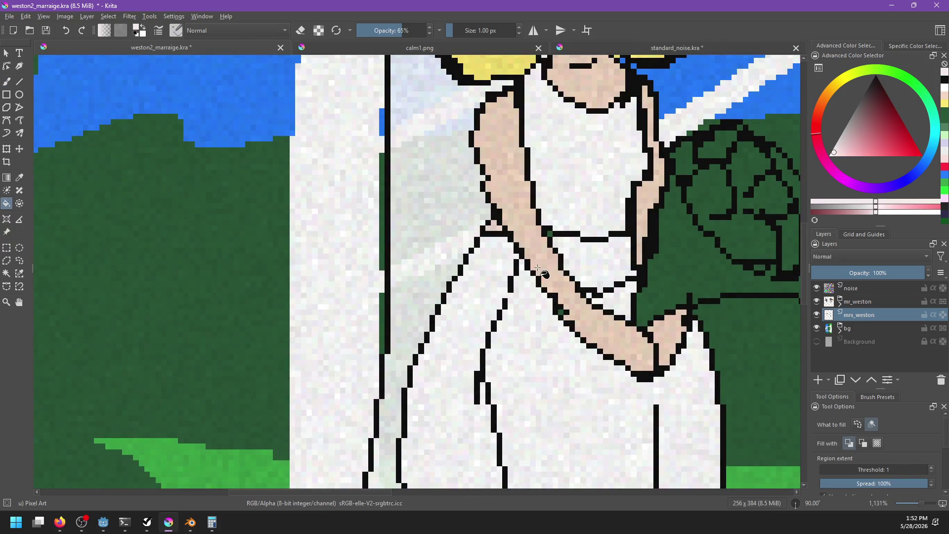
pyautogui.keyDown('ctrl'); pyautogui.click(459, 320); pyautogui.keyUp('ctrl')
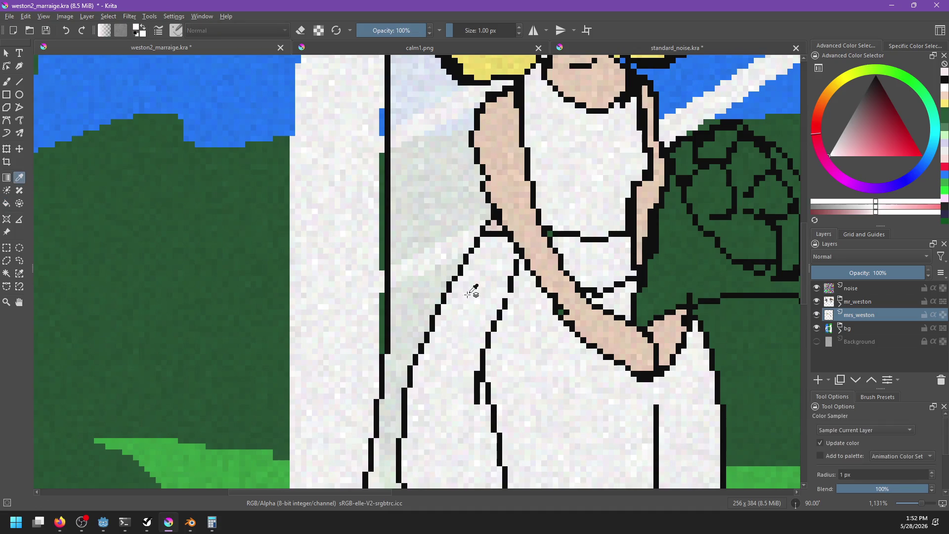
pyautogui.click(496, 229)
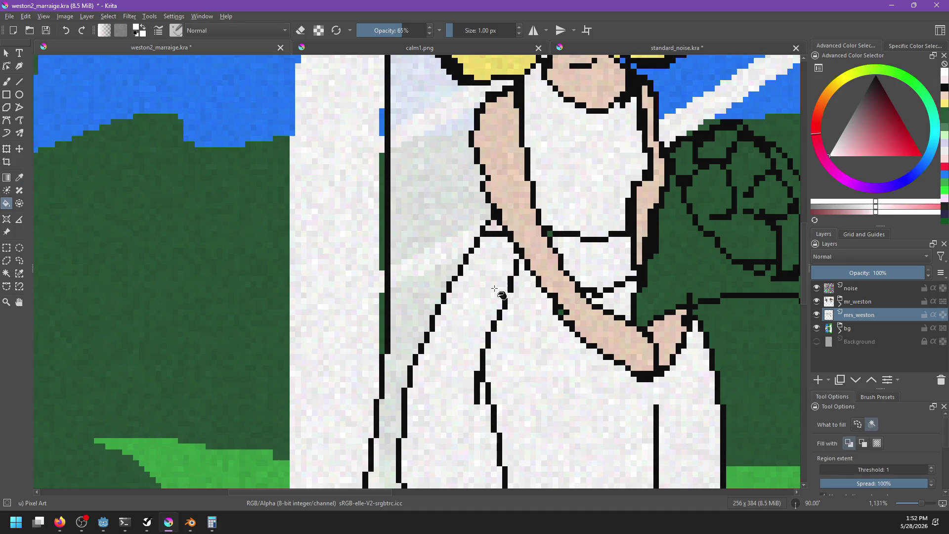
pyautogui.scroll(-5, 497, 292)
pyautogui.scroll(6, 509, 304)
pyautogui.moveTo(514, 343); pyautogui.dragTo(458, 224)
# Sample the arm's skin tone, black outline and gown white for single-pixel touch-ups
pyautogui.press('b')
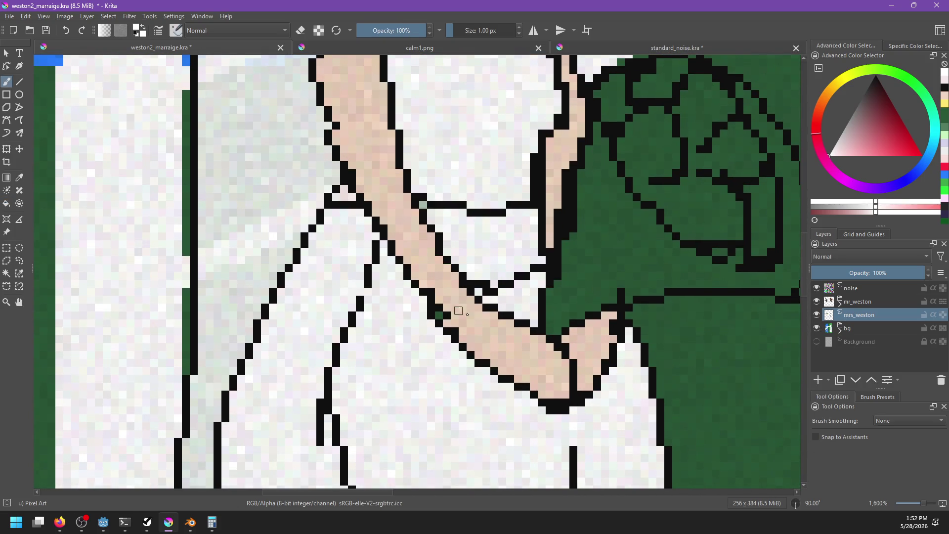
pyautogui.keyDown('ctrl'); pyautogui.click(478, 320); pyautogui.keyUp('ctrl')
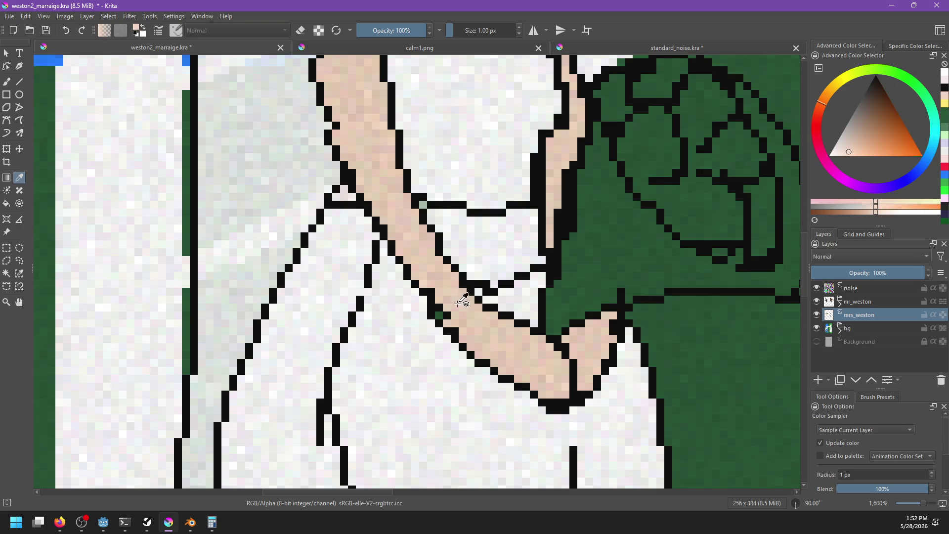
pyautogui.keyDown('ctrl'); pyautogui.click(426, 297); pyautogui.keyUp('ctrl')
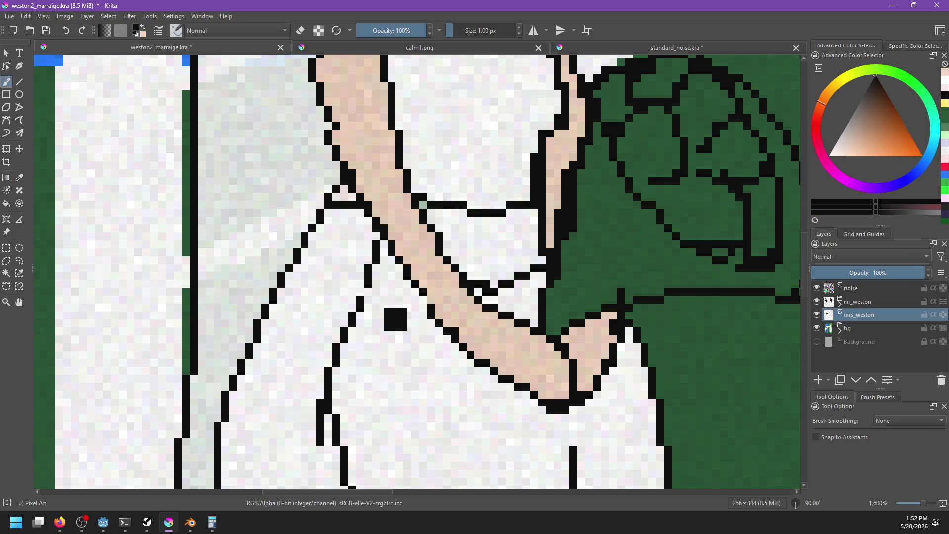
pyautogui.scroll(2, 449, 291)
pyautogui.keyDown('ctrl'); pyautogui.click(435, 272); pyautogui.keyUp('ctrl')
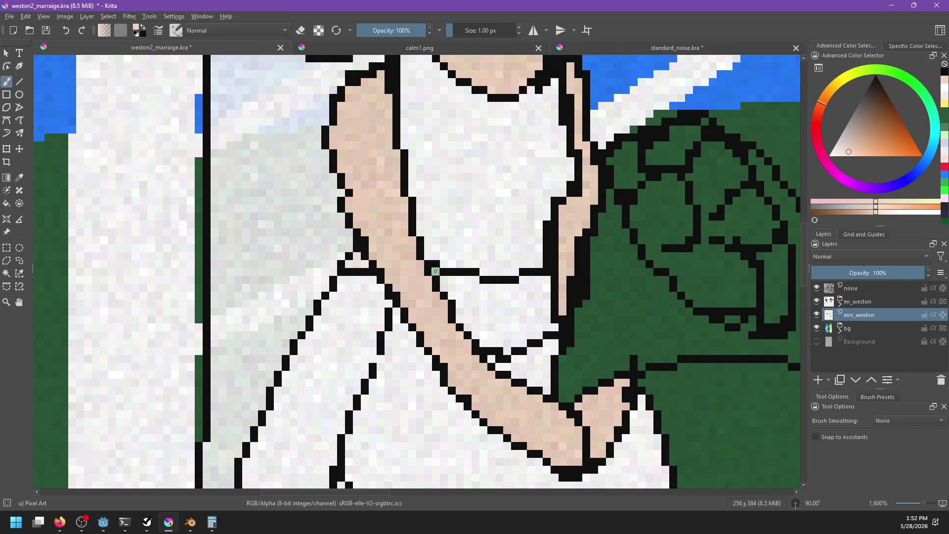
pyautogui.keyDown('ctrl'); pyautogui.click(439, 263); pyautogui.keyUp('ctrl')
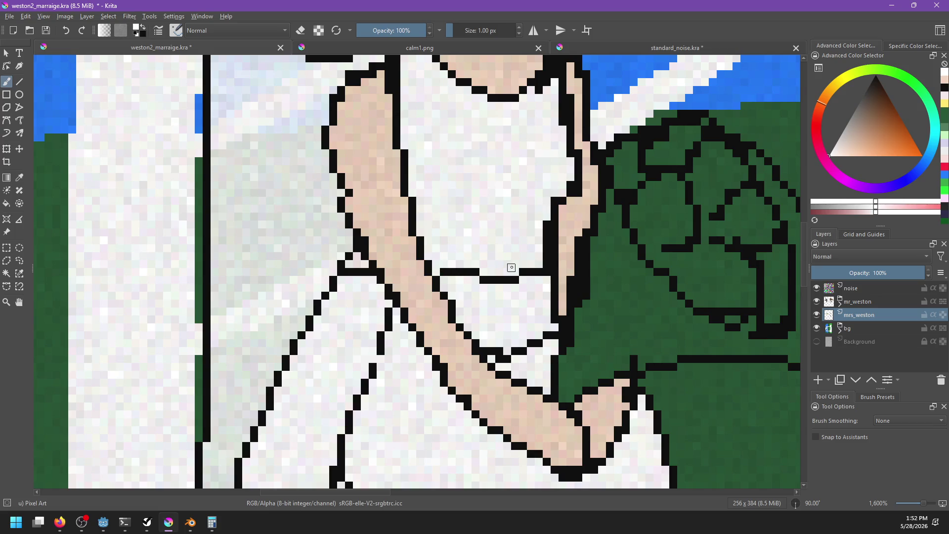
pyautogui.scroll(-4, 504, 247)
pyautogui.scroll(3, 503, 239)
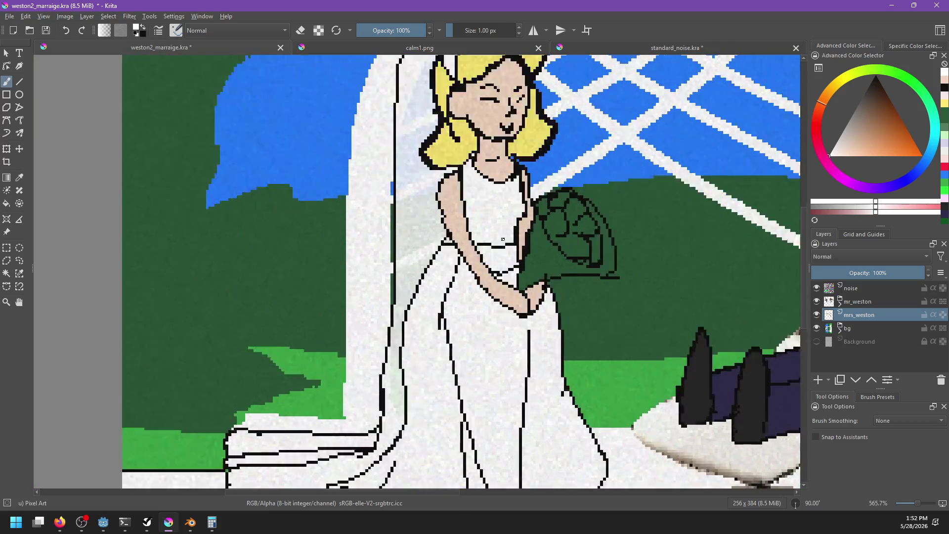
# Fill the bouquet wrapper dark red, replacing an undone mauve-pink fill
pyautogui.press('f')
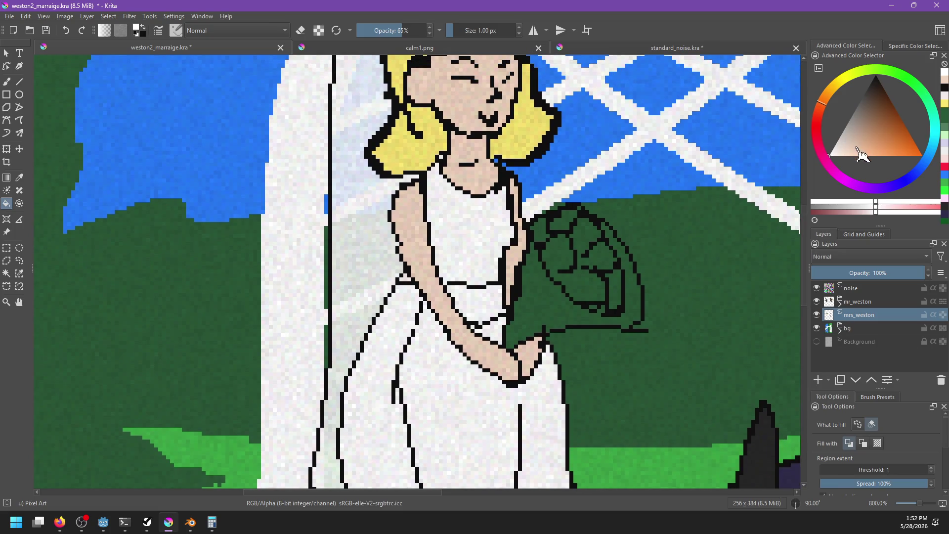
pyautogui.click(871, 157)
pyautogui.click(818, 132)
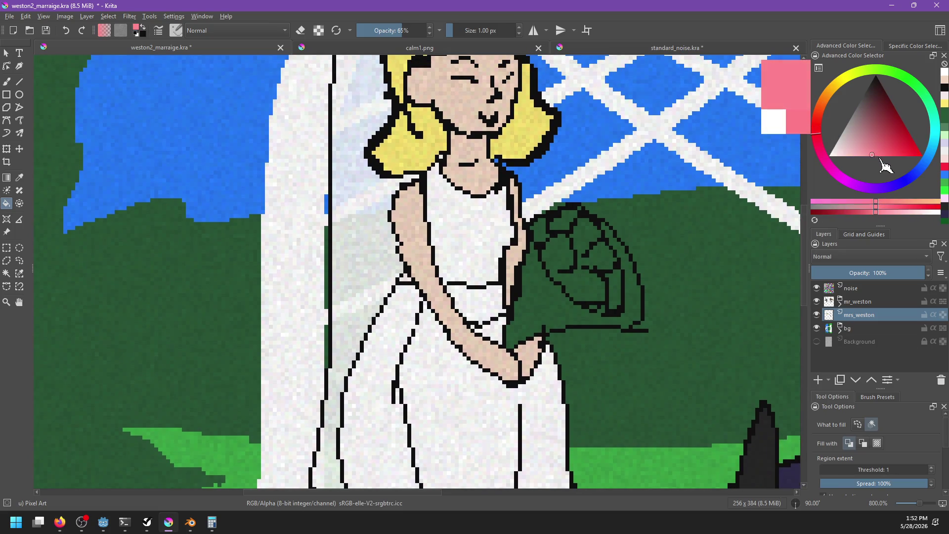
pyautogui.click(879, 156)
pyautogui.click(537, 310)
pyautogui.hotkey('ctrl', 'z')
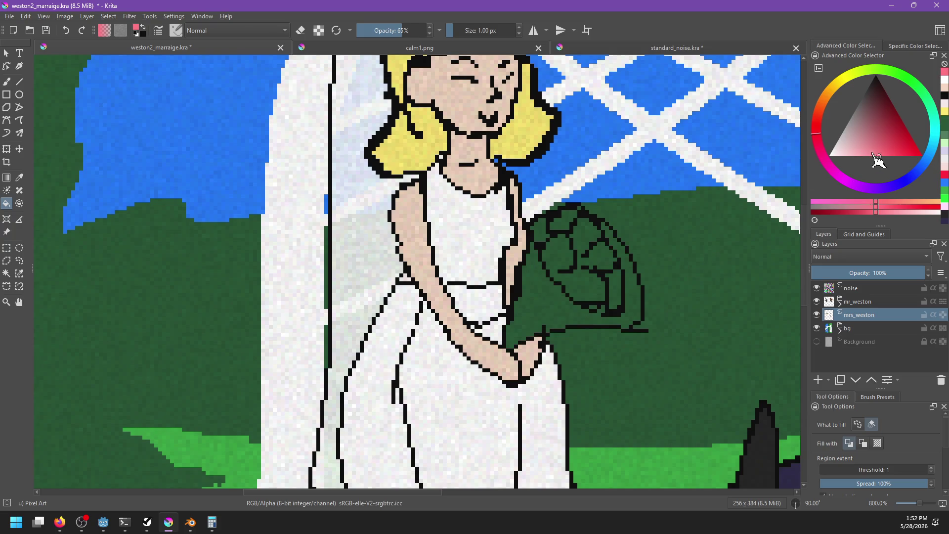
pyautogui.click(901, 136)
pyautogui.click(559, 296)
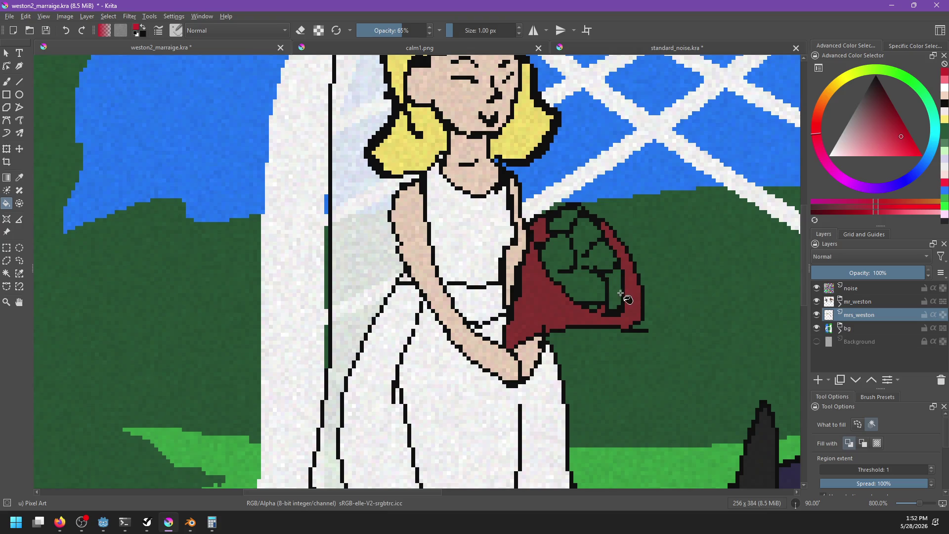
# Fill the bouquet's flower petals solid white at full opacity
pyautogui.click(832, 156)
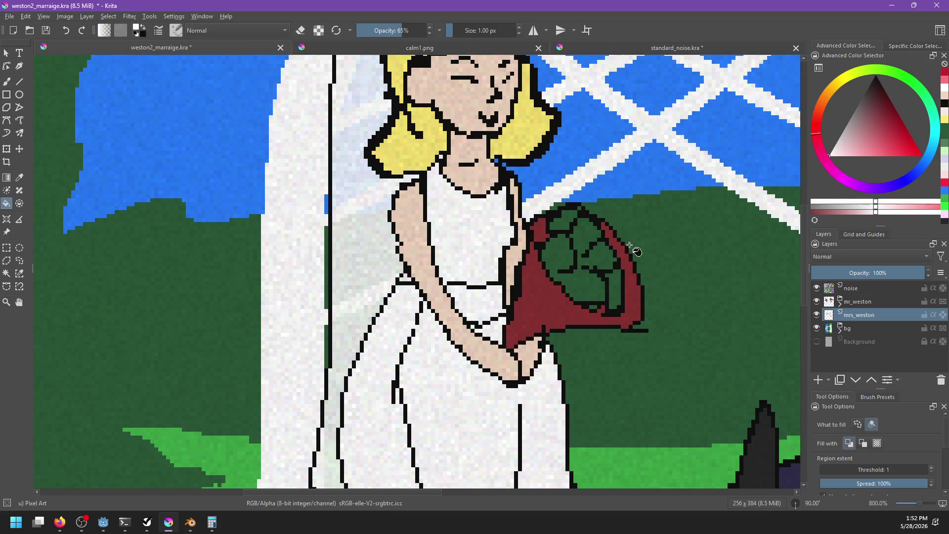
pyautogui.click(833, 158)
pyautogui.click(593, 286)
pyautogui.click(615, 292)
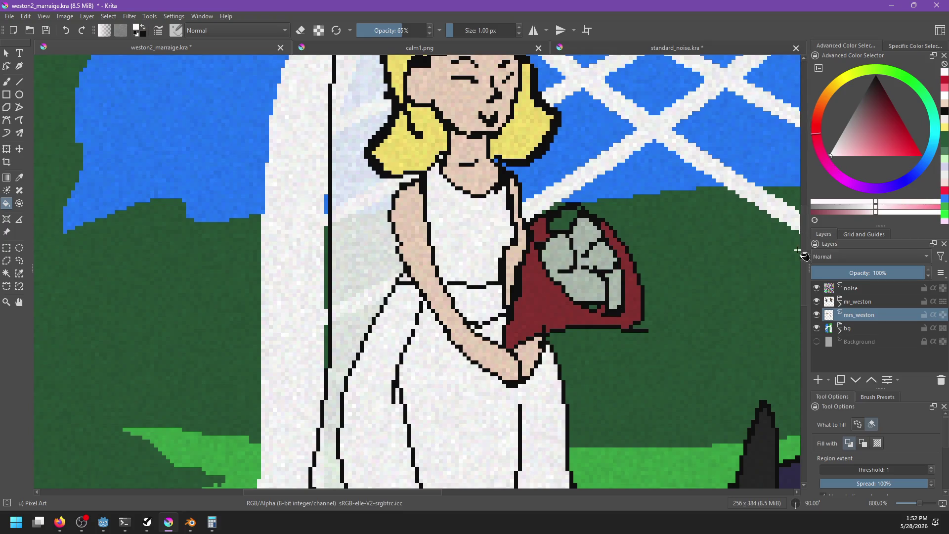
pyautogui.hotkey('ctrl', 'z')
pyautogui.hotkey('ctrl', 'z')
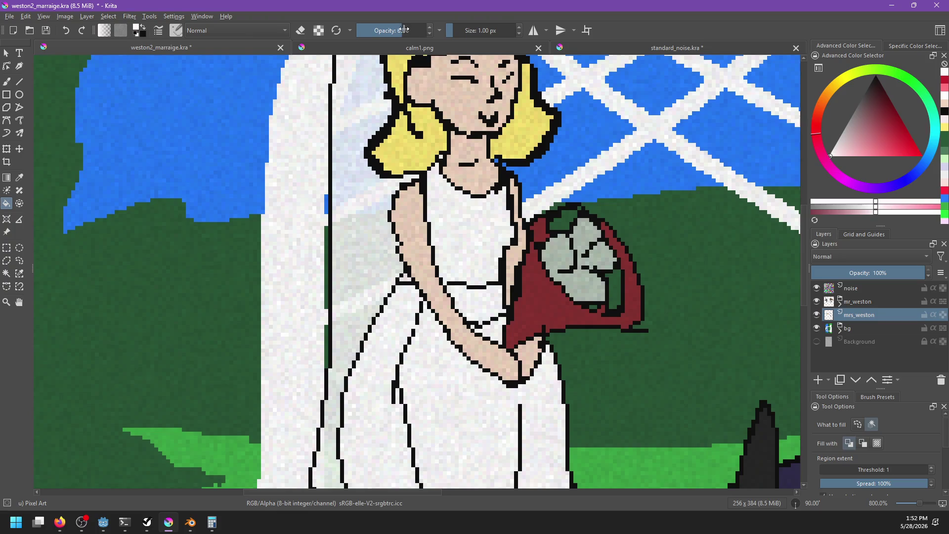
pyautogui.moveTo(405, 33); pyautogui.dragTo(508, 46)
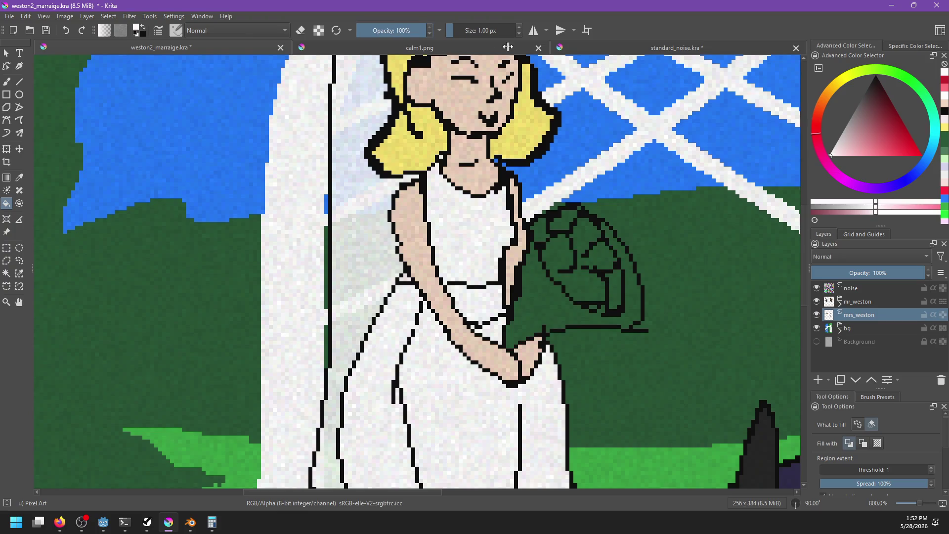
pyautogui.click(586, 295)
pyautogui.click(617, 292)
pyautogui.click(563, 221)
pyautogui.click(545, 236)
# Refill the bouquet wrapper crimson, including the small bottom-right gap
pyautogui.click(909, 149)
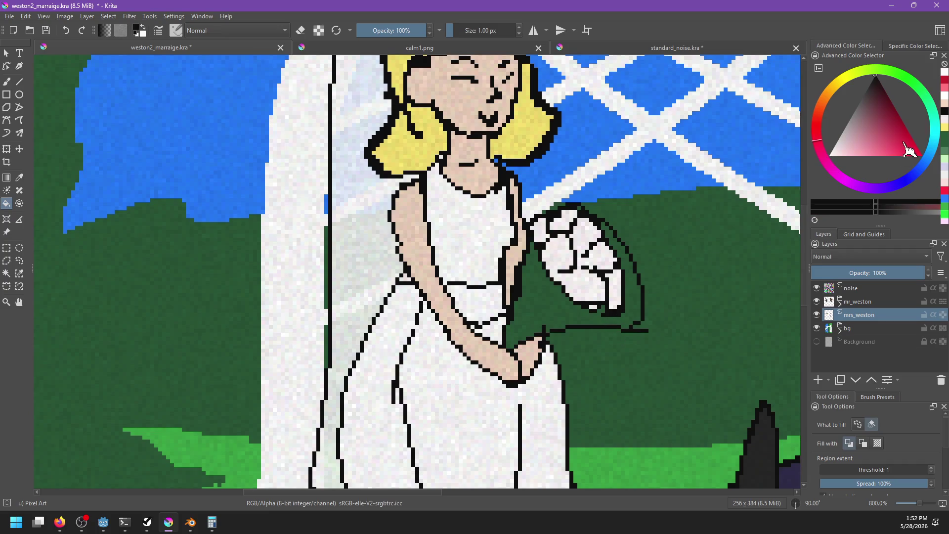
pyautogui.click(905, 145)
pyautogui.click(612, 322)
pyautogui.click(613, 323)
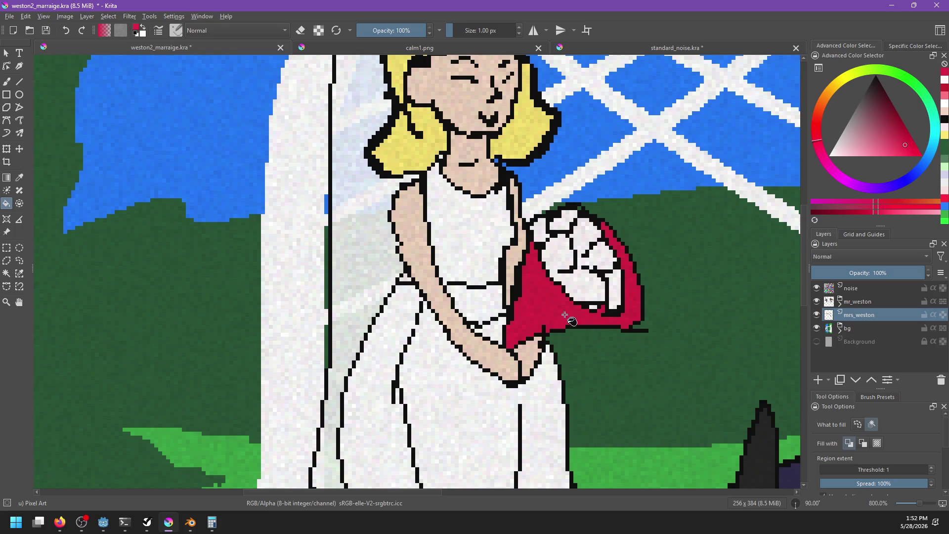
# Paint light pink accents onto a bouquet flower
pyautogui.press('b')
pyautogui.click(849, 156)
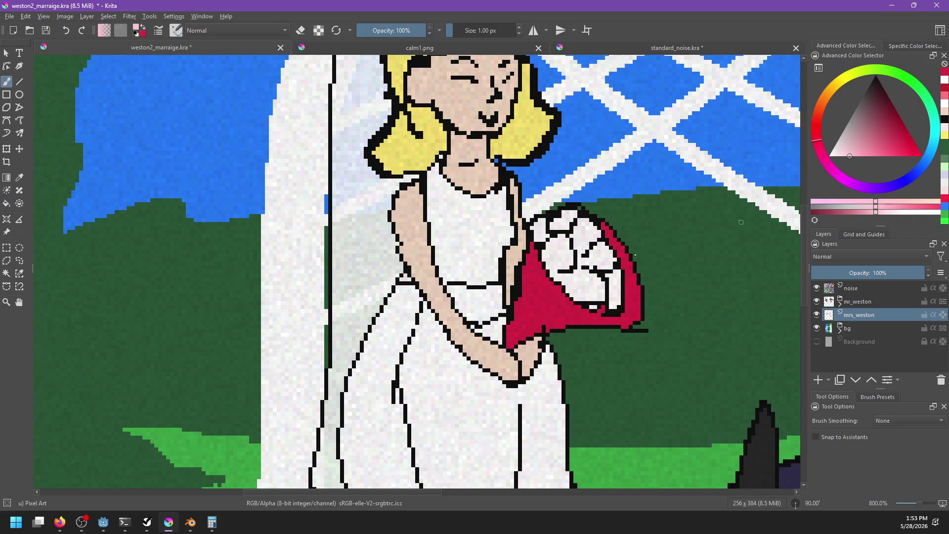
pyautogui.moveTo(575, 286); pyautogui.dragTo(583, 284)
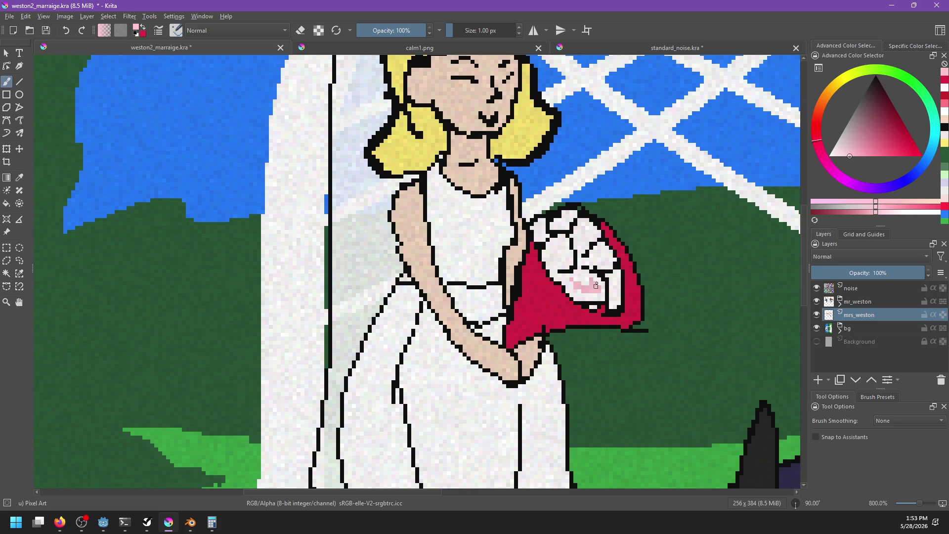
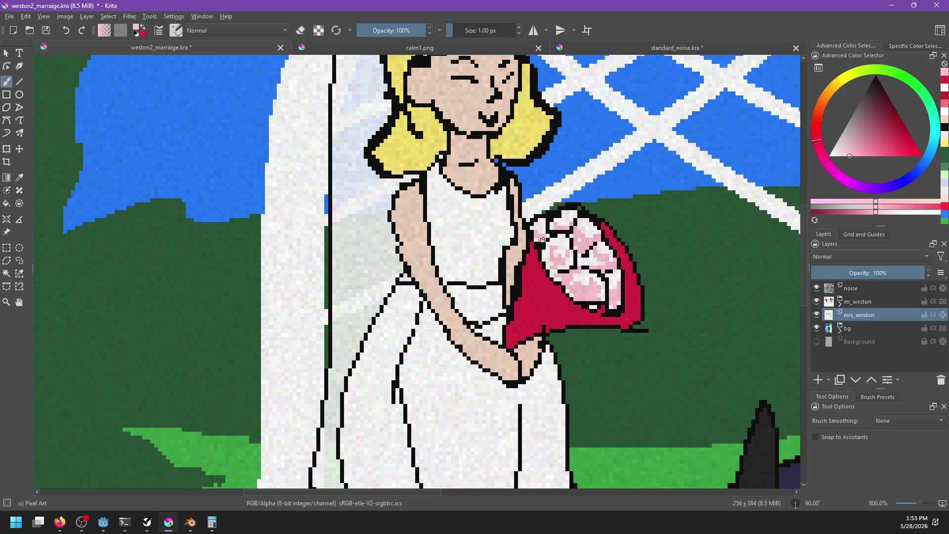
# Expand the bg group, sample the canvas green, and select the arch layer with the eraser
pyautogui.scroll(-4, 573, 216)
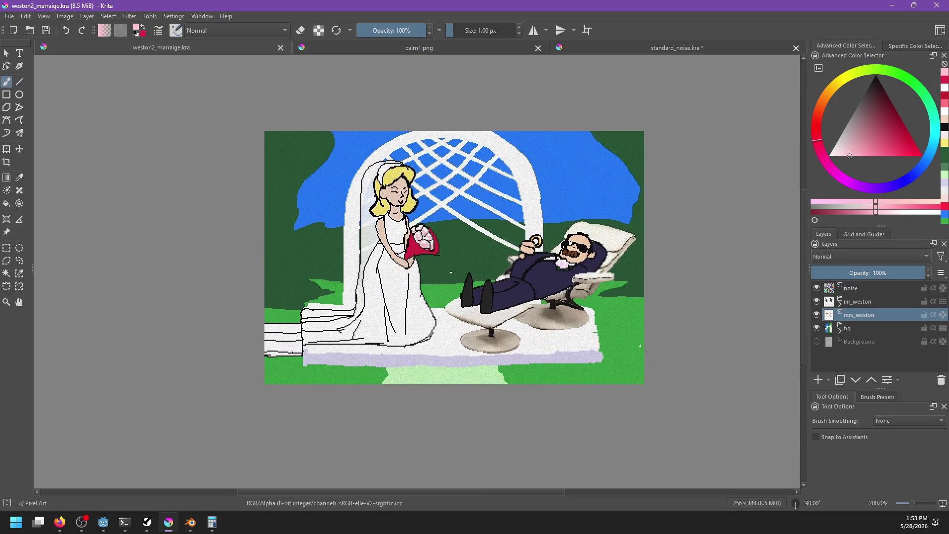
pyautogui.scroll(1, 503, 282)
pyautogui.scroll(-1, 503, 282)
pyautogui.scroll(1, 480, 301)
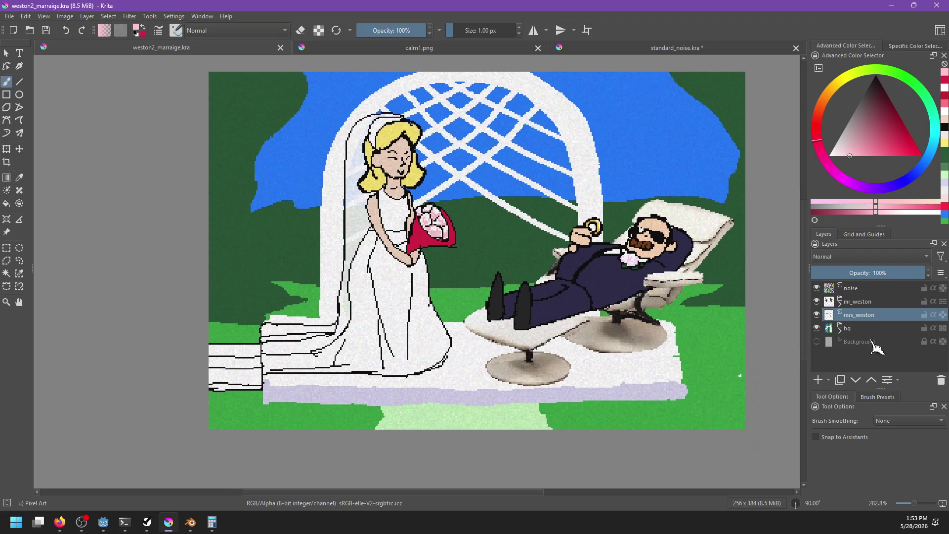
pyautogui.click(840, 327)
pyautogui.scroll(-1, 943, 347)
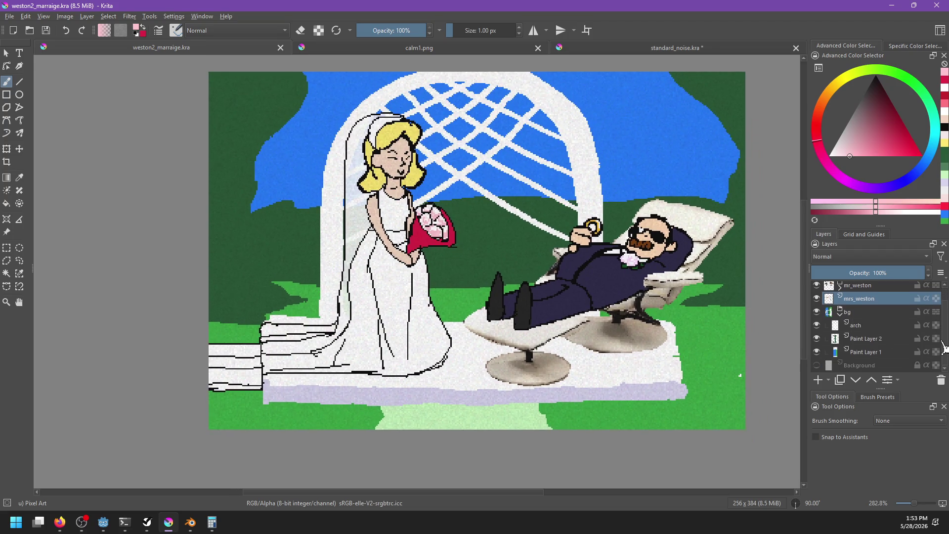
pyautogui.click(865, 352)
pyautogui.keyDown('ctrl'); pyautogui.click(742, 375); pyautogui.keyUp('ctrl')
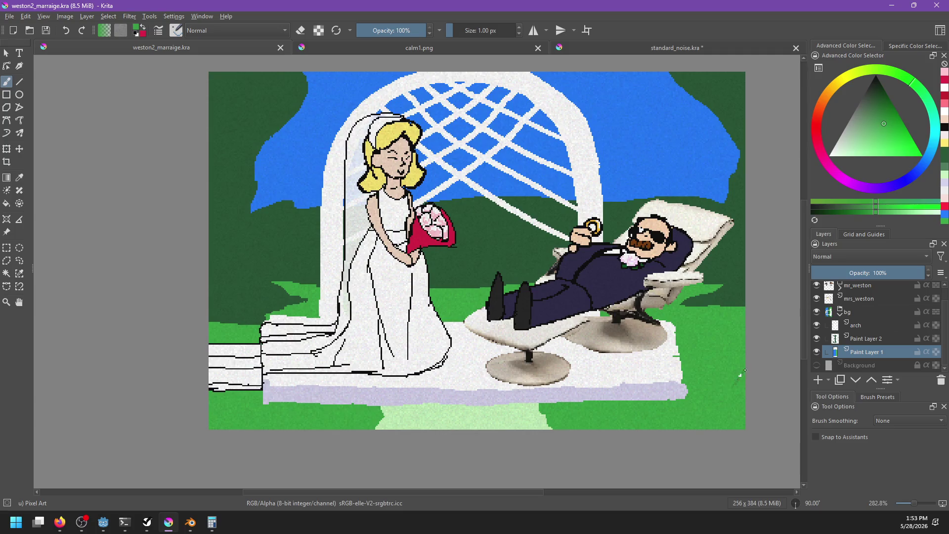
pyautogui.click(740, 376)
pyautogui.click(866, 327)
pyautogui.press('e')
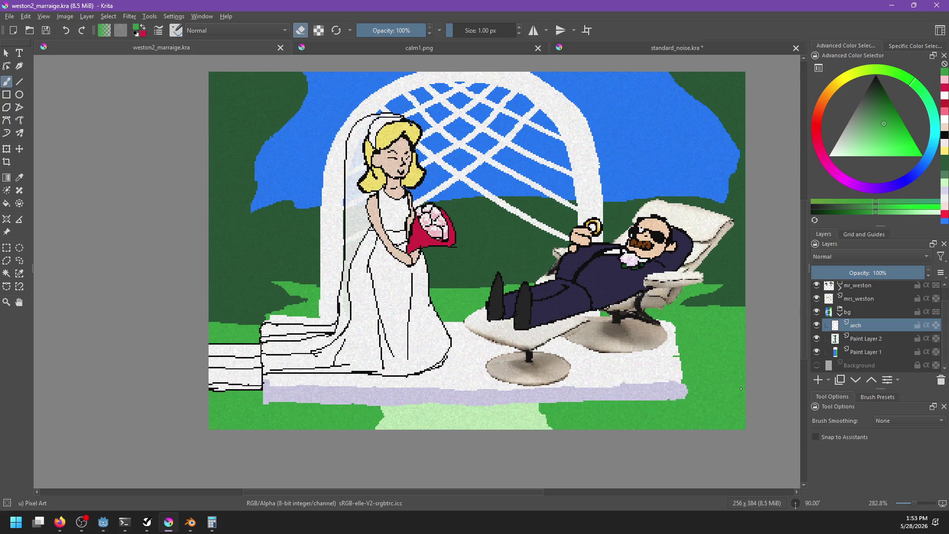
# Add Paint Layer 3 above arch, pick a pale lavender, and select it together with arch
pyautogui.click(818, 380)
pyautogui.click(838, 156)
pyautogui.moveTo(862, 191); pyautogui.dragTo(916, 194)
pyautogui.click(850, 156)
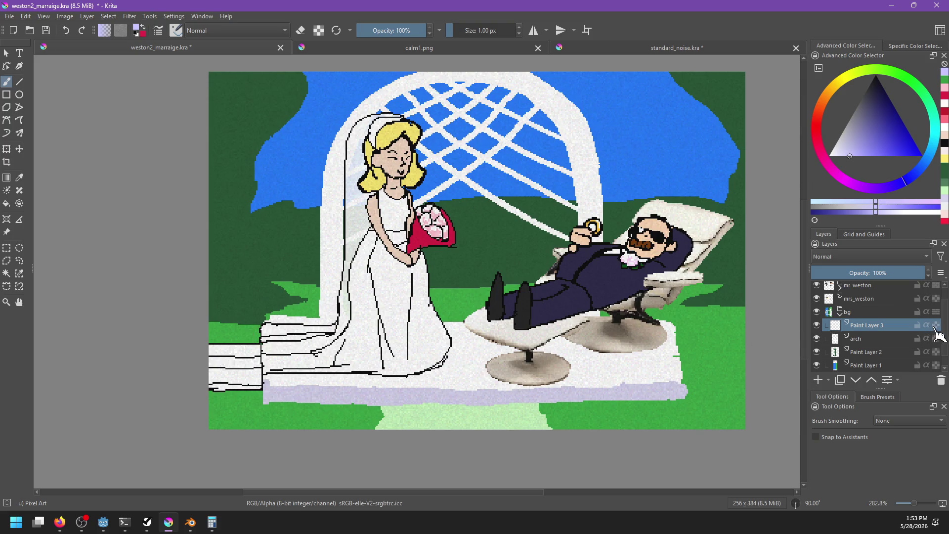
pyautogui.keyDown('ctrl'); pyautogui.click(878, 340); pyautogui.keyUp('ctrl')
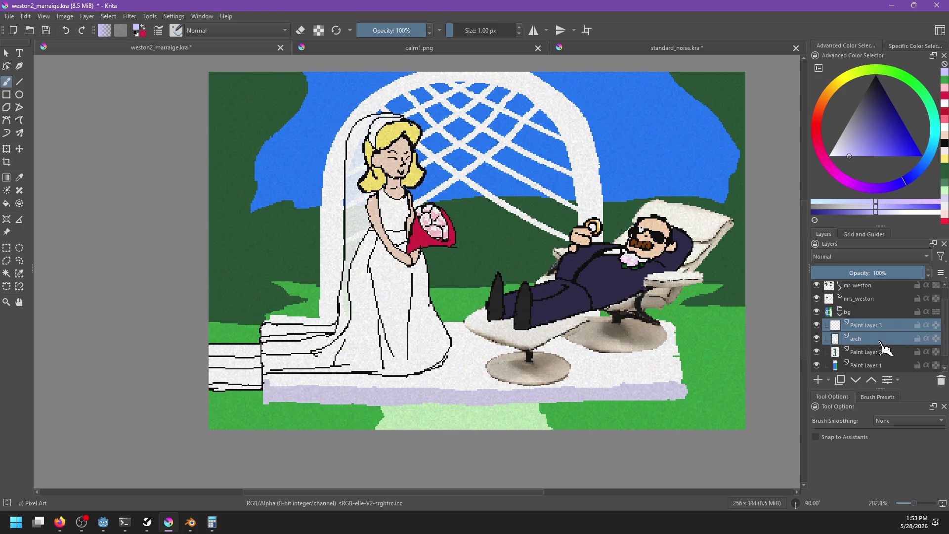
# Group Paint Layer 3 with arch, enable inherit alpha, and outline a lavender shadow under the dress
pyautogui.hotkey('ctrl', 'g')
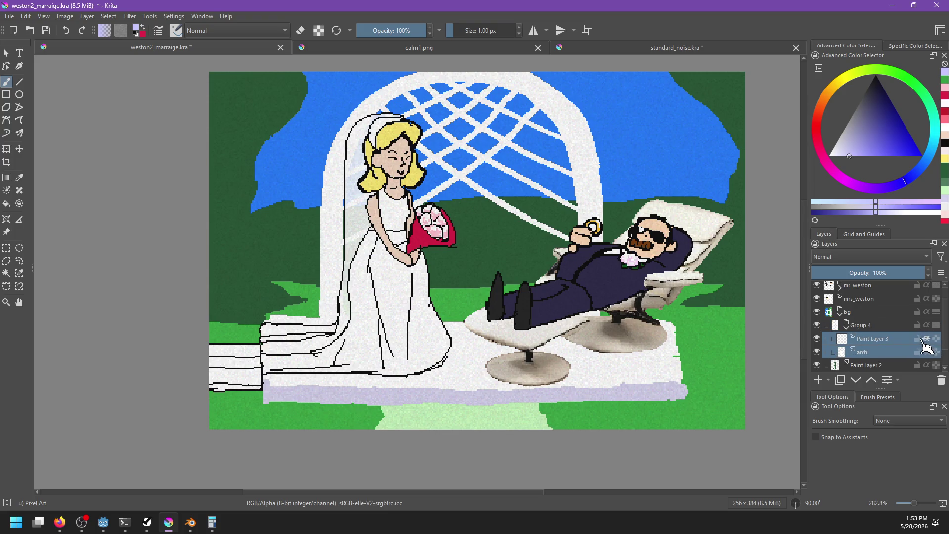
pyautogui.click(926, 338)
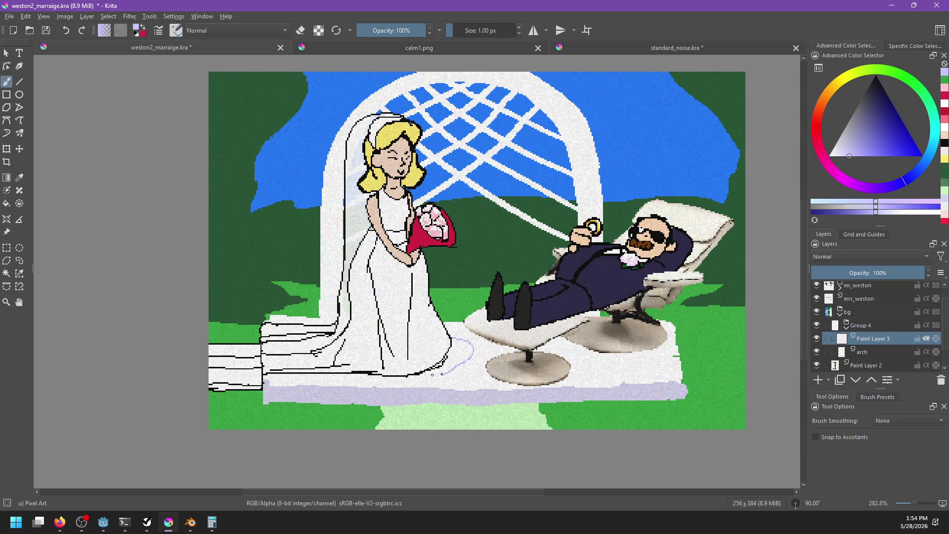
pyautogui.moveTo(341, 379); pyautogui.dragTo(258, 380)
pyautogui.click(459, 354)
pyautogui.hotkey('ctrl', 'z')
pyautogui.press('b')
pyautogui.press('f')
pyautogui.click(475, 366)
pyautogui.hotkey('ctrl', 'z')
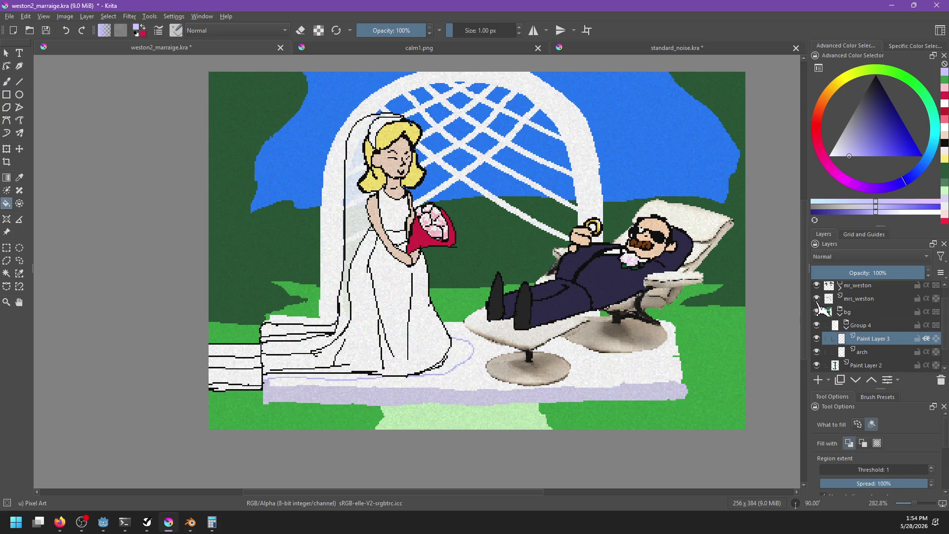
# With the bride's layer hidden, bucket-fill the lavender floor shadow beneath her, then show her again
pyautogui.click(816, 299)
pyautogui.click(294, 375)
pyautogui.hotkey('ctrl', 'z')
pyautogui.press('b')
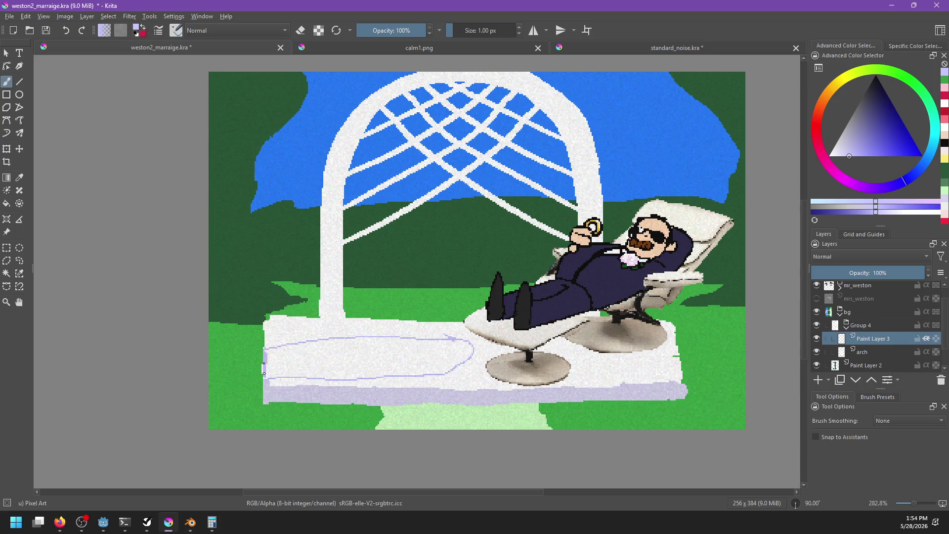
pyautogui.press('f')
pyautogui.click(292, 373)
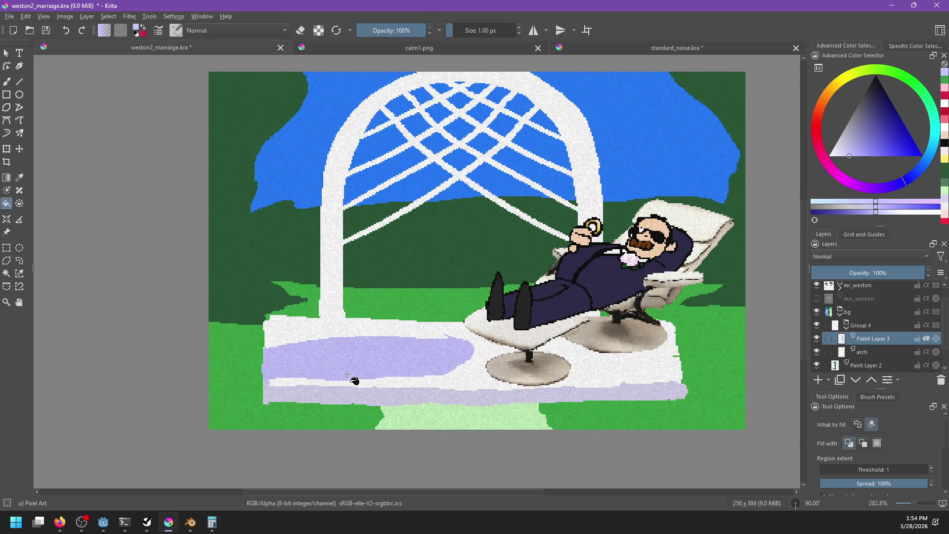
pyautogui.press('b')
pyautogui.click(817, 298)
pyautogui.moveTo(505, 343); pyautogui.dragTo(463, 331)
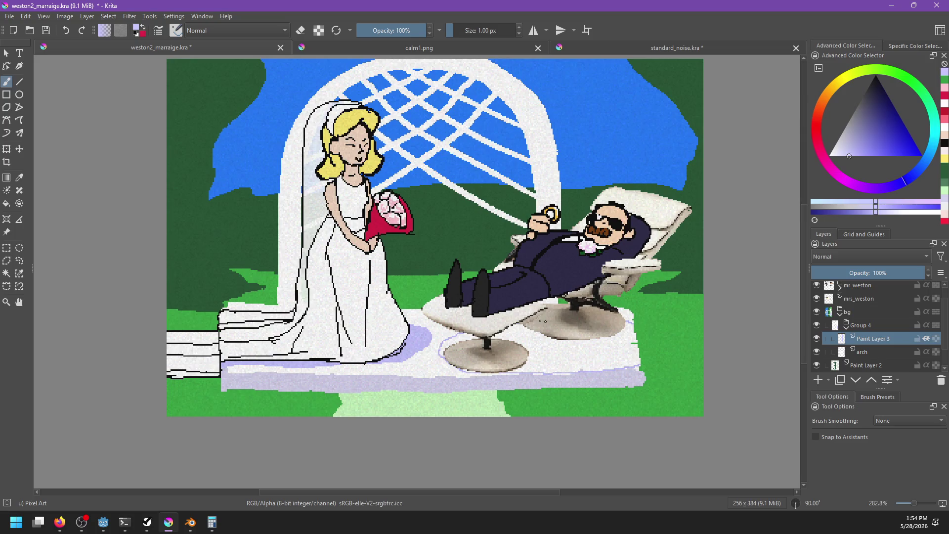
# Fill the platform under the lounge chair lavender and erase the stray overspill
pyautogui.press('BackSpace')
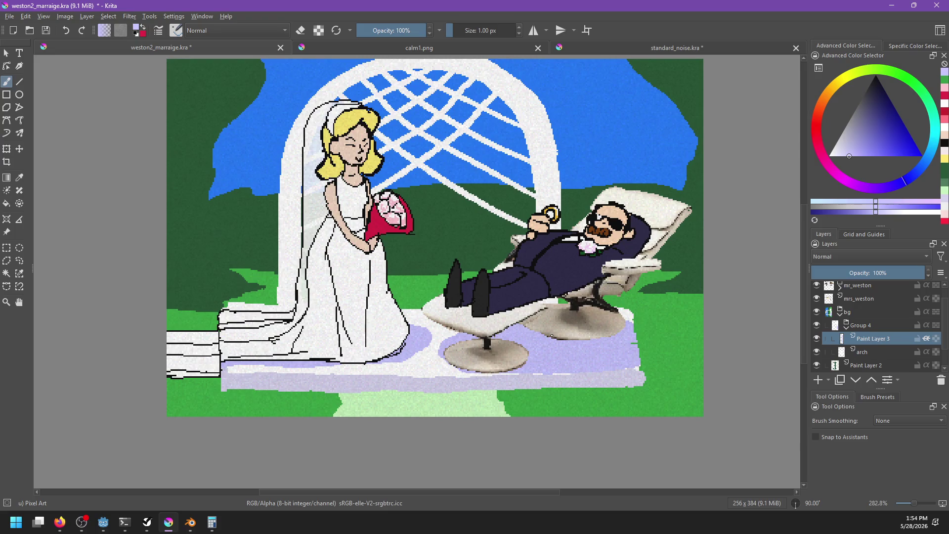
pyautogui.press('e')
pyautogui.moveTo(618, 354); pyautogui.dragTo(587, 366)
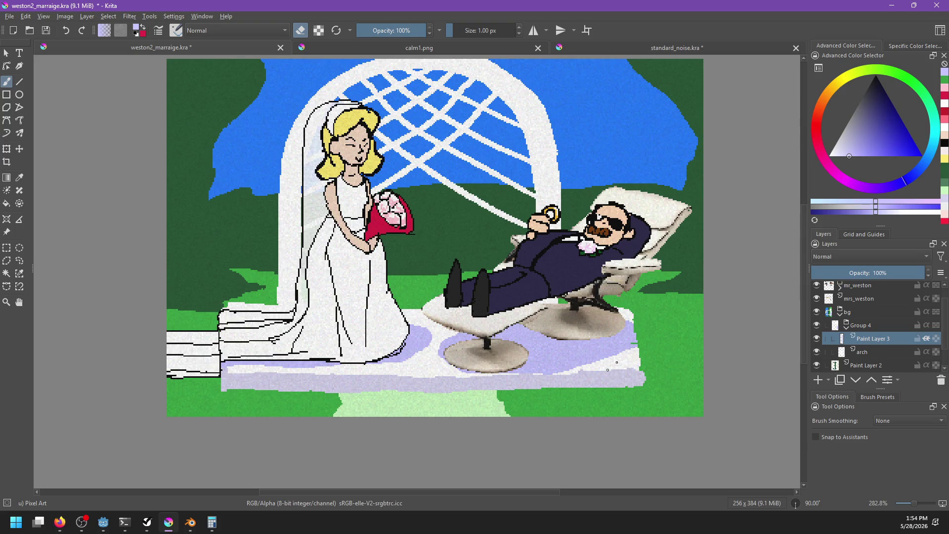
# Rename Paint Layer 3 to 'shadows'
pyautogui.doubleClick(866, 339)
pyautogui.write('shado')
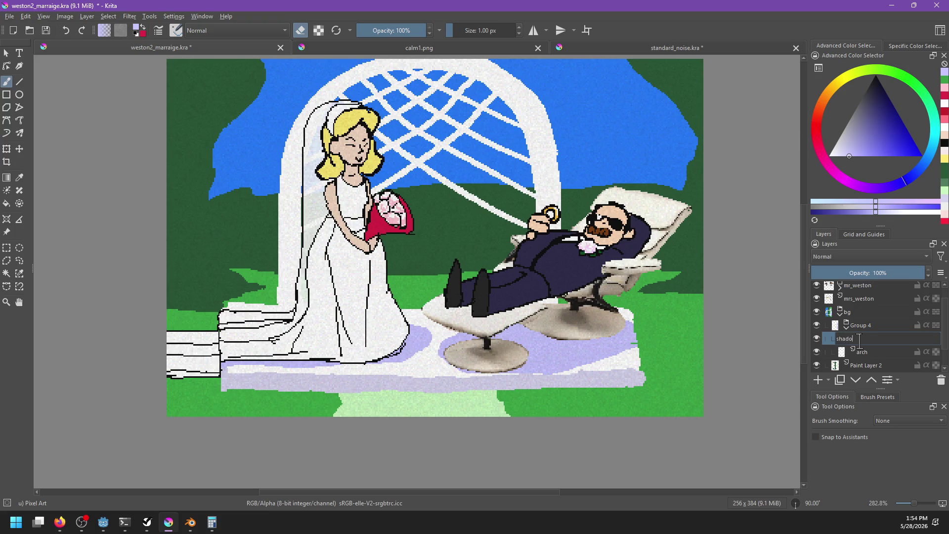
pyautogui.write('ws')
pyautogui.press('Return')
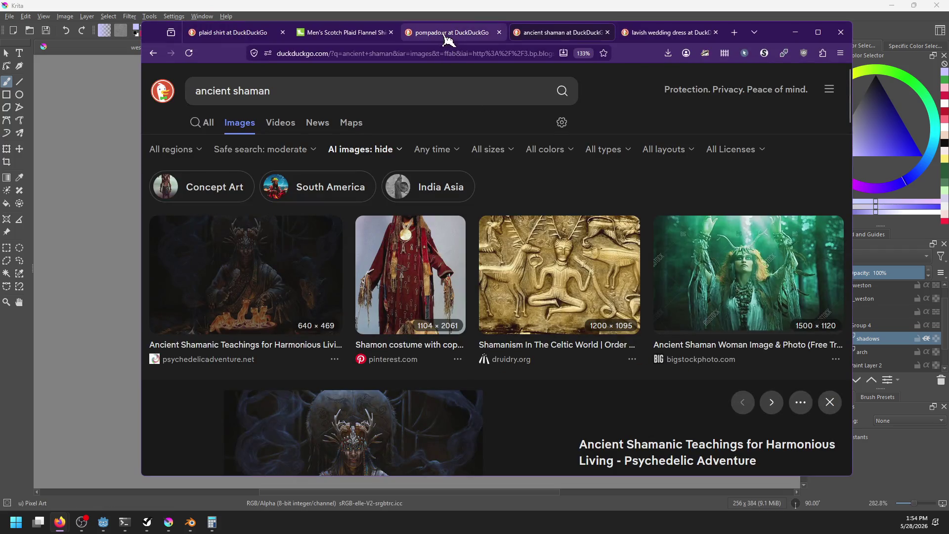
# Go from the wedding dress and shaman tabs back to the wedding image results, then return to Krita
pyautogui.click(662, 33)
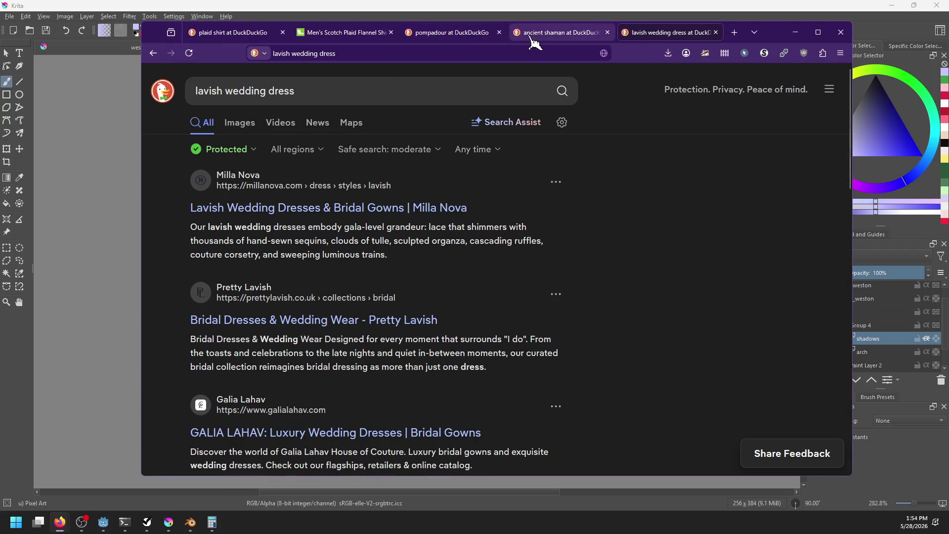
pyautogui.click(561, 32)
pyautogui.click(153, 55)
pyautogui.click(153, 55)
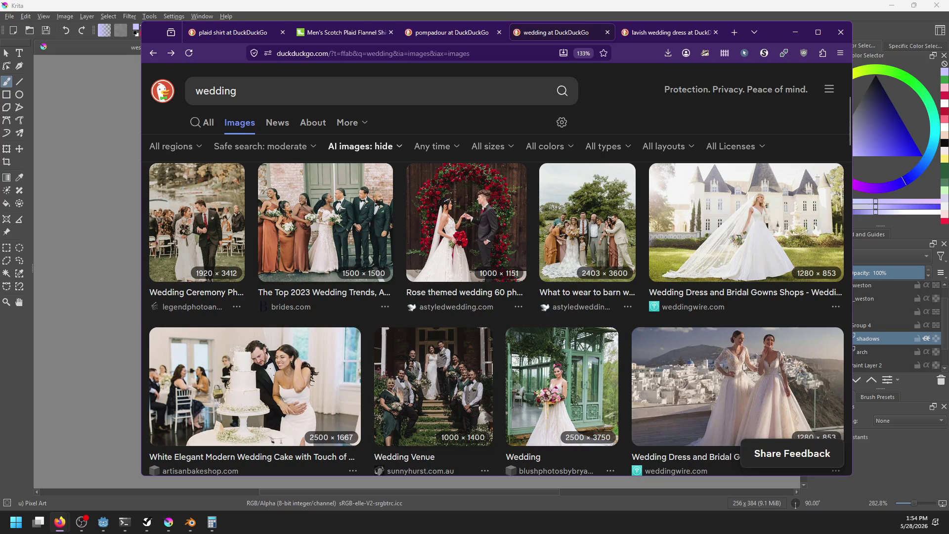
pyautogui.hotkey('alt', 'Tab')
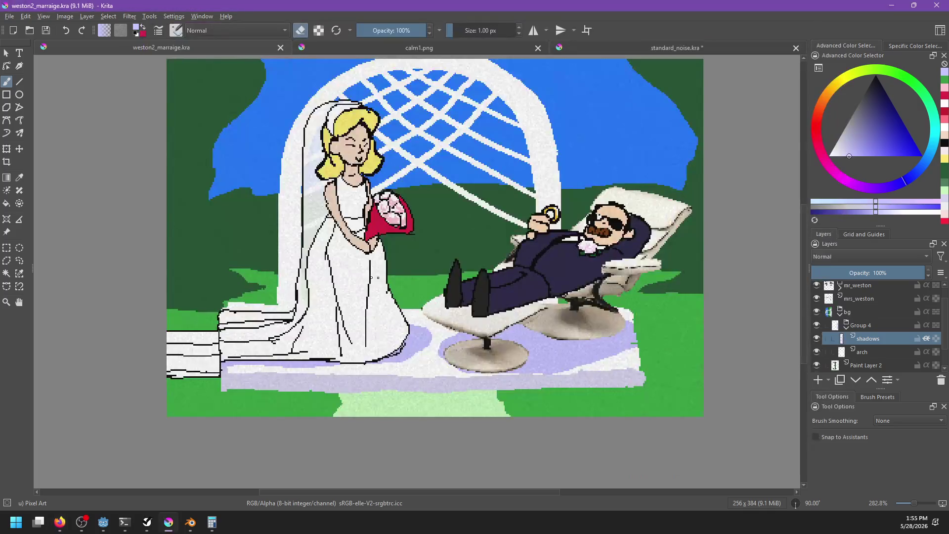
# On the mrs_weston layer, fill the bride's red bouquet wrapping with a mid green
pyautogui.scroll(2, 346, 178)
pyautogui.press('f')
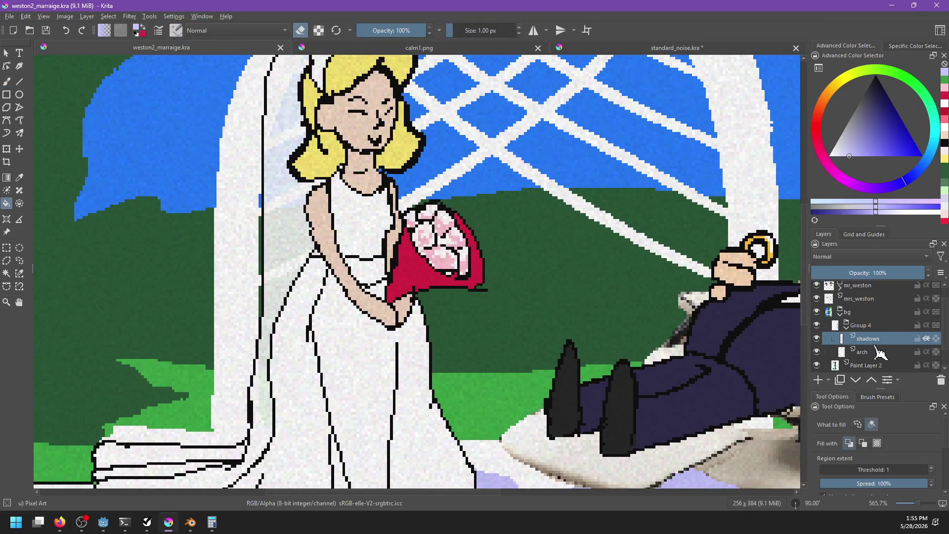
pyautogui.scroll(-1, 895, 359)
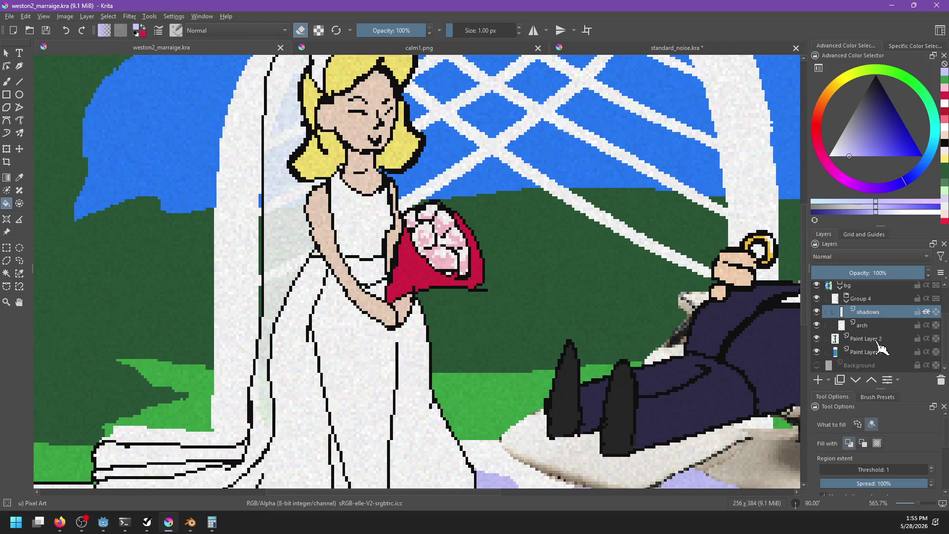
pyautogui.scroll(2, 872, 328)
pyautogui.click(846, 319)
pyautogui.moveTo(853, 83)
pyautogui.mouseDown()
pyautogui.moveTo(929, 91)
pyautogui.moveTo(942, 104)
pyautogui.moveTo(905, 75)
pyautogui.mouseUp()
pyautogui.click(889, 110)
pyautogui.click(425, 281)
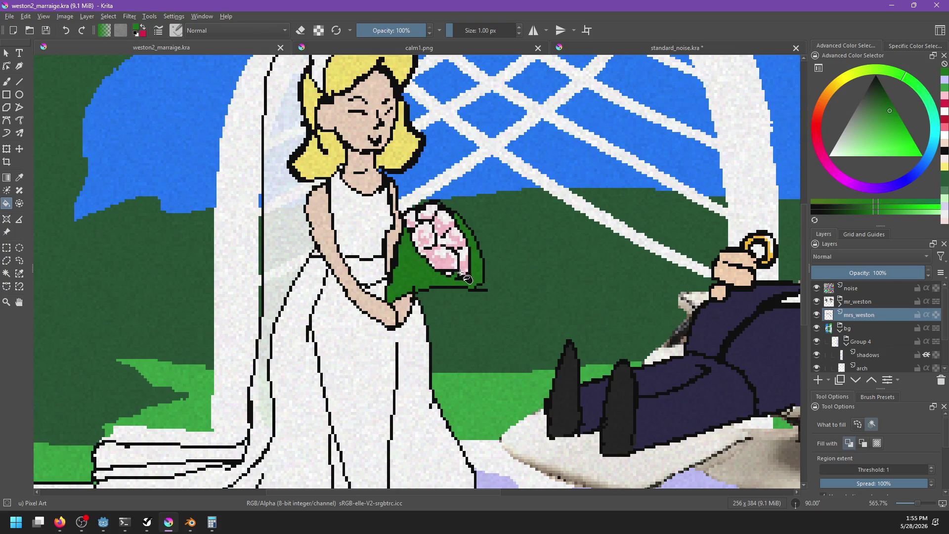
# Add a new paint layer above the mr_weston layer
pyautogui.scroll(-4, 541, 291)
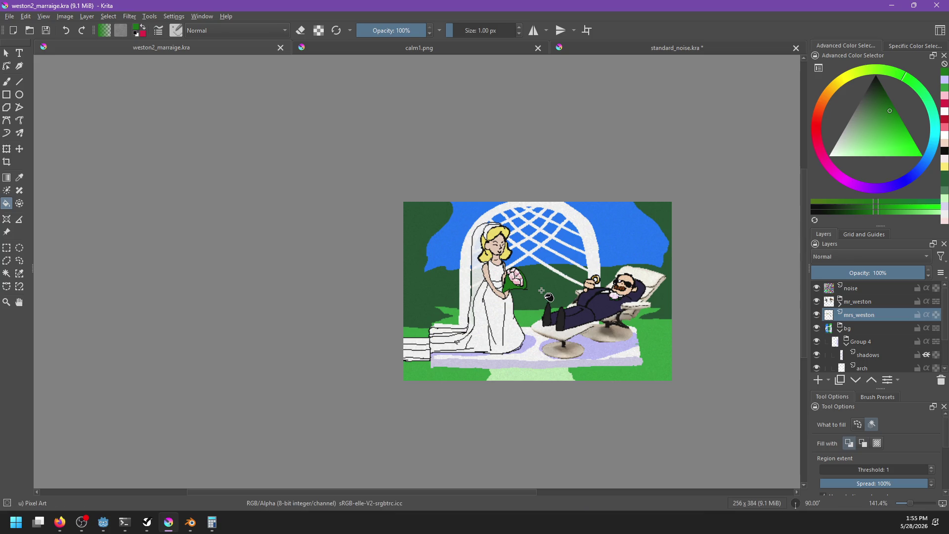
pyautogui.click(868, 302)
pyautogui.press('Insert')
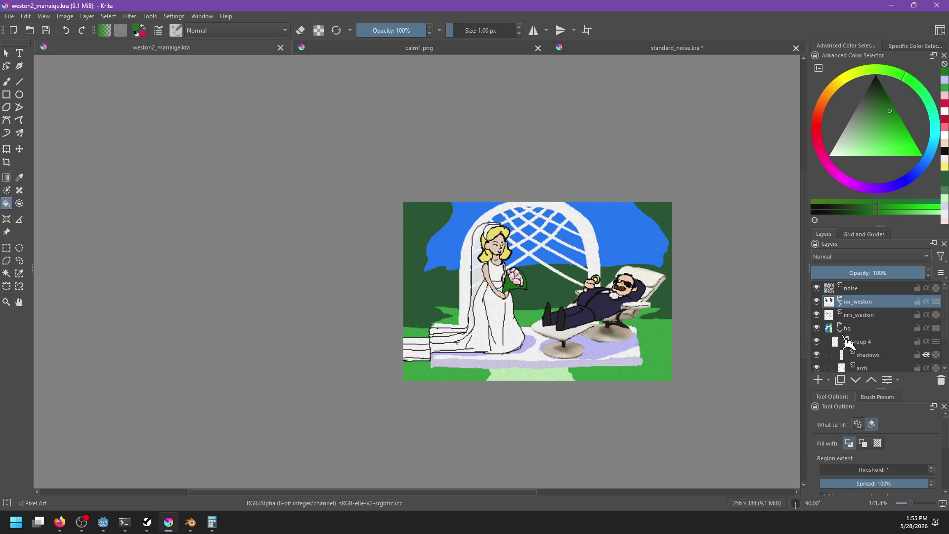
# Choose the Airbrush Soft brush in black and set the new layer to Multiply blending
pyautogui.press('b')
pyautogui.rightClick(465, 327)
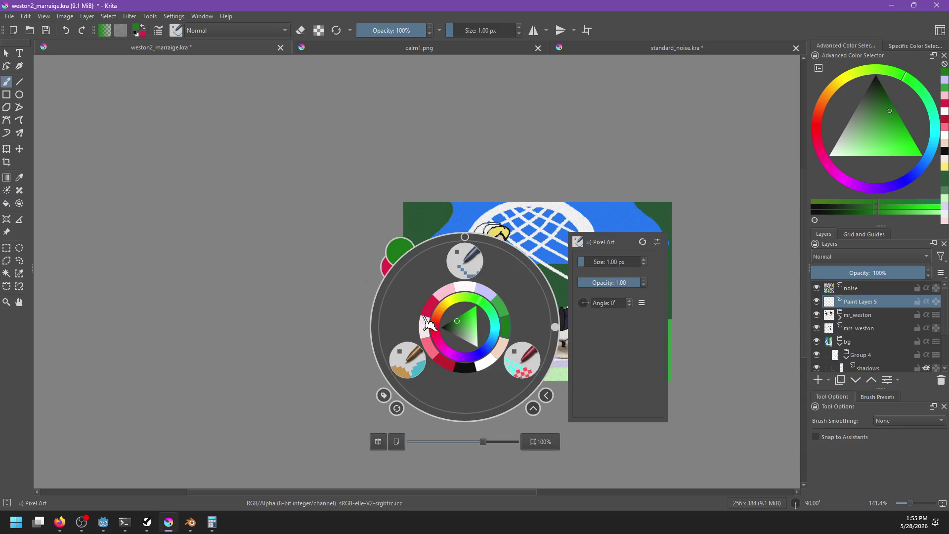
pyautogui.click(384, 395)
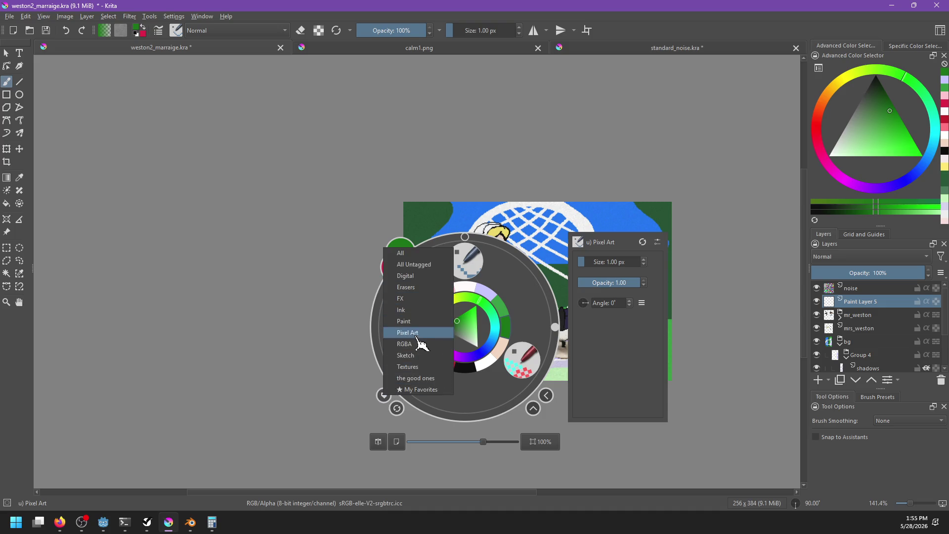
pyautogui.click(420, 368)
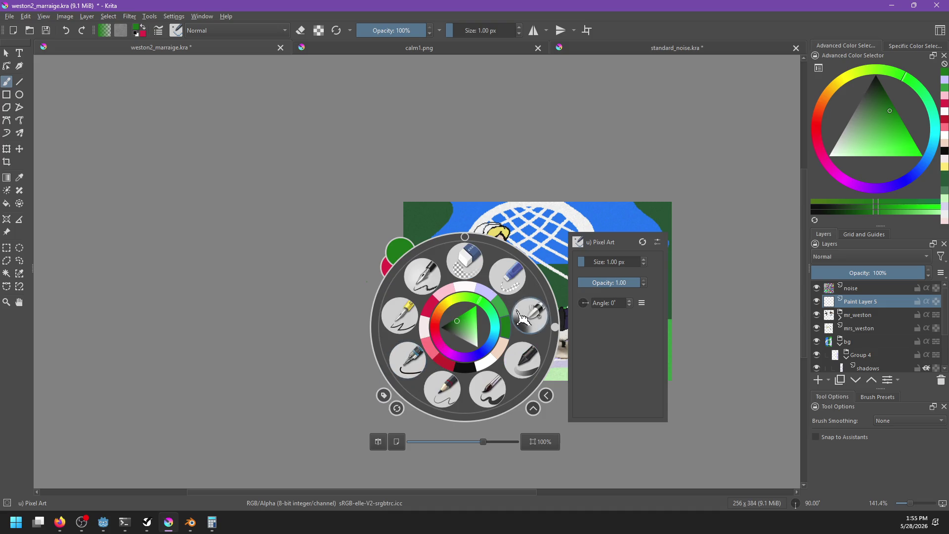
pyautogui.click(524, 317)
pyautogui.moveTo(880, 108); pyautogui.dragTo(875, 74)
pyautogui.click(870, 257)
pyautogui.click(821, 260)
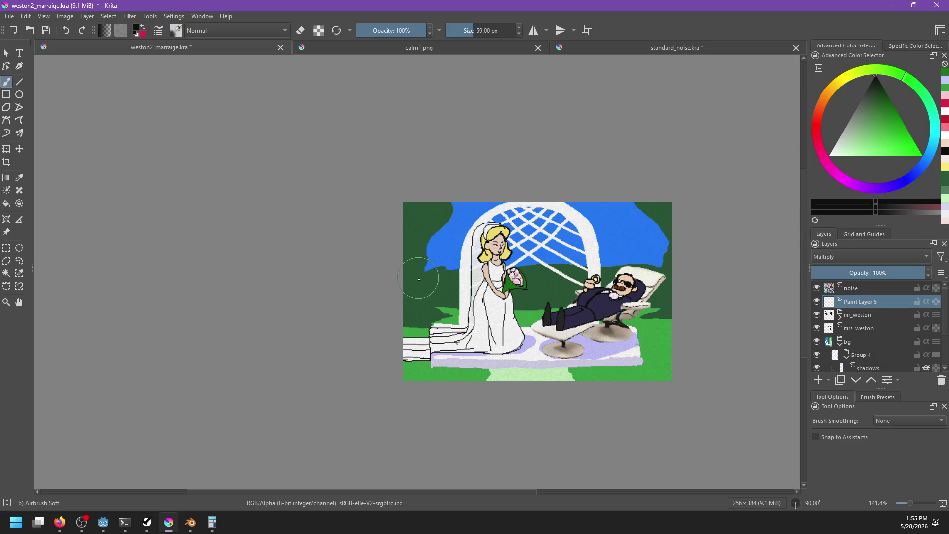
# Enlarge the brush to 135 px and darken the picture's bottom edge with soft strokes
pyautogui.moveTo(419, 279); pyautogui.dragTo(490, 202)
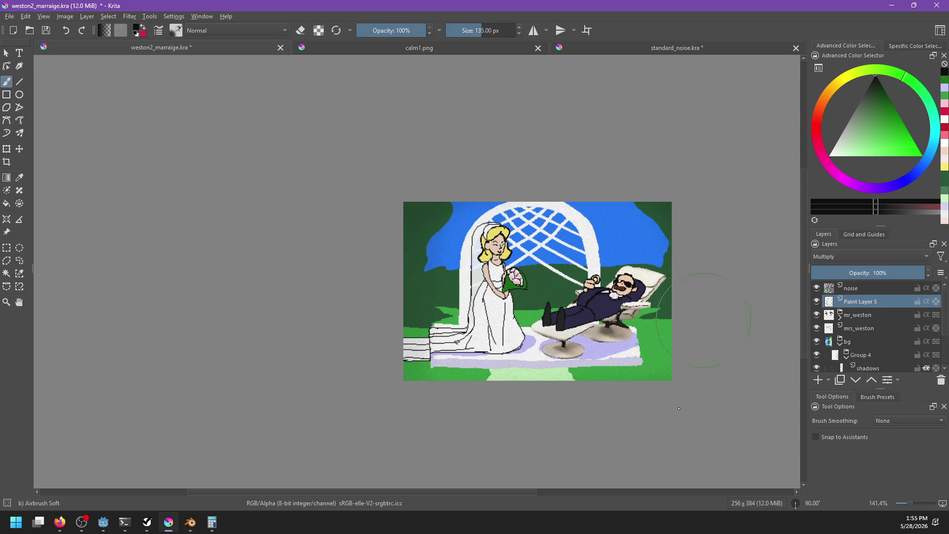
pyautogui.moveTo(677, 380); pyautogui.dragTo(524, 393)
pyautogui.moveTo(420, 391)
pyautogui.mouseDown()
pyautogui.moveTo(721, 360)
pyautogui.moveTo(598, 394)
pyautogui.mouseUp()
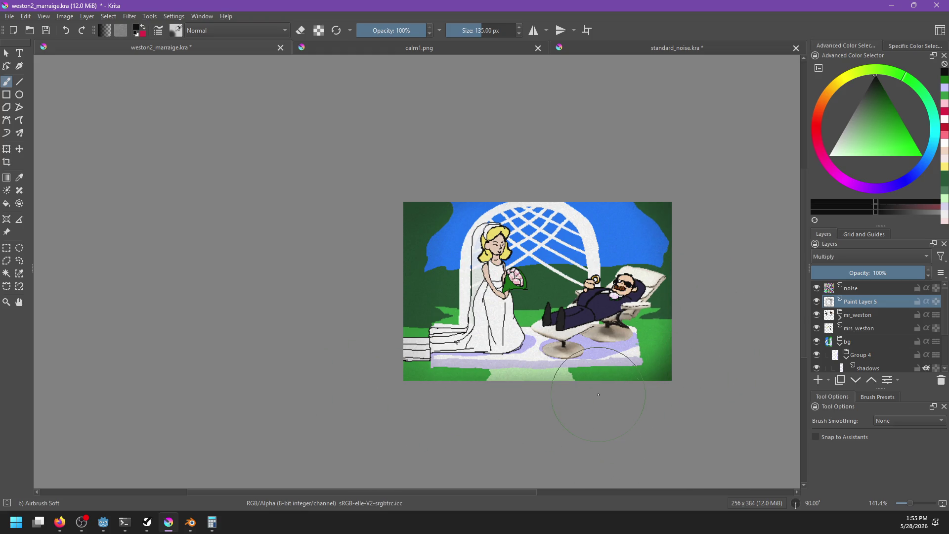
pyautogui.scroll(3, 561, 410)
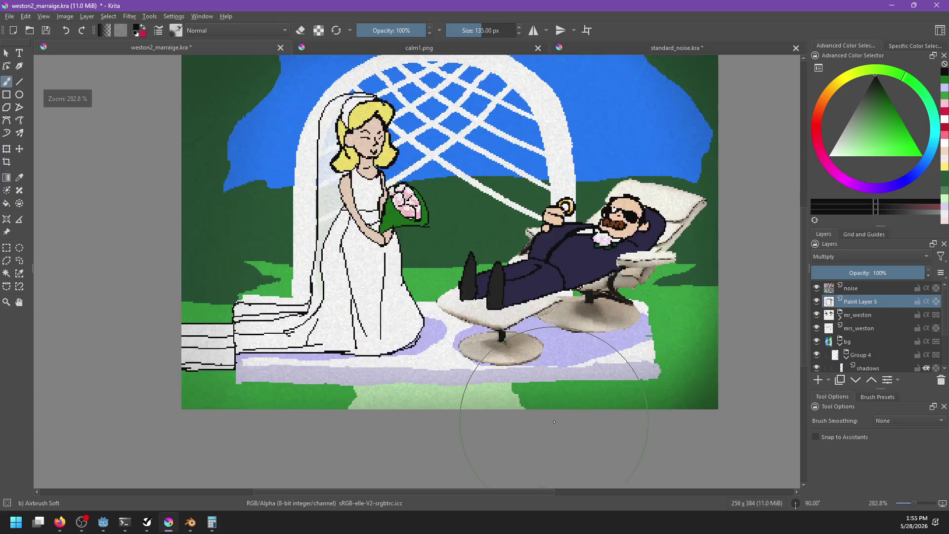
pyautogui.scroll(-1, 563, 450)
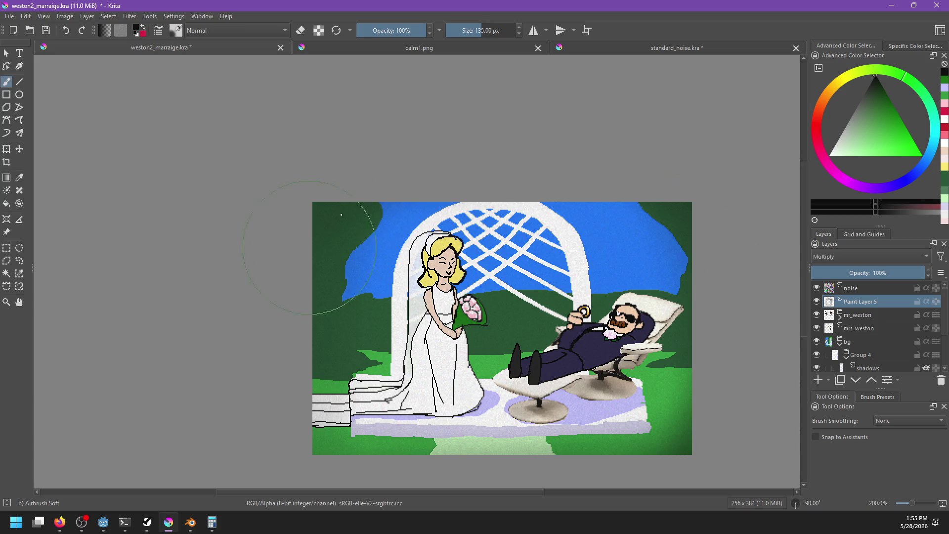
# Pick a near-white pale yellow and set Paint Layer 5 to Normal blending
pyautogui.press('x')
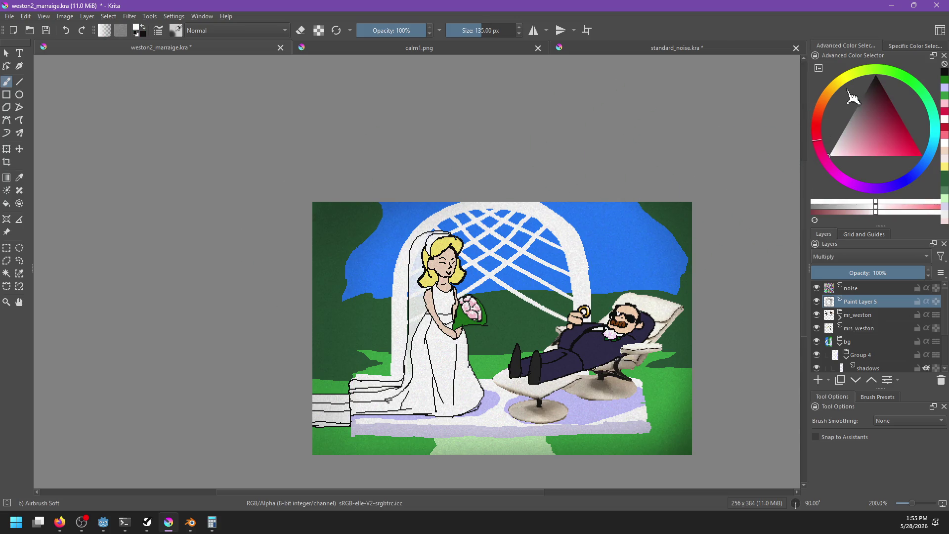
pyautogui.click(847, 91)
pyautogui.click(836, 156)
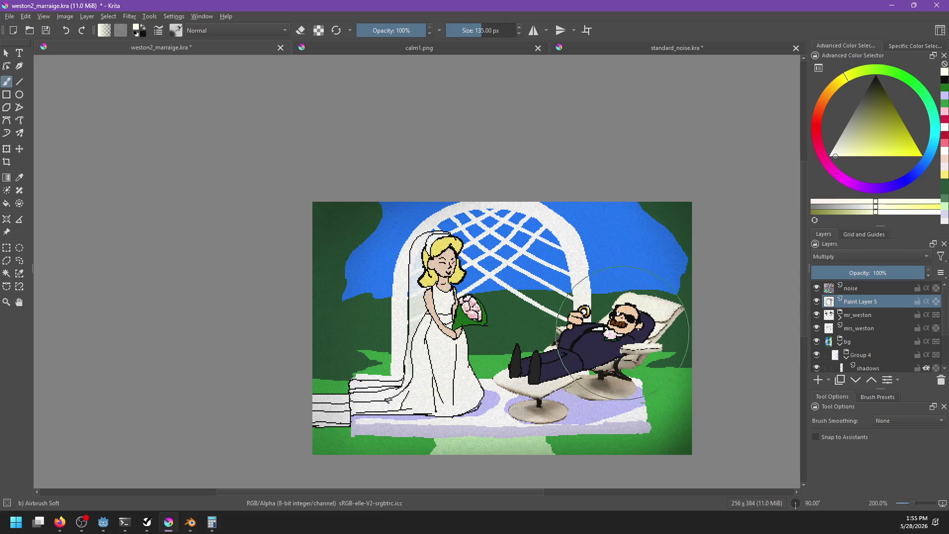
pyautogui.click(855, 257)
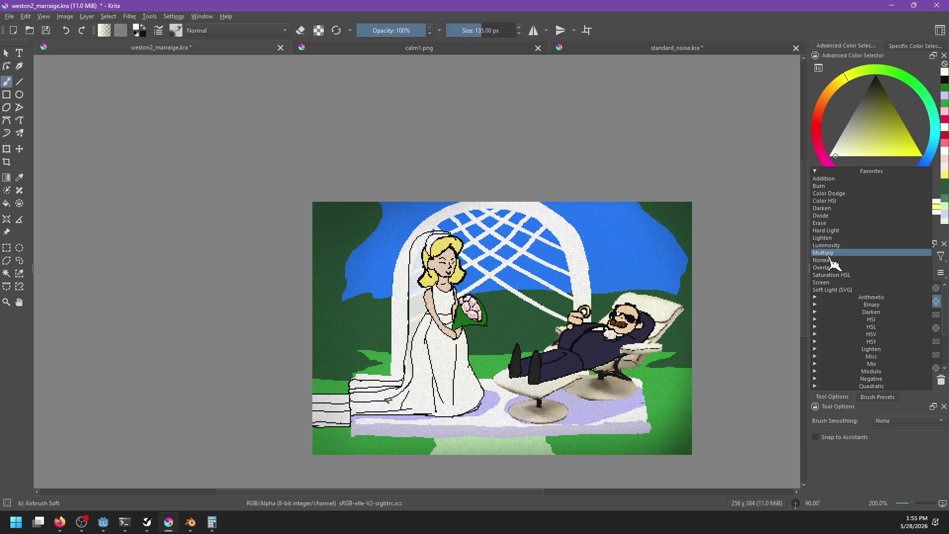
pyautogui.click(837, 270)
# Erase the grey wash over the groom and save the document
pyautogui.press('e')
pyautogui.moveTo(607, 286)
pyautogui.mouseDown()
pyautogui.moveTo(593, 326)
pyautogui.moveTo(603, 366)
pyautogui.moveTo(544, 375)
pyautogui.moveTo(621, 291)
pyautogui.moveTo(589, 380)
pyautogui.moveTo(558, 346)
pyautogui.moveTo(454, 306)
pyautogui.moveTo(447, 351)
pyautogui.mouseUp()
pyautogui.press('e')
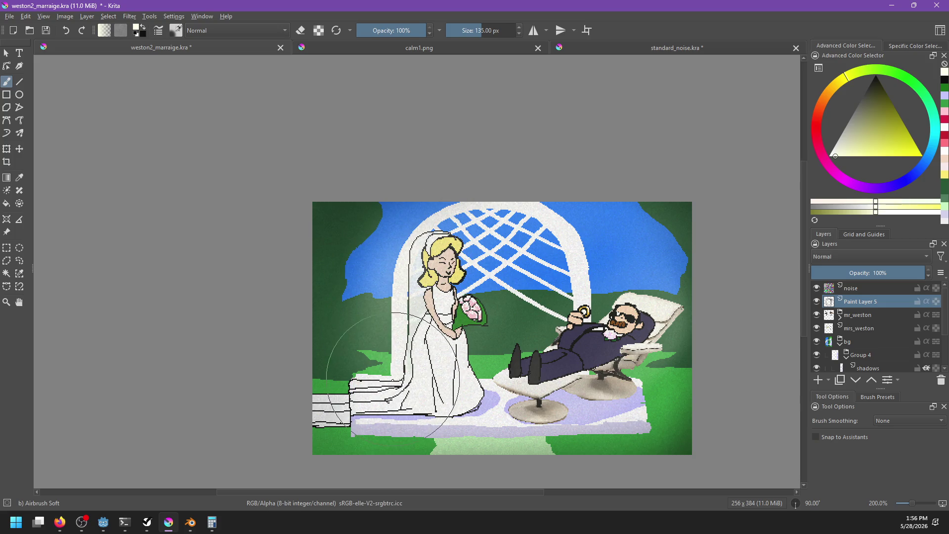
pyautogui.moveTo(584, 396); pyautogui.dragTo(573, 376)
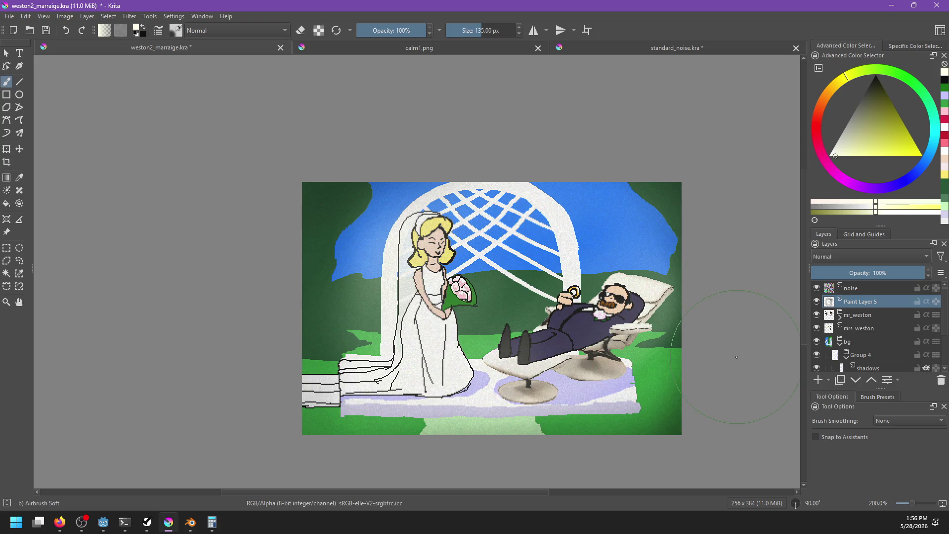
pyautogui.hotkey('ctrl', 's')
pyautogui.scroll(-6, 724, 354)
pyautogui.scroll(6, 594, 341)
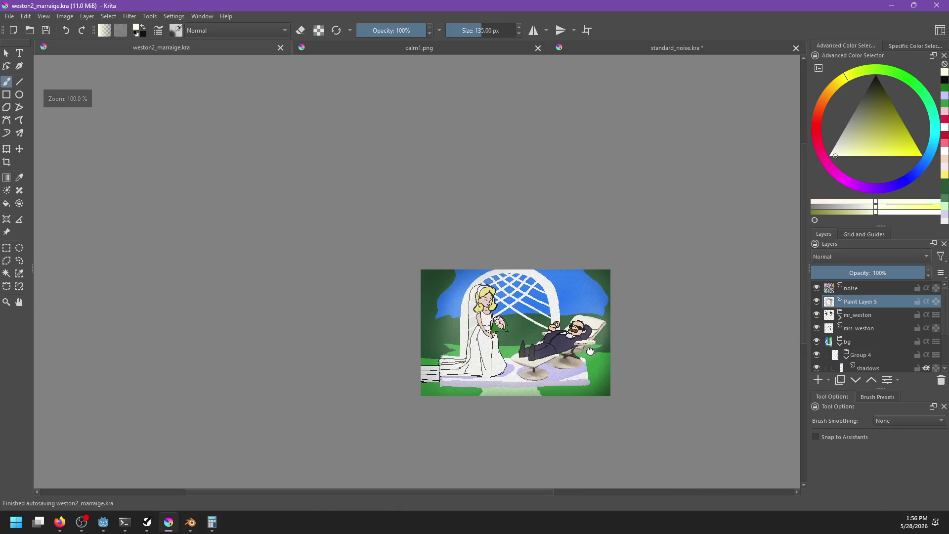
pyautogui.scroll(1, 559, 381)
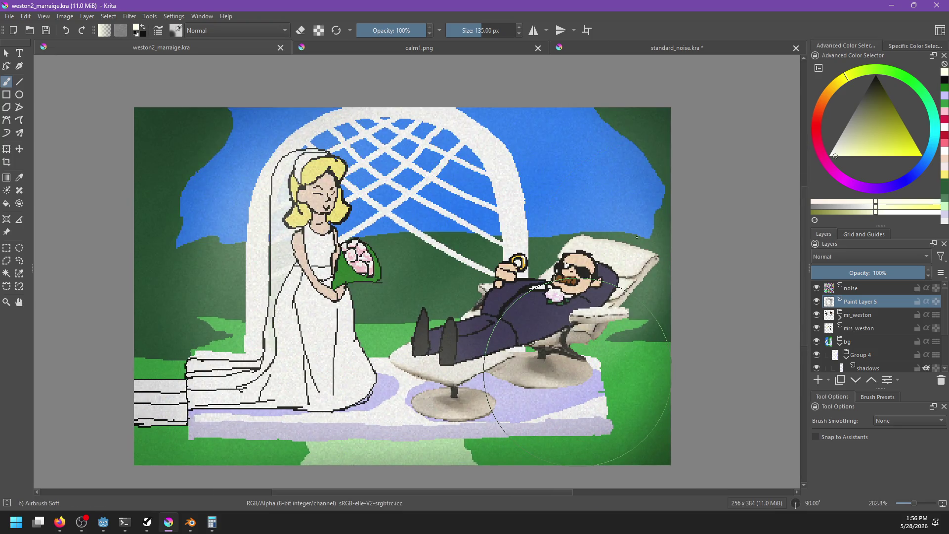
# Try a straight black Pencil-2 line along the top edge with the Line tool, brush 9 px
pyautogui.rightClick(402, 321)
pyautogui.click(395, 383)
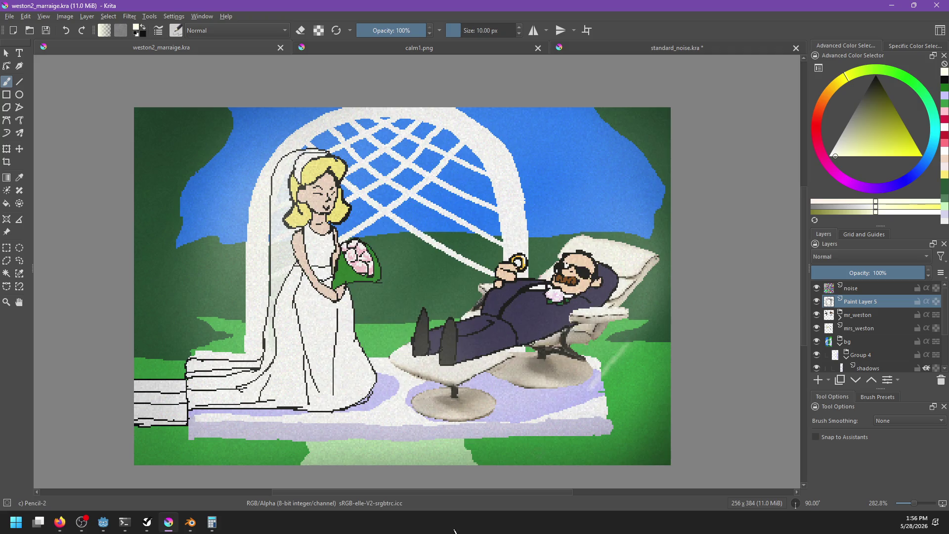
pyautogui.press('[')
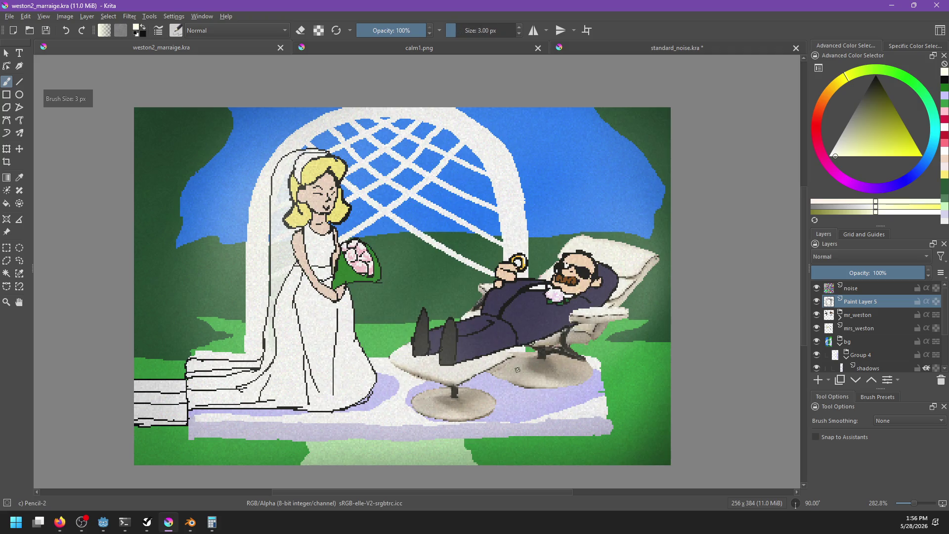
pyautogui.press('d')
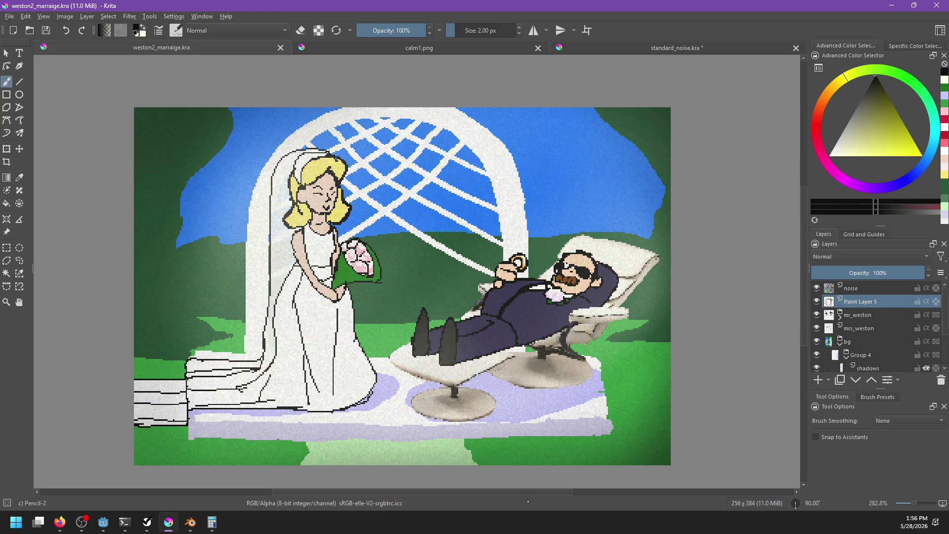
pyautogui.hscroll(-1, 587, 394)
pyautogui.moveTo(587, 419); pyautogui.dragTo(608, 362)
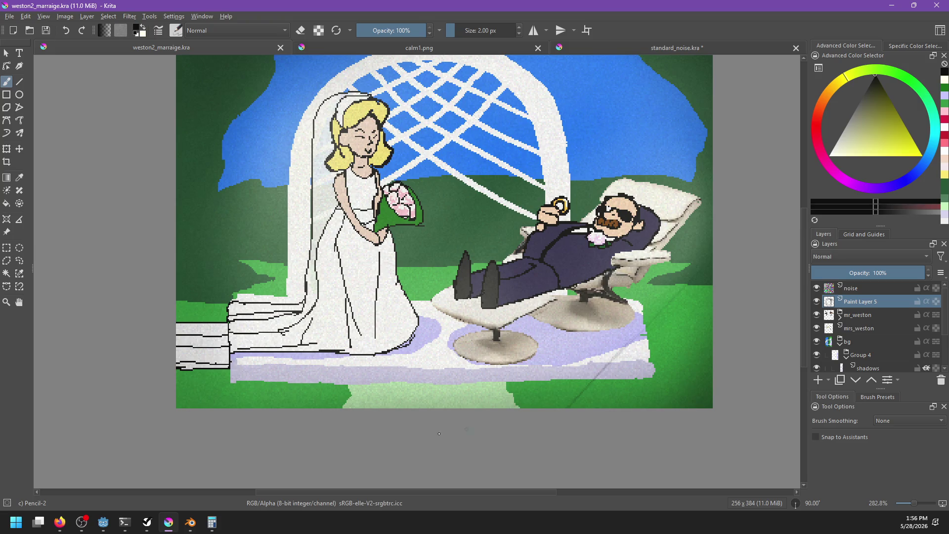
pyautogui.moveTo(540, 358); pyautogui.dragTo(518, 426)
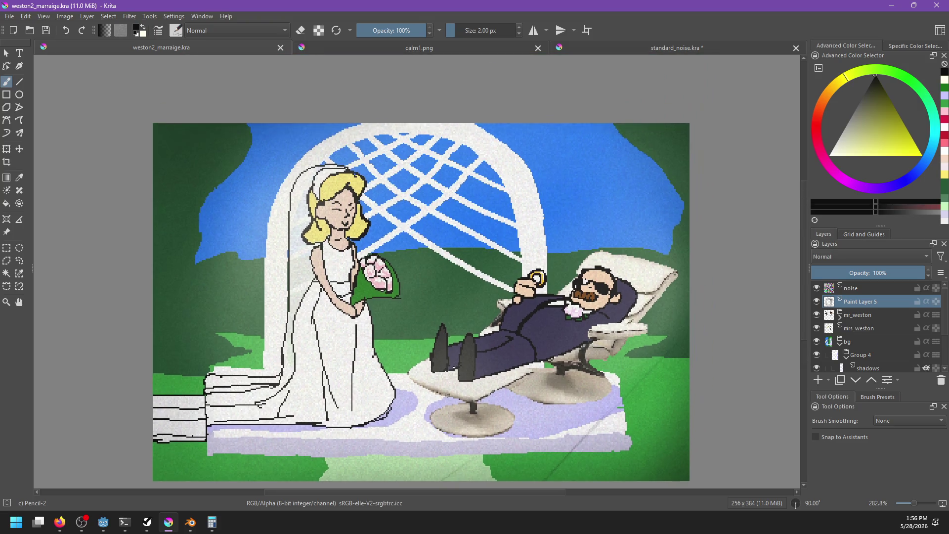
pyautogui.press(']')
pyautogui.press(']')
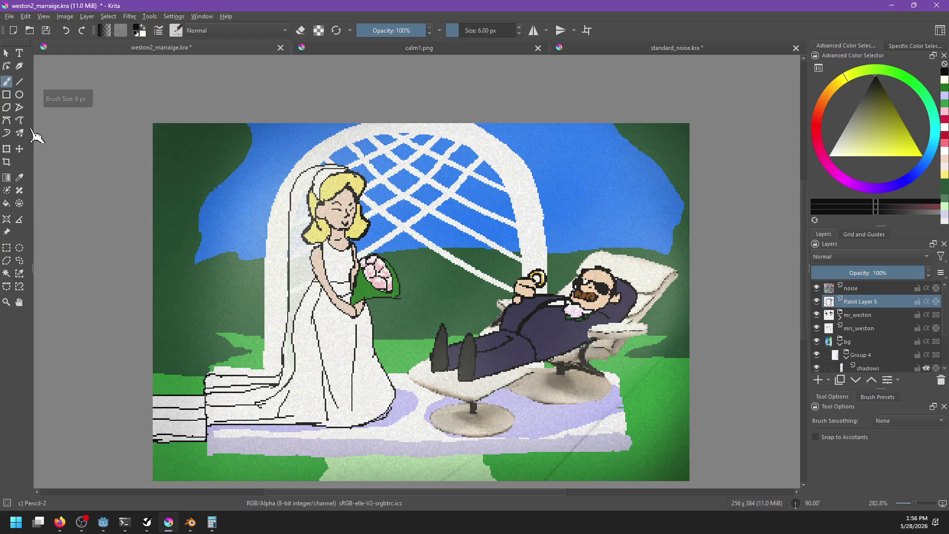
pyautogui.click(19, 82)
pyautogui.moveTo(157, 119); pyautogui.dragTo(689, 125)
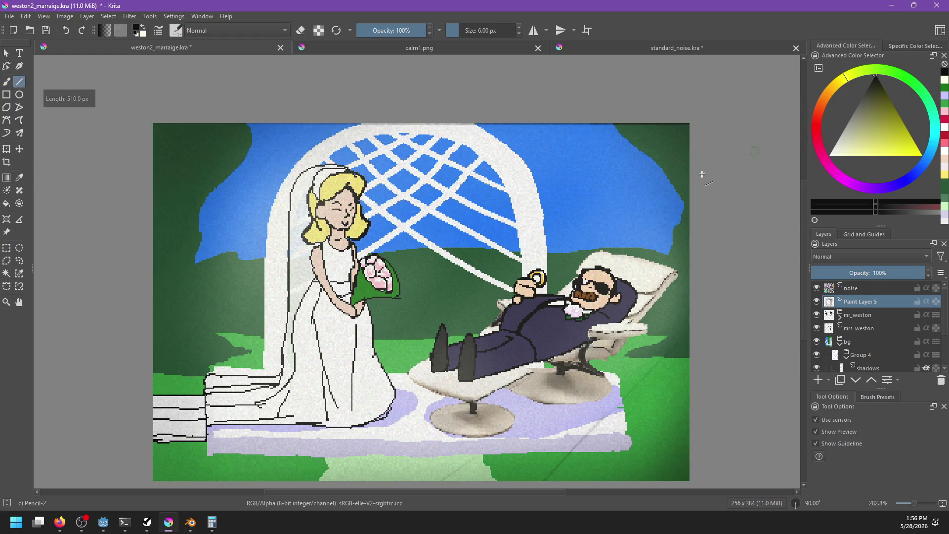
pyautogui.press(']')
pyautogui.press(']')
pyautogui.press(']')
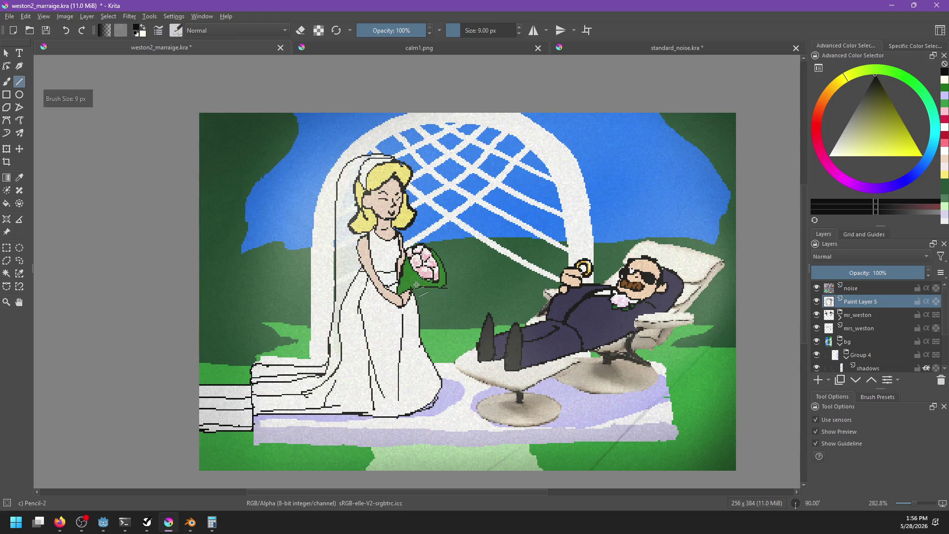
# Switch to Airbrush Soft at 22 px and airbrush a band along the canvas's top edge
pyautogui.rightClick(421, 314)
pyautogui.click(490, 301)
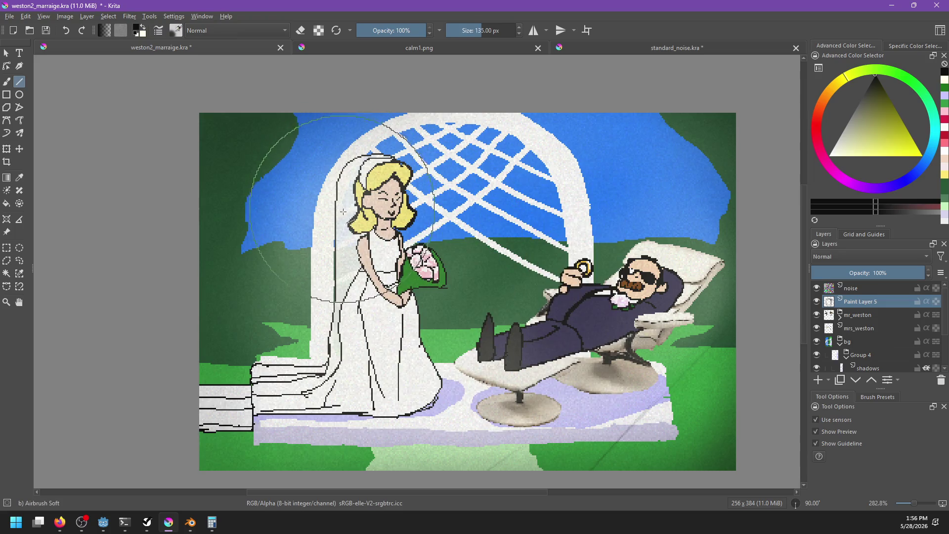
pyautogui.press('[')
pyautogui.press('[')
pyautogui.press('[')
pyautogui.moveTo(198, 112); pyautogui.dragTo(699, 131)
pyautogui.moveTo(212, 119); pyautogui.dragTo(326, 115)
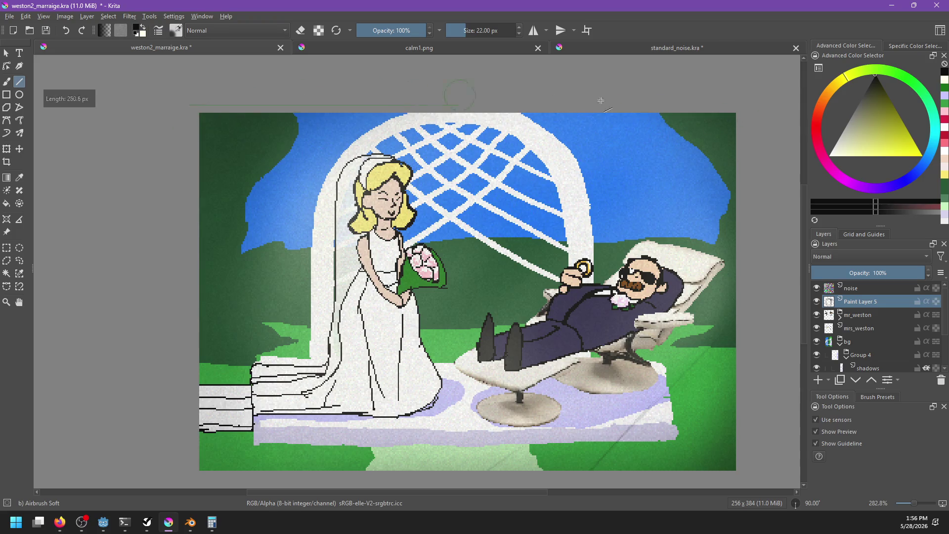
pyautogui.moveTo(217, 109); pyautogui.dragTo(237, 70)
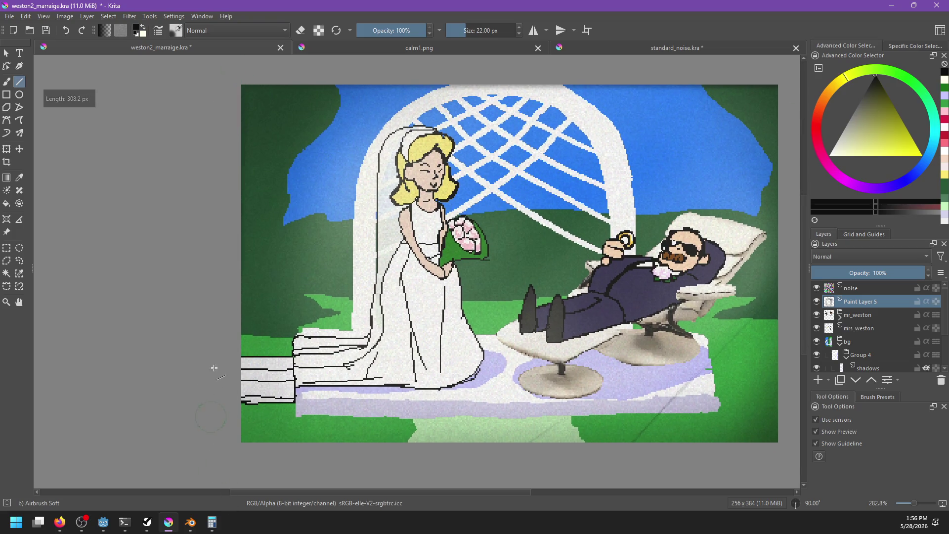
# At 57% opacity, draw a soft line along the top edge and a band along the right edge, then save
pyautogui.click(397, 30)
pyautogui.moveTo(243, 154)
pyautogui.mouseDown()
pyautogui.moveTo(349, 143)
pyautogui.moveTo(513, 269)
pyautogui.mouseUp()
pyautogui.moveTo(256, 107); pyautogui.dragTo(786, 111)
pyautogui.moveTo(256, 96); pyautogui.dragTo(261, 316)
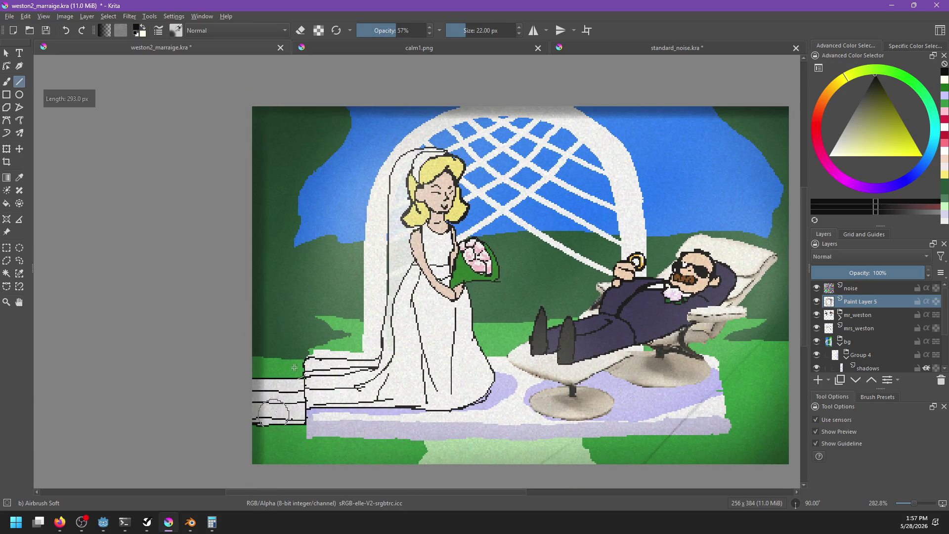
pyautogui.moveTo(319, 378); pyautogui.dragTo(267, 307)
pyautogui.moveTo(773, 392); pyautogui.dragTo(606, 467)
pyautogui.moveTo(575, 240); pyautogui.dragTo(610, 328)
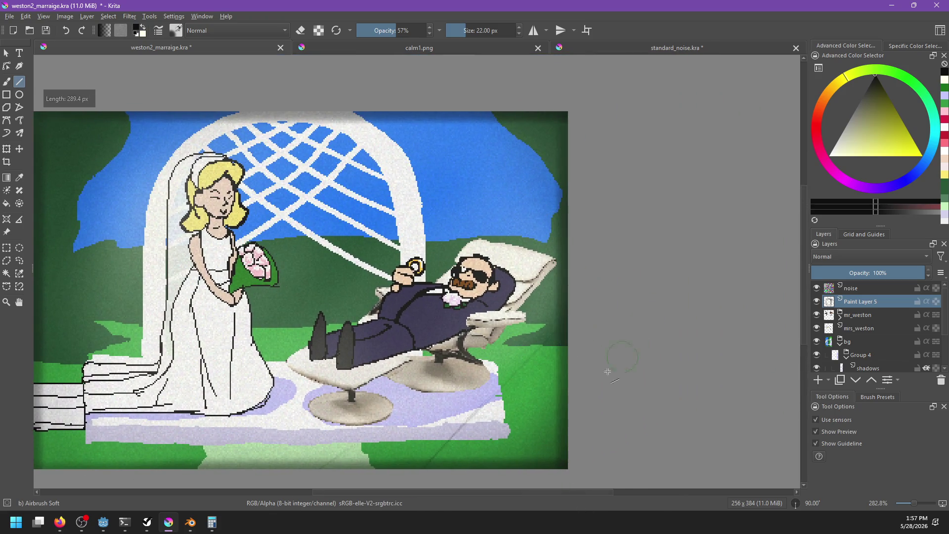
pyautogui.moveTo(607, 371); pyautogui.dragTo(700, 346)
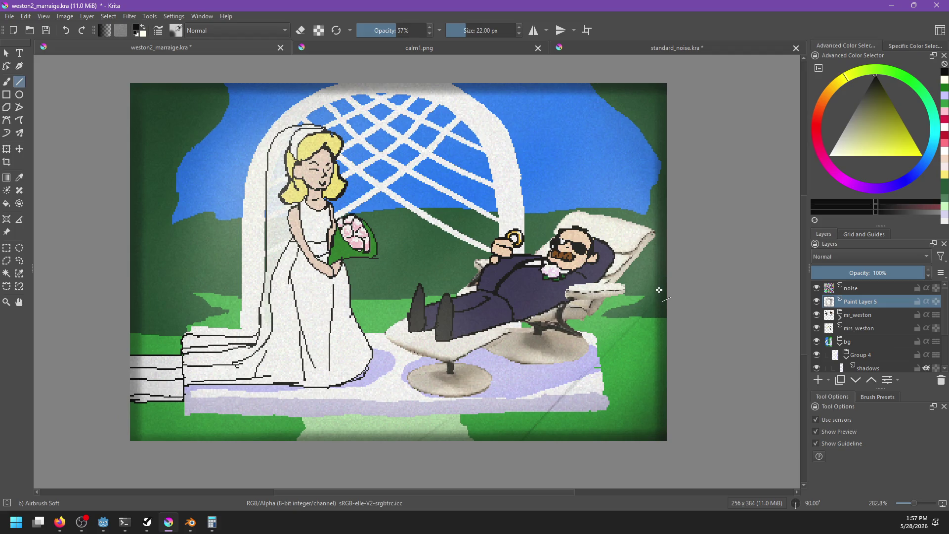
pyautogui.hotkey('ctrl', 's')
# Export the painting as weston2_marraige.jpg, then bring NP-ToDo and the Godot editor forward
pyautogui.hotkey('ctrl', 'shift', 'e')
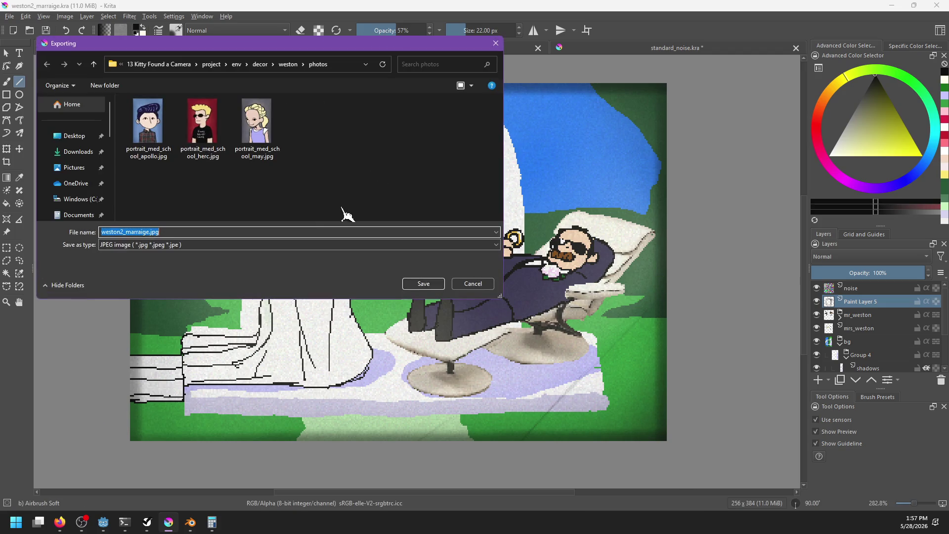
pyautogui.click(424, 283)
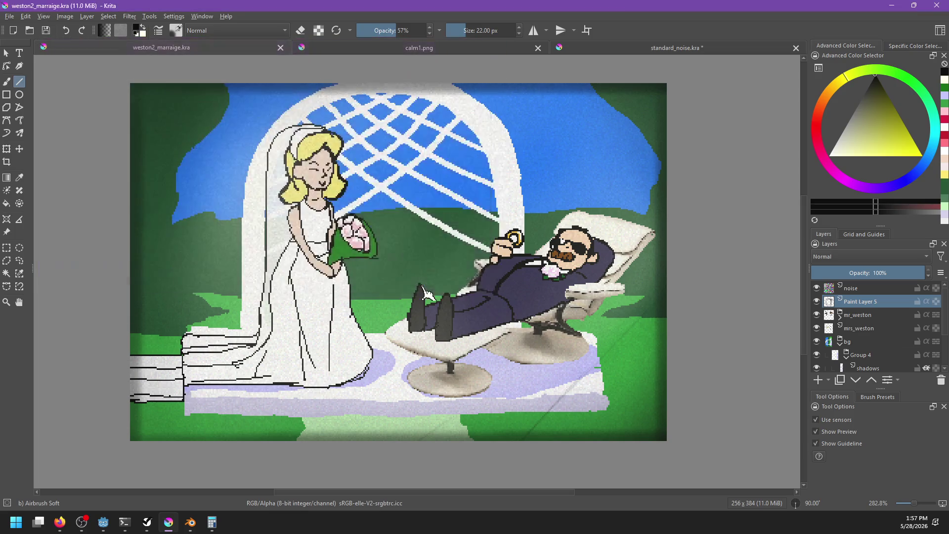
pyautogui.click(549, 343)
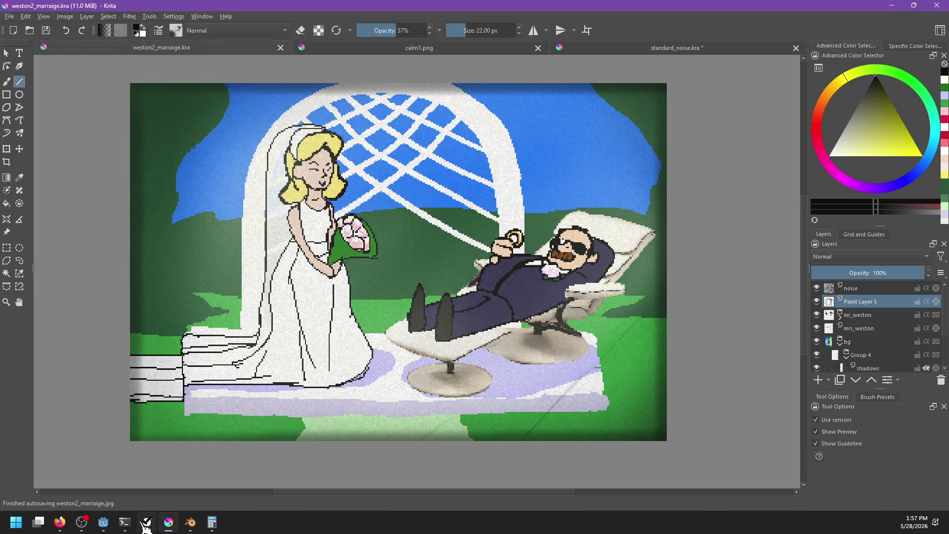
pyautogui.click(146, 522)
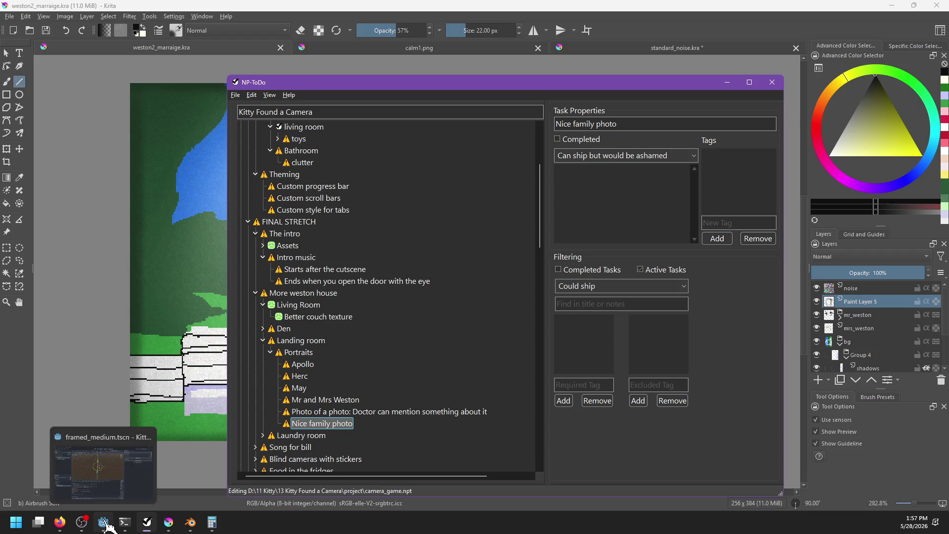
pyautogui.click(107, 524)
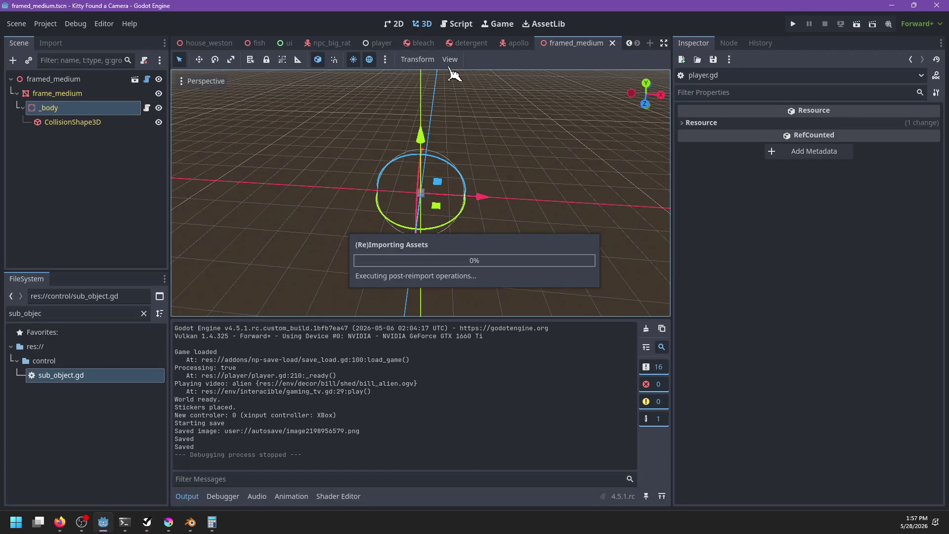
# In house_weston, apply the standard_uv shader to framed_medium_003's Photo and show its parameters
pyautogui.click(218, 46)
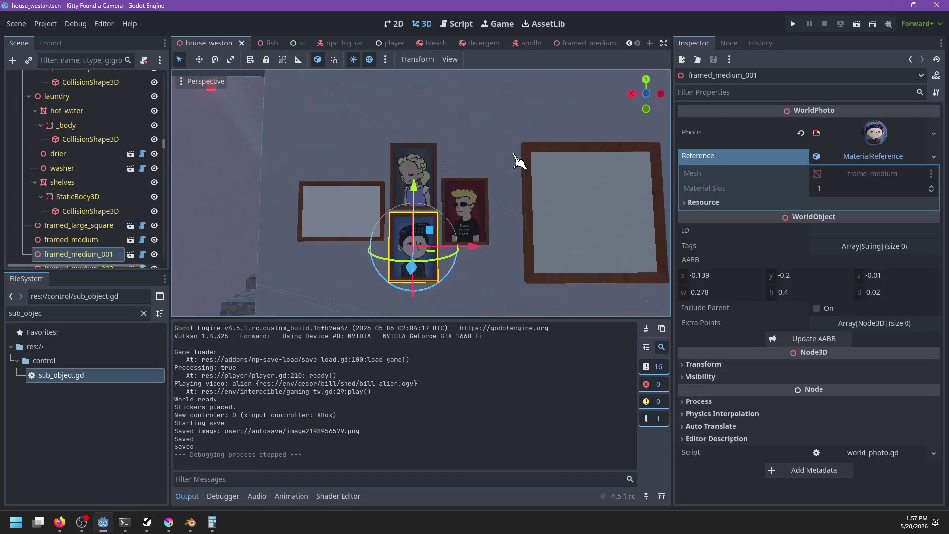
pyautogui.click(349, 217)
pyautogui.scroll(3, 349, 216)
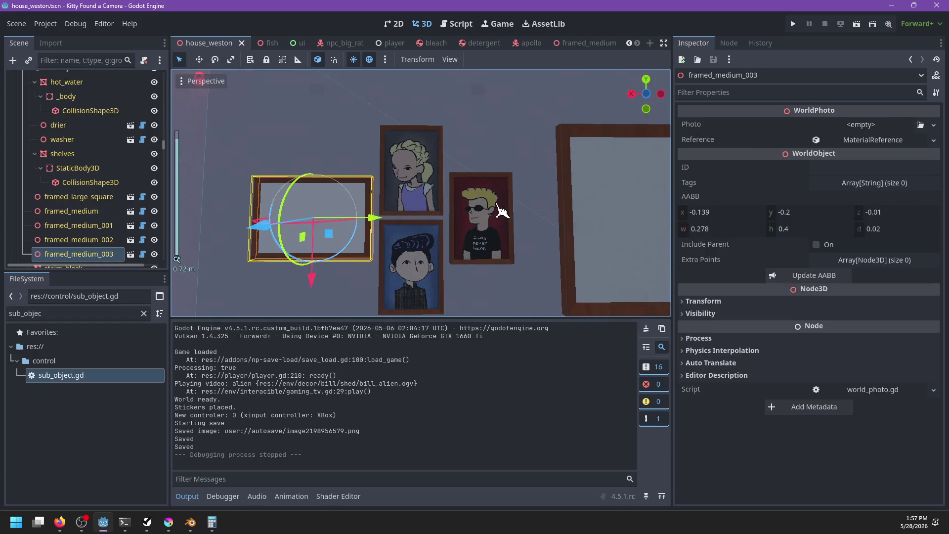
pyautogui.click(90, 311)
pyautogui.write('s')
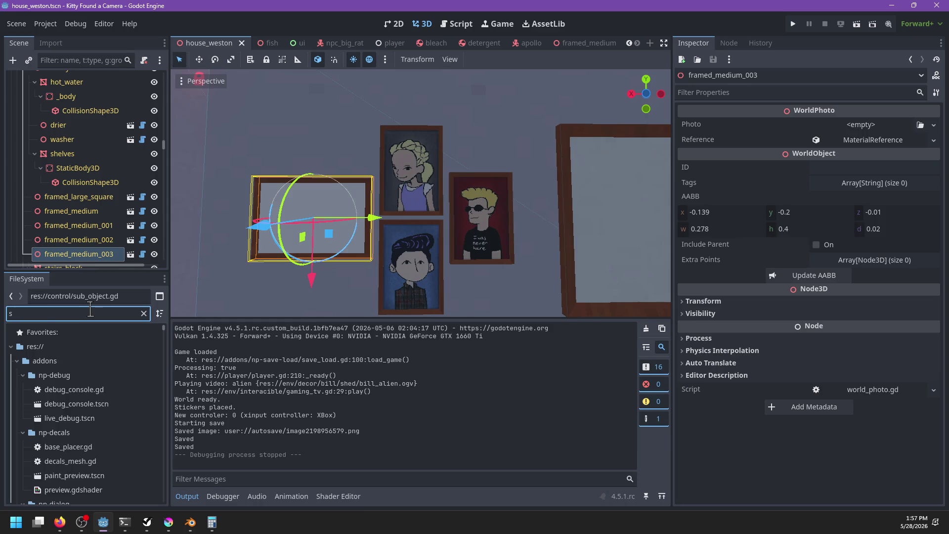
pyautogui.write('tandard')
pyautogui.moveTo(74, 489)
pyautogui.mouseDown()
pyautogui.moveTo(118, 499)
pyautogui.moveTo(839, 121)
pyautogui.mouseUp()
pyautogui.click(867, 131)
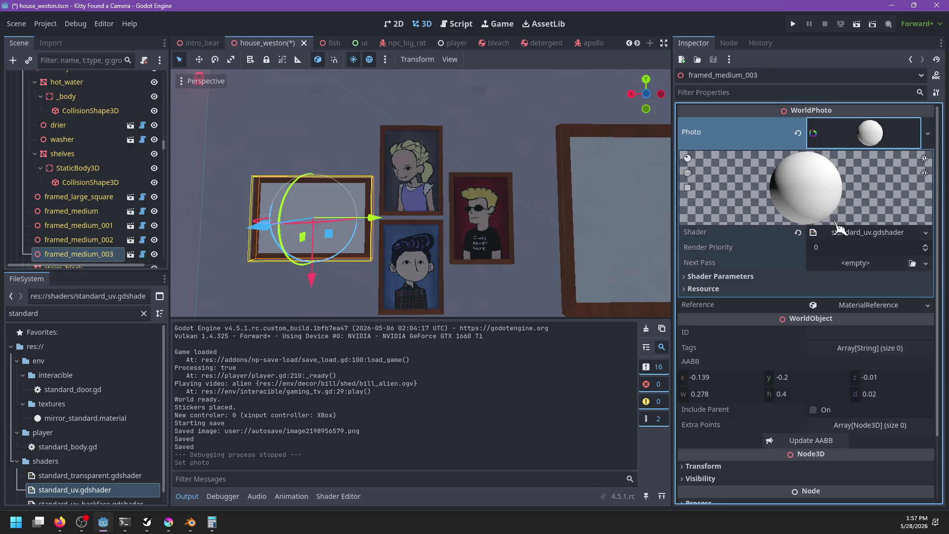
pyautogui.click(720, 276)
# Set weston2_marraige.jpg as the shader's Albedo texture and deselect the frame to inspect it
pyautogui.doubleClick(88, 313)
pyautogui.write('w')
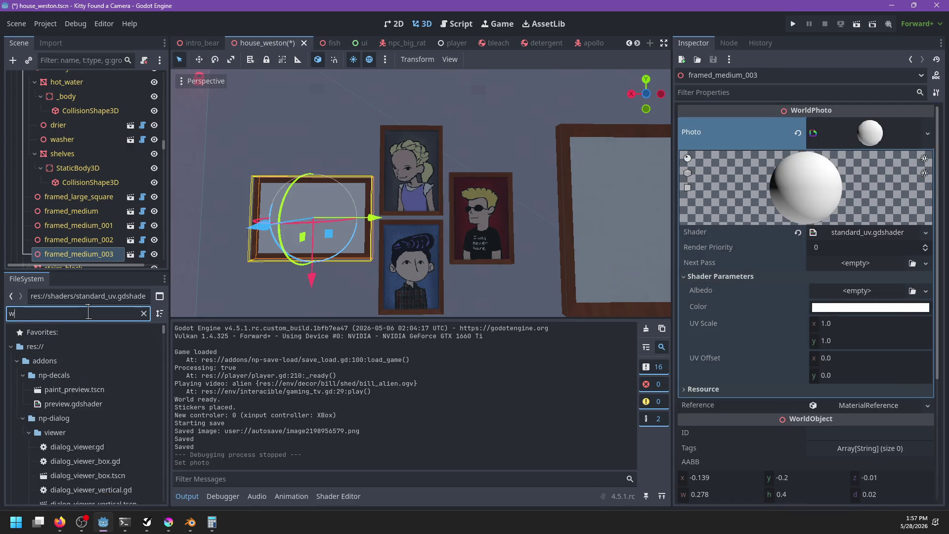
pyautogui.write('eston2')
pyautogui.moveTo(94, 418)
pyautogui.mouseDown()
pyautogui.moveTo(106, 428)
pyautogui.moveTo(814, 296)
pyautogui.mouseUp()
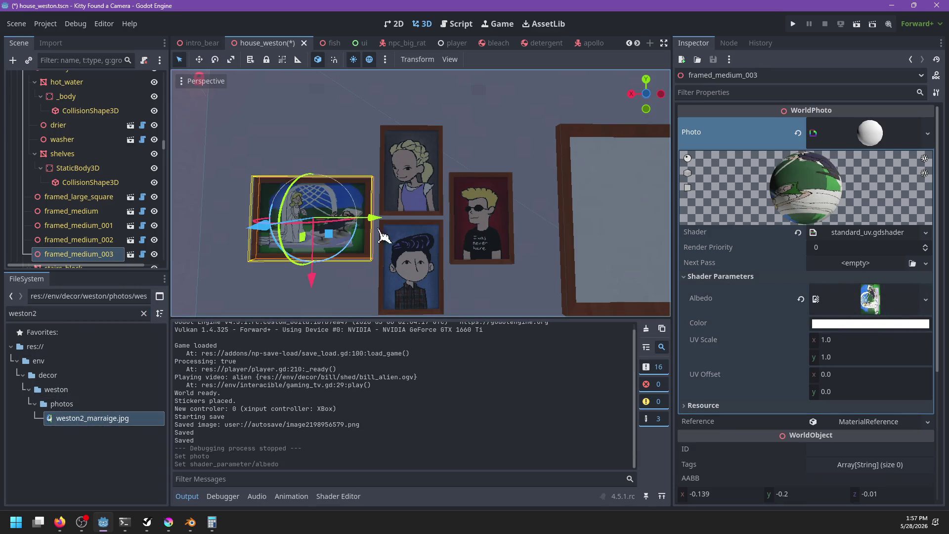
pyautogui.click(62, 153)
pyautogui.scroll(3, 321, 242)
# Save house_weston.tscn and orbit the viewport to inspect the framed wedding photo
pyautogui.hotkey('ctrl', 's')
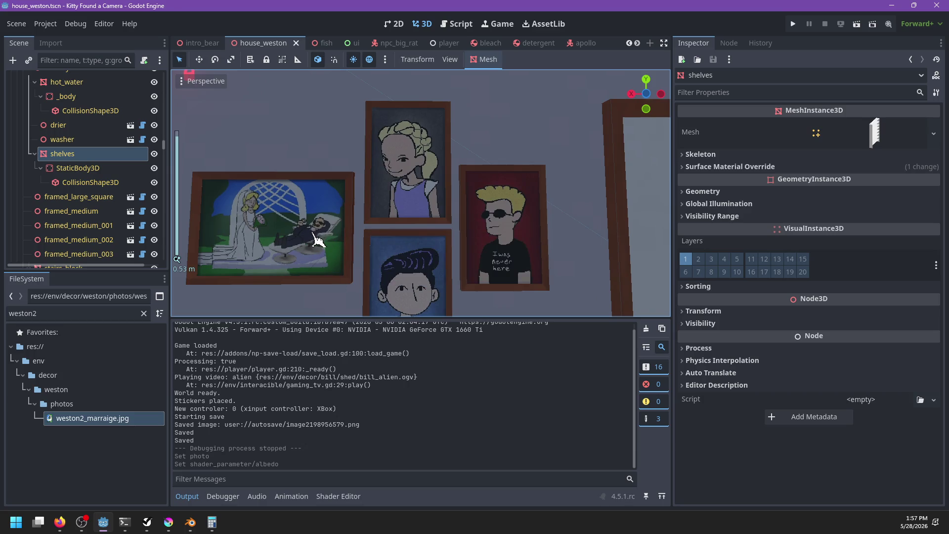
pyautogui.scroll(3, 502, 212)
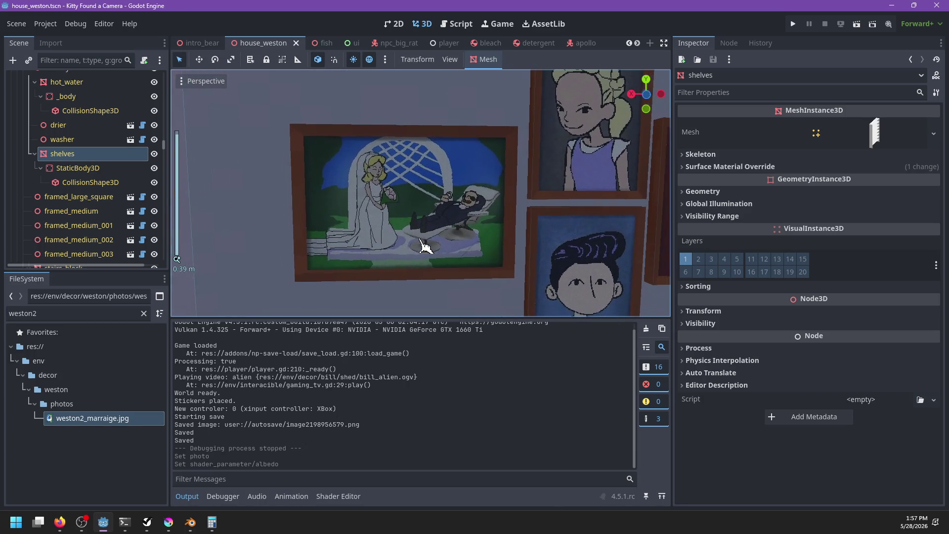
pyautogui.scroll(-3, 435, 242)
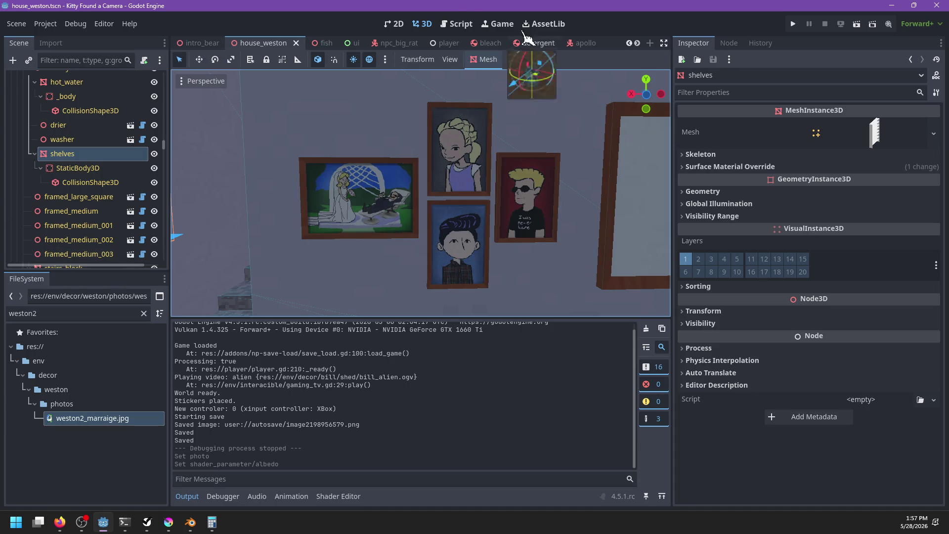
pyautogui.scroll(-2, 441, 143)
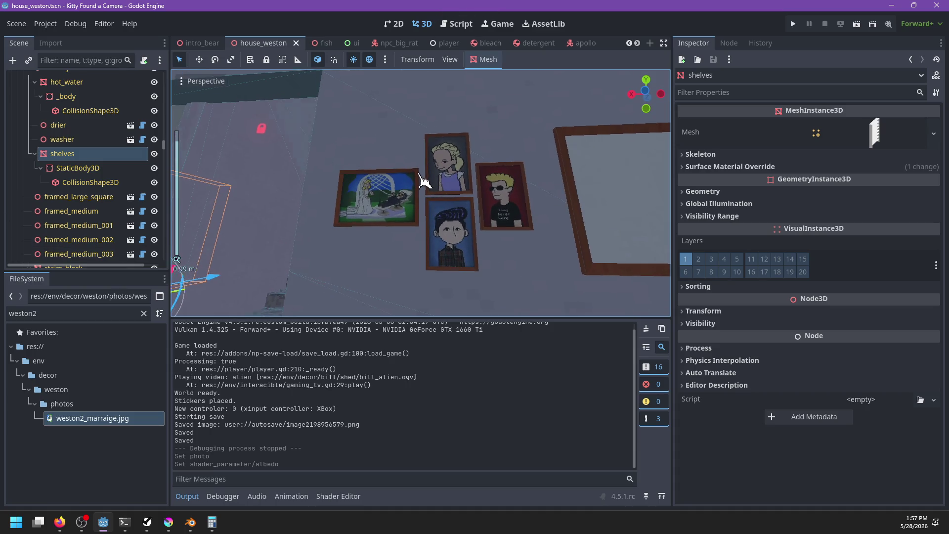
pyautogui.scroll(-3, 425, 218)
pyautogui.moveTo(381, 239); pyautogui.dragTo(376, 196)
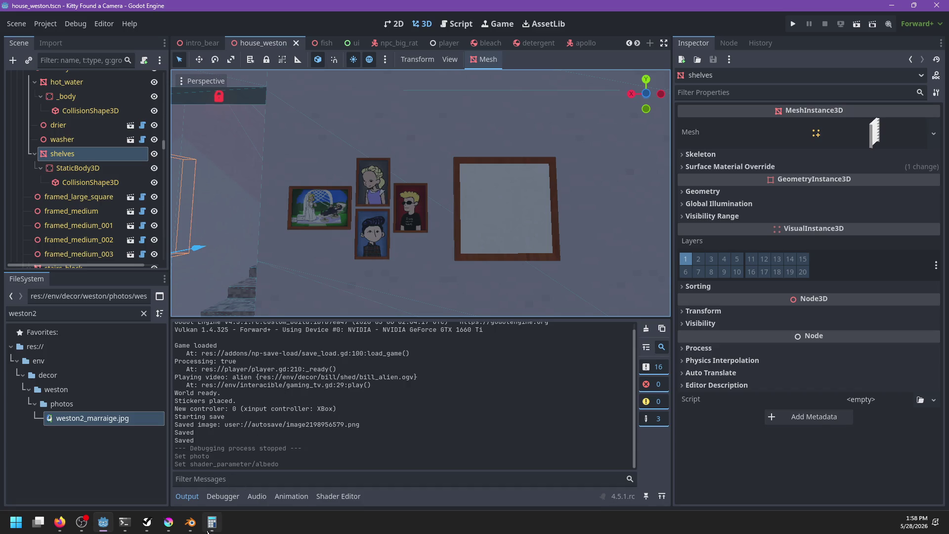
# Return to the weston2_marraige.kra painting in Krita
pyautogui.hotkey('alt', 'Tab')
pyautogui.click(168, 523)
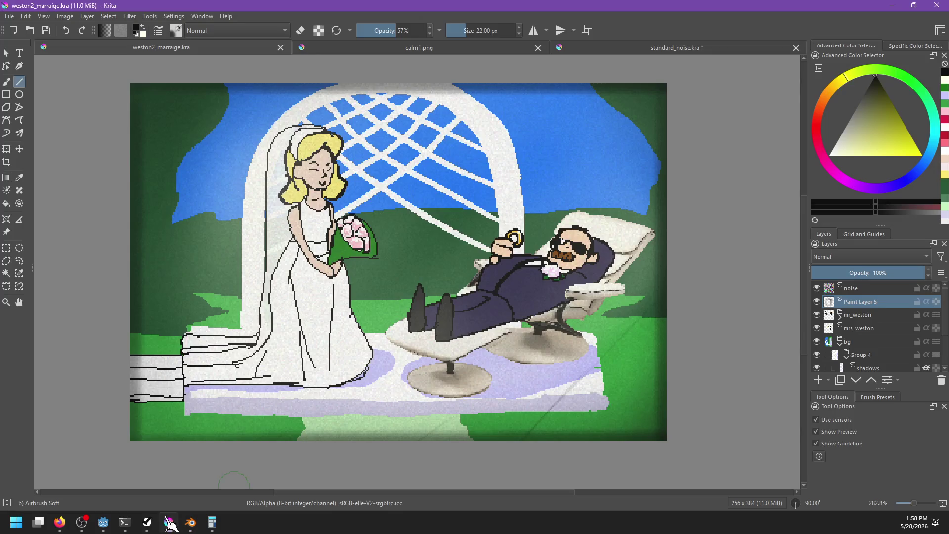
pyautogui.hotkey('alt', 'Tab')
pyautogui.hotkey('alt', 'Tab')
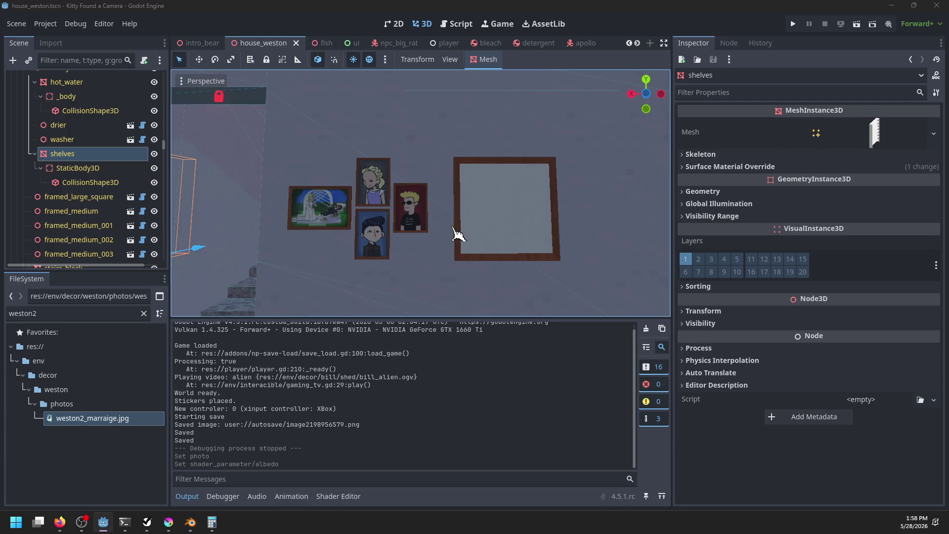
pyautogui.hotkey('alt', 'Tab')
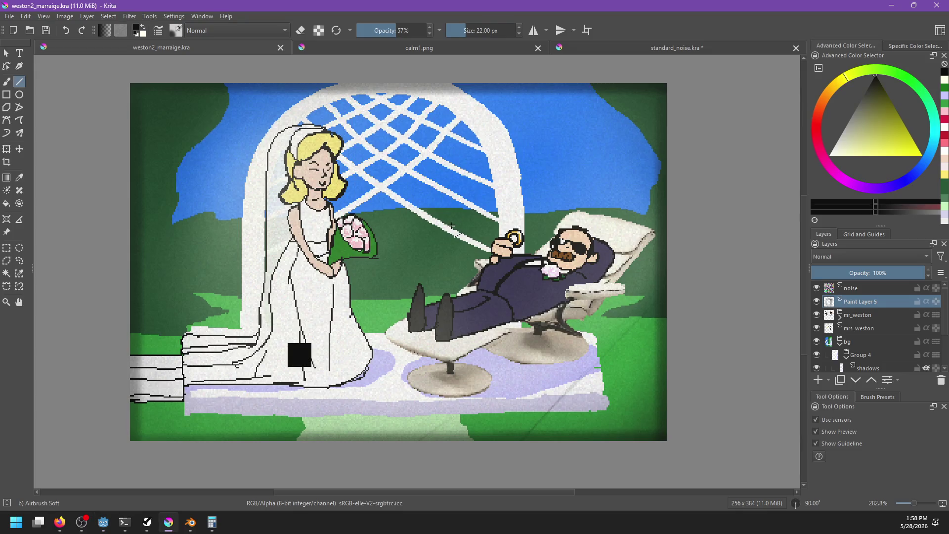
# Create a new 256×256 pixel document
pyautogui.hotkey('ctrl', 'n')
pyautogui.moveTo(475, 209); pyautogui.dragTo(438, 209)
pyautogui.write('2')
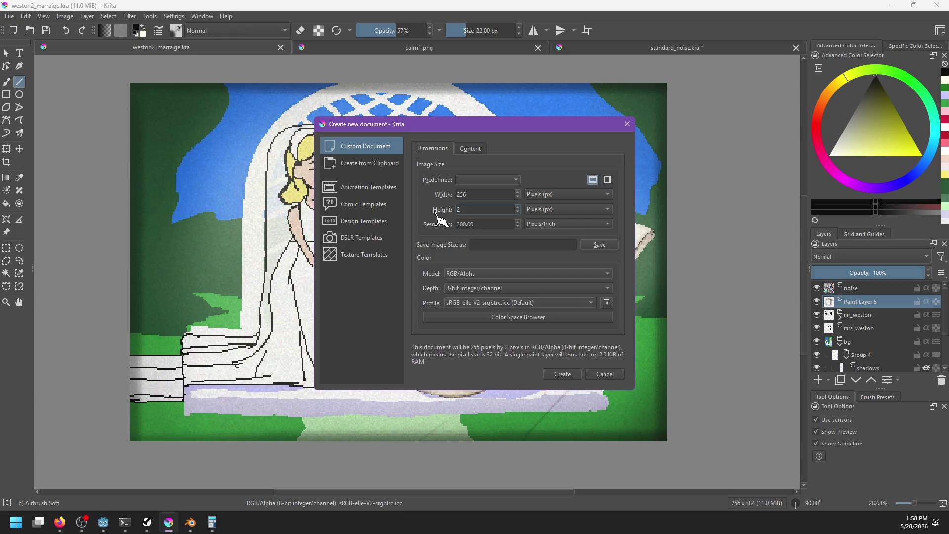
pyautogui.write('56')
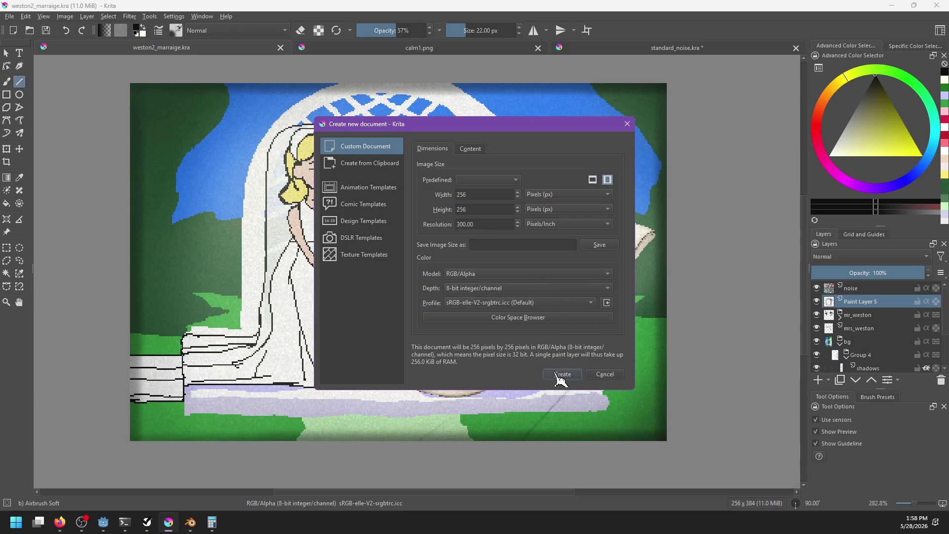
pyautogui.click(559, 375)
# Check the wedding painting's image size without changing it, then return to the blank document
pyautogui.click(487, 50)
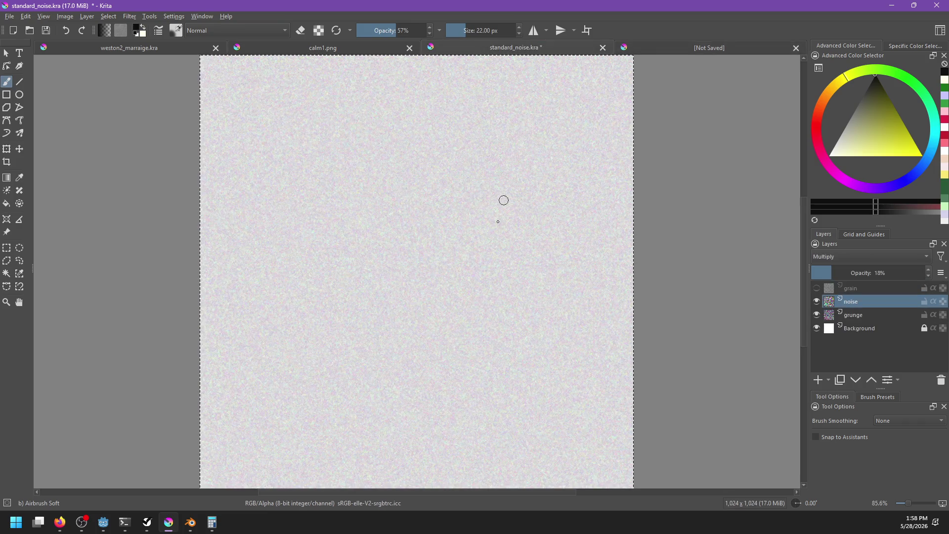
pyautogui.click(361, 49)
pyautogui.click(188, 50)
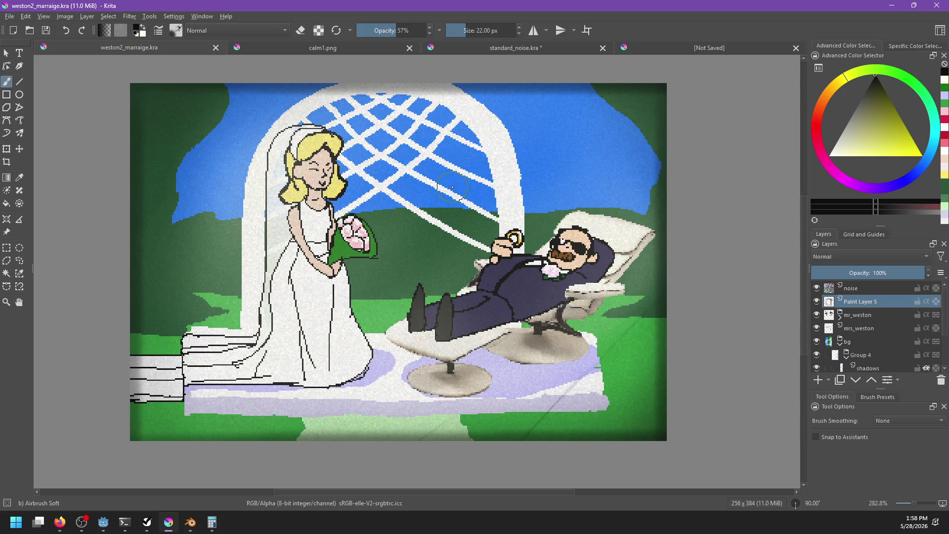
pyautogui.hotkey('ctrl', 'alt', 'i')
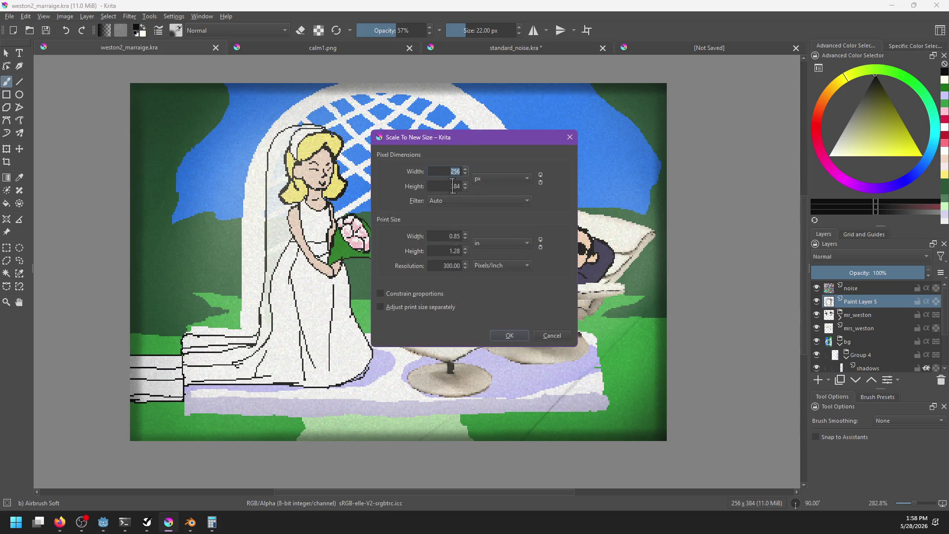
pyautogui.click(445, 187)
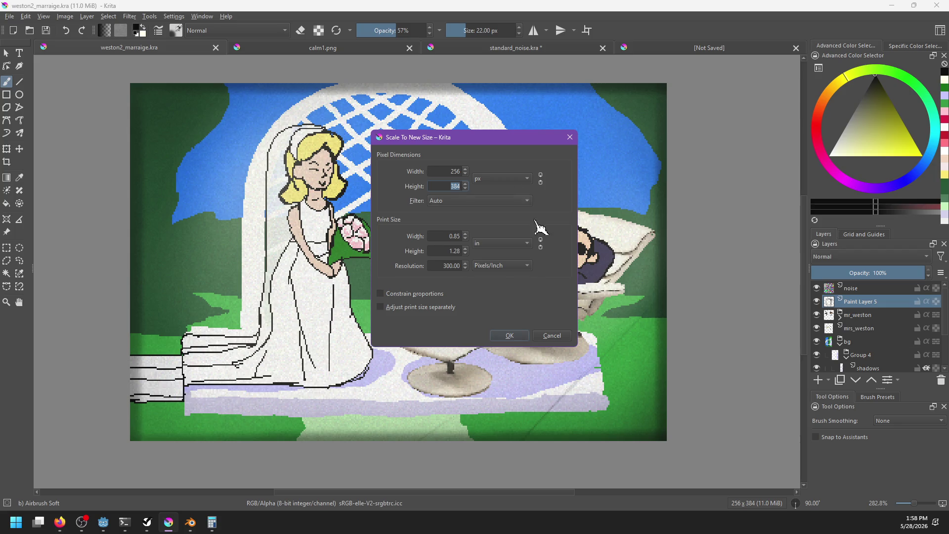
pyautogui.click(553, 336)
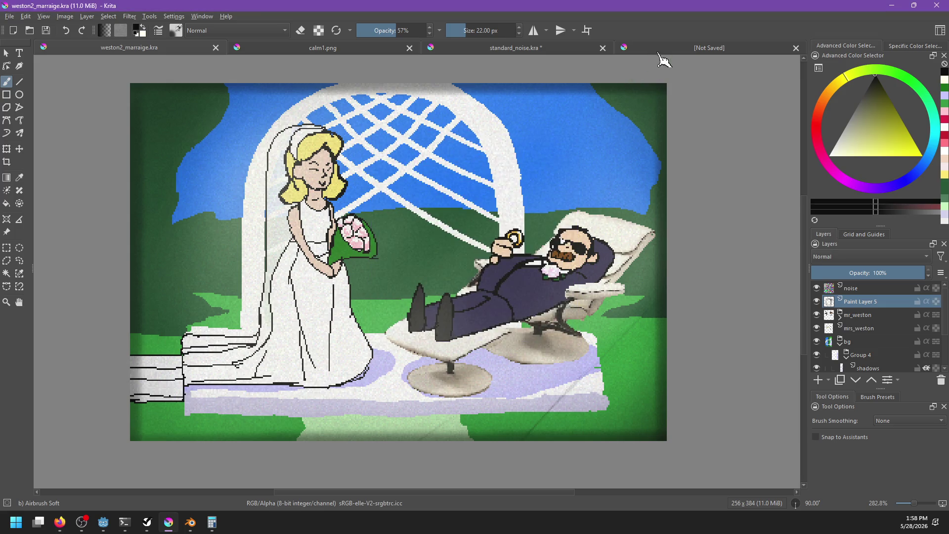
pyautogui.click(660, 49)
pyautogui.scroll(3, 424, 229)
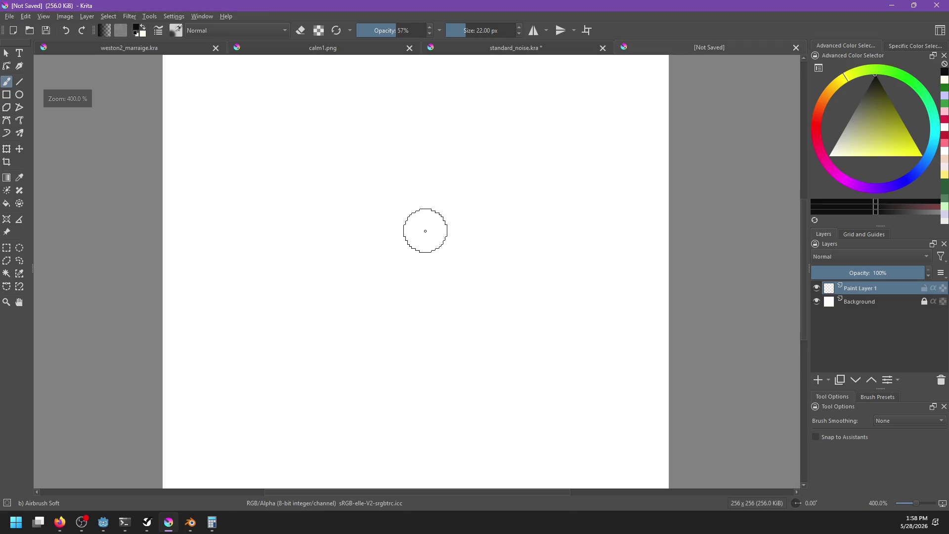
# Pick a 1 px brush from the Pixel Art tag in the quick palette
pyautogui.moveTo(209, 254); pyautogui.dragTo(216, 339)
pyautogui.hotkey('ctrl', 'z')
pyautogui.rightClick(439, 320)
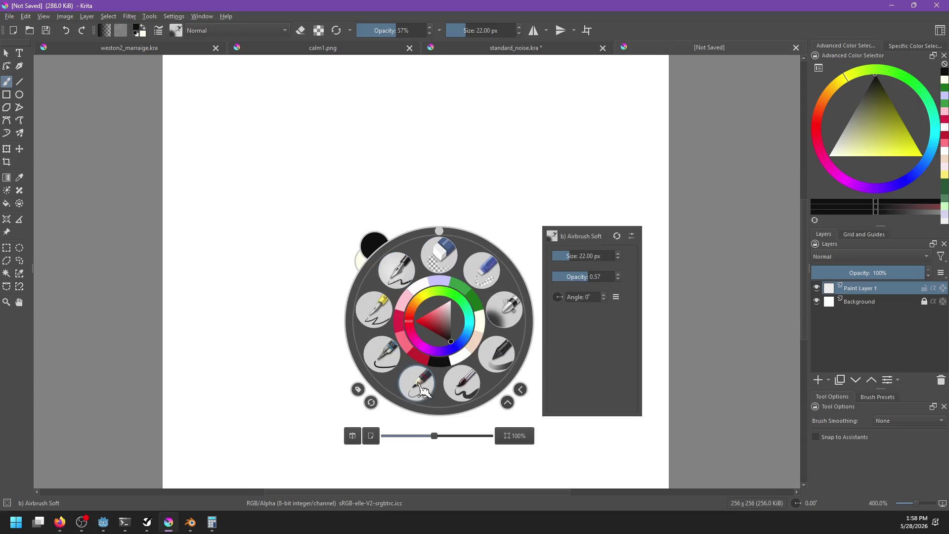
pyautogui.click(358, 389)
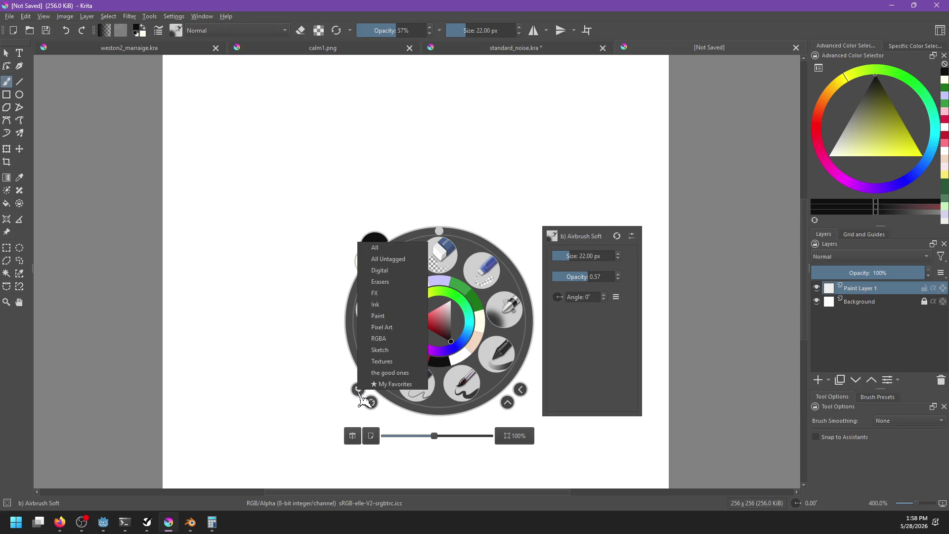
pyautogui.click(401, 327)
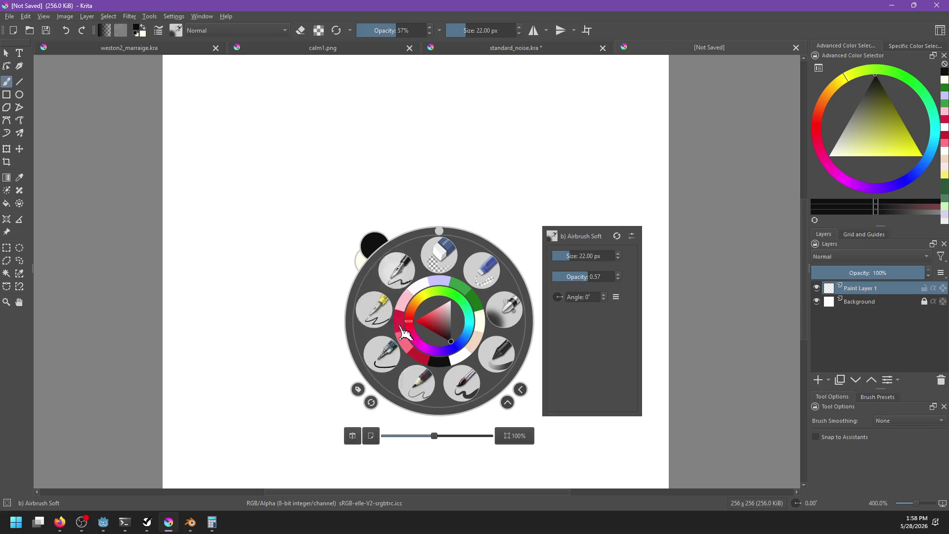
pyautogui.click(518, 315)
# Draw and reposition thought-bubble circles near the canvas centre
pyautogui.moveTo(526, 313)
pyautogui.mouseDown()
pyautogui.moveTo(572, 371)
pyautogui.moveTo(529, 316)
pyautogui.moveTo(502, 302)
pyautogui.moveTo(482, 322)
pyautogui.mouseUp()
pyautogui.hotkey('ctrl', 'z')
pyautogui.hotkey('ctrl', 'z')
pyautogui.hotkey('ctrl', 'z')
pyautogui.hotkey('ctrl', 'z')
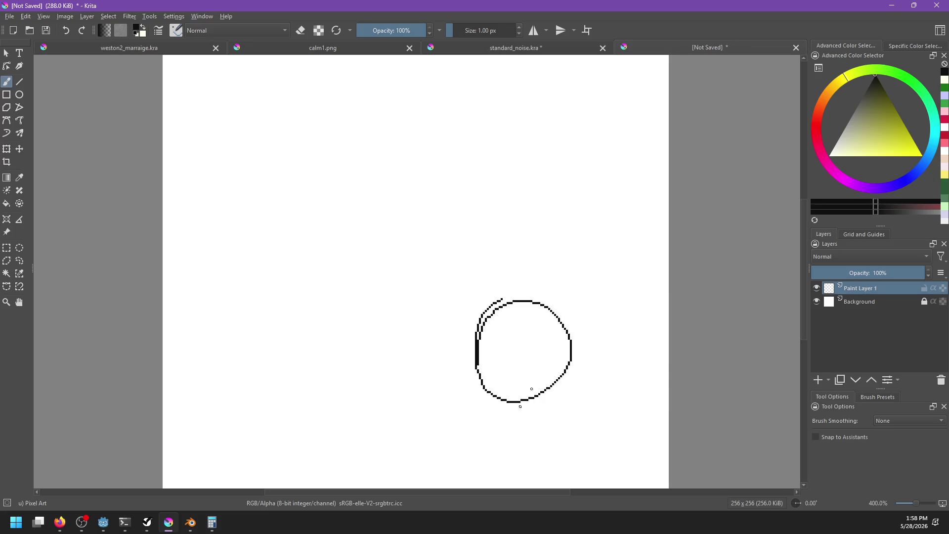
pyautogui.moveTo(386, 301); pyautogui.dragTo(437, 254)
pyautogui.hotkey('ctrl', 'z')
pyautogui.moveTo(371, 197)
pyautogui.mouseDown()
pyautogui.moveTo(431, 318)
pyautogui.moveTo(424, 247)
pyautogui.moveTo(429, 322)
pyautogui.moveTo(418, 338)
pyautogui.mouseUp()
pyautogui.hotkey('ctrl', 't')
pyautogui.moveTo(511, 348); pyautogui.dragTo(492, 350)
pyautogui.press('b')
pyautogui.scroll(1, 473, 316)
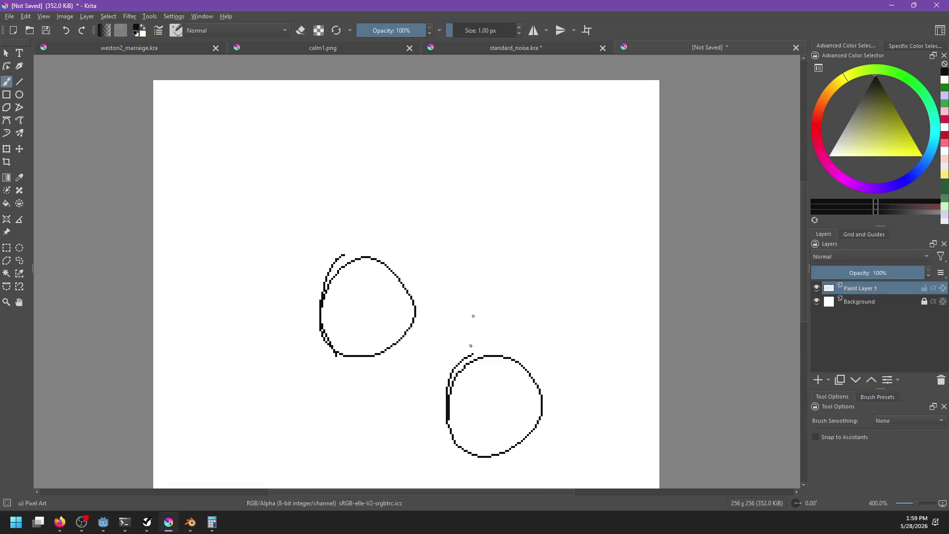
pyautogui.moveTo(453, 151)
pyautogui.mouseDown()
pyautogui.moveTo(470, 206)
pyautogui.moveTo(435, 262)
pyautogui.moveTo(477, 162)
pyautogui.mouseUp()
pyautogui.hotkey('ctrl', 'z')
pyautogui.moveTo(509, 289)
pyautogui.mouseDown()
pyautogui.moveTo(506, 219)
pyautogui.moveTo(592, 240)
pyautogui.moveTo(632, 265)
pyautogui.mouseUp()
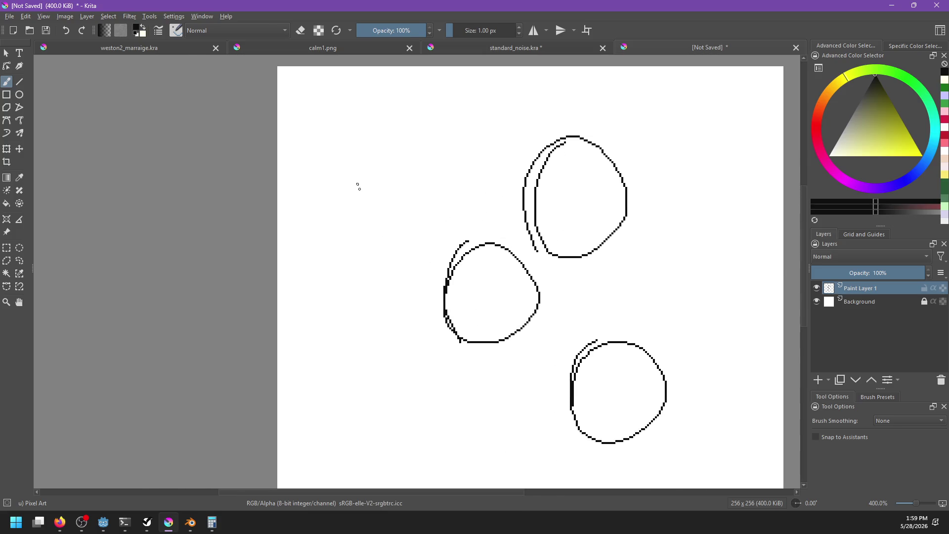
# Draw the fourth bubble circle at the upper left, redrawing until it closes cleanly
pyautogui.moveTo(350, 190); pyautogui.dragTo(423, 218)
pyautogui.hotkey('ctrl', 'z')
pyautogui.hotkey('ctrl', 'z')
pyautogui.hotkey('ctrl', 'z')
pyautogui.moveTo(360, 196)
pyautogui.mouseDown()
pyautogui.moveTo(408, 250)
pyautogui.moveTo(360, 193)
pyautogui.mouseUp()
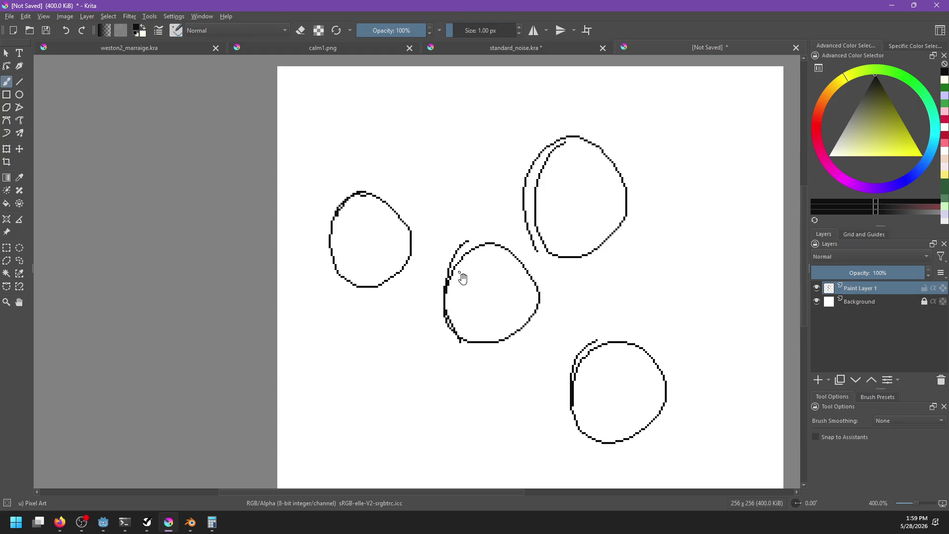
pyautogui.moveTo(406, 235); pyautogui.dragTo(401, 221)
pyautogui.hotkey('ctrl', 'z')
pyautogui.moveTo(346, 182)
pyautogui.mouseDown()
pyautogui.moveTo(388, 248)
pyautogui.moveTo(349, 183)
pyautogui.moveTo(409, 212)
pyautogui.moveTo(359, 295)
pyautogui.moveTo(402, 225)
pyautogui.moveTo(328, 217)
pyautogui.mouseUp()
pyautogui.hotkey('ctrl', 'z')
pyautogui.hotkey('ctrl', 'z')
pyautogui.moveTo(371, 193)
pyautogui.mouseDown()
pyautogui.moveTo(340, 254)
pyautogui.moveTo(355, 274)
pyautogui.mouseUp()
pyautogui.hotkey('ctrl', 'z')
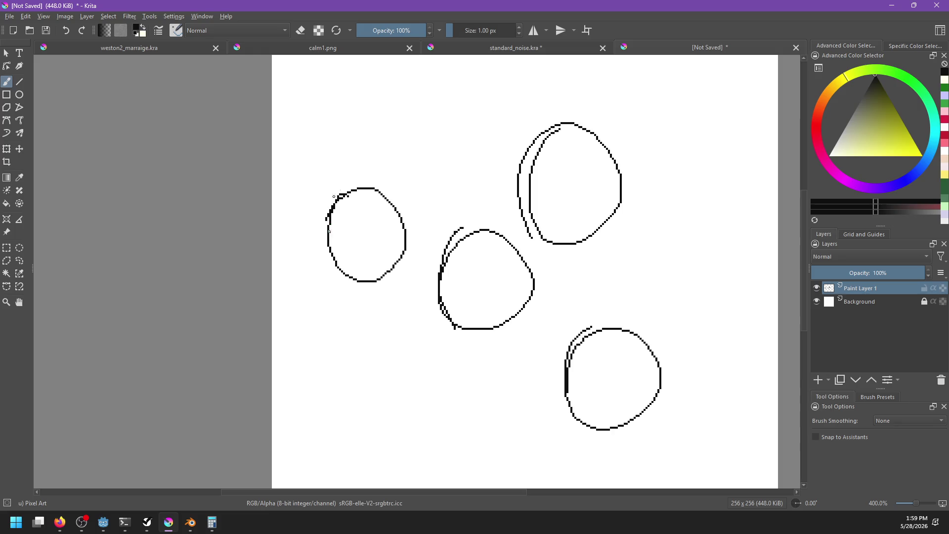
pyautogui.moveTo(326, 196); pyautogui.dragTo(400, 206)
pyautogui.moveTo(483, 280); pyautogui.dragTo(484, 249)
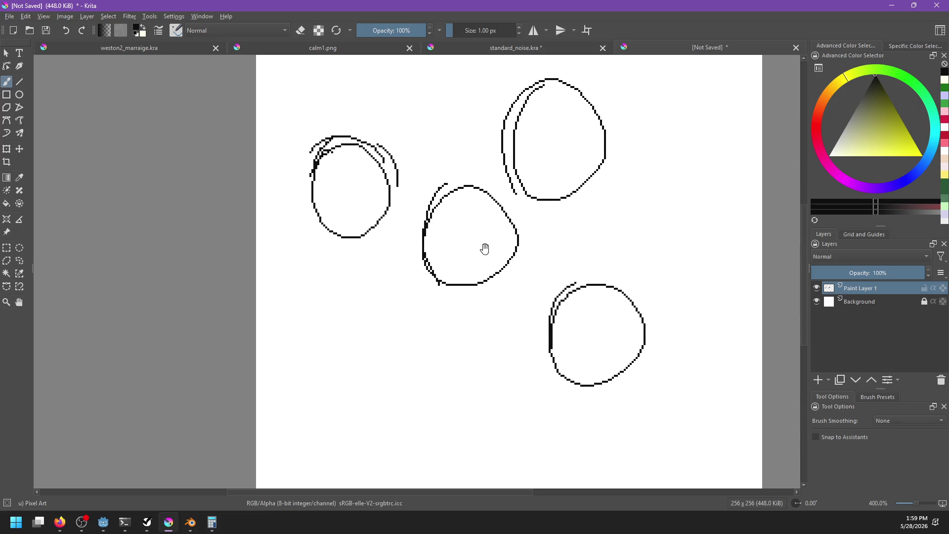
pyautogui.hotkey('ctrl', 'z')
# Draw a long curved arc at the lower left beneath the bubbles
pyautogui.scroll(-5, 474, 272)
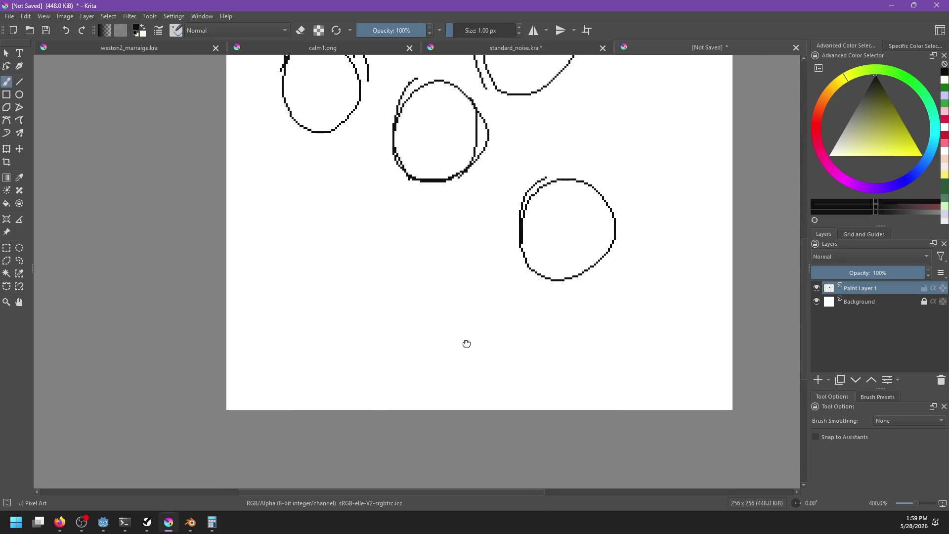
pyautogui.scroll(2, 466, 343)
pyautogui.moveTo(258, 307); pyautogui.dragTo(356, 318)
pyautogui.hotkey('ctrl', 'z')
pyautogui.moveTo(244, 321); pyautogui.dragTo(330, 332)
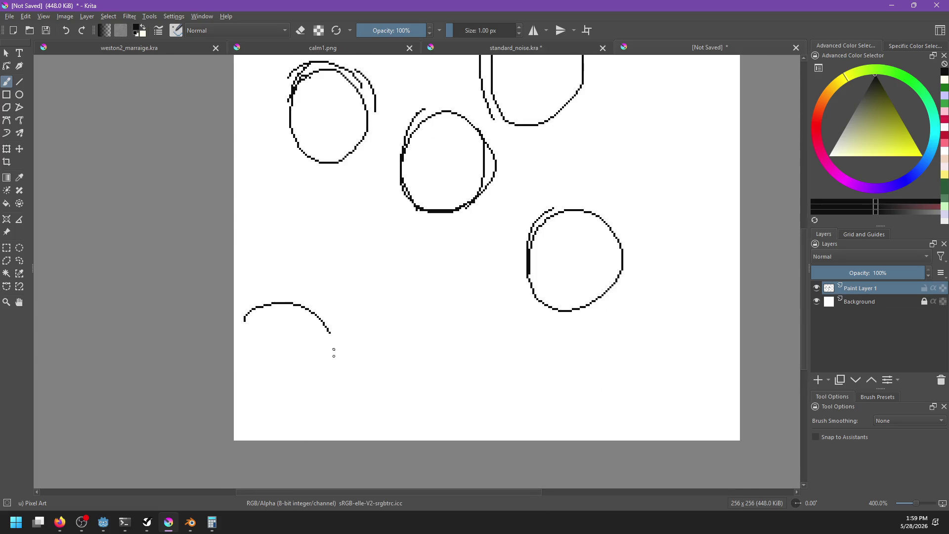
pyautogui.hotkey('ctrl', 'z')
pyautogui.moveTo(240, 328); pyautogui.dragTo(342, 346)
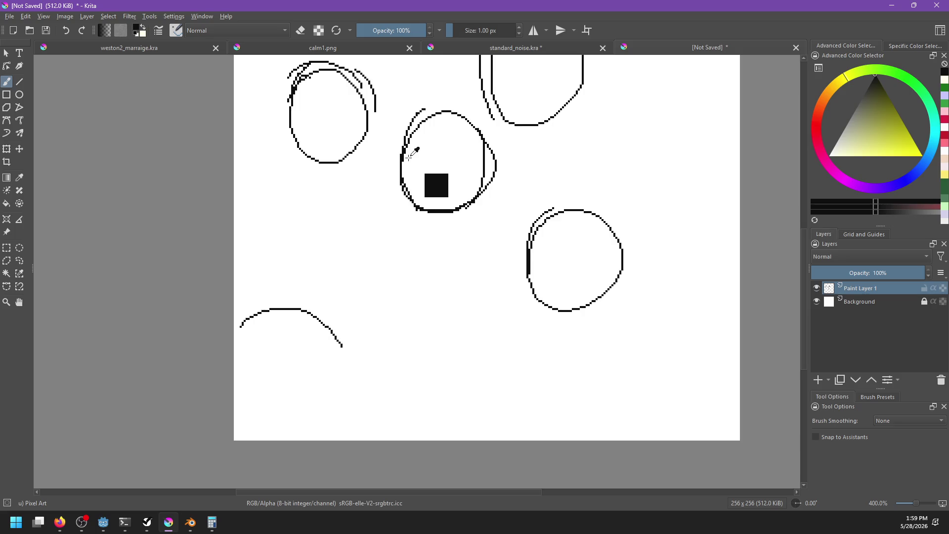
pyautogui.hotkey('ctrl', 'o')
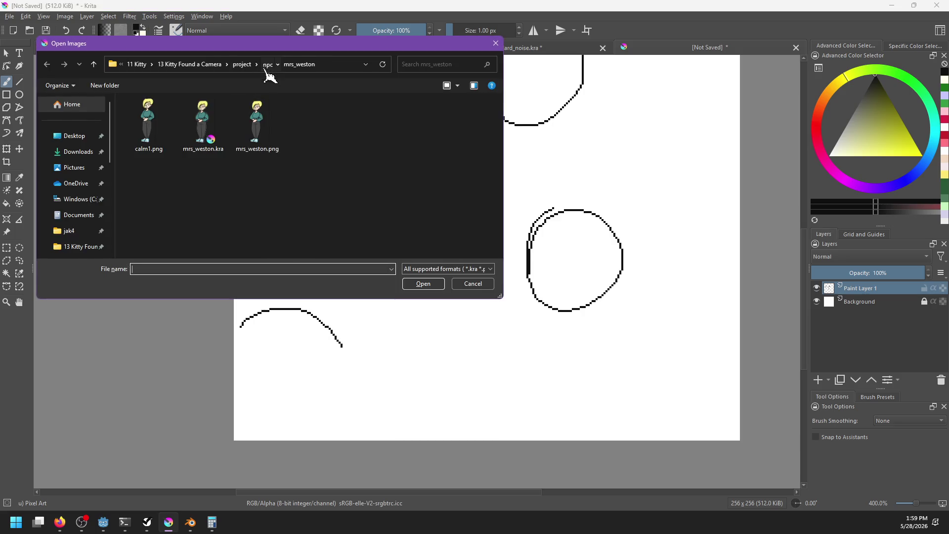
# Open mr_weston_sprites.kra from the npc/mr_weston folder
pyautogui.click(267, 65)
pyautogui.doubleClick(170, 199)
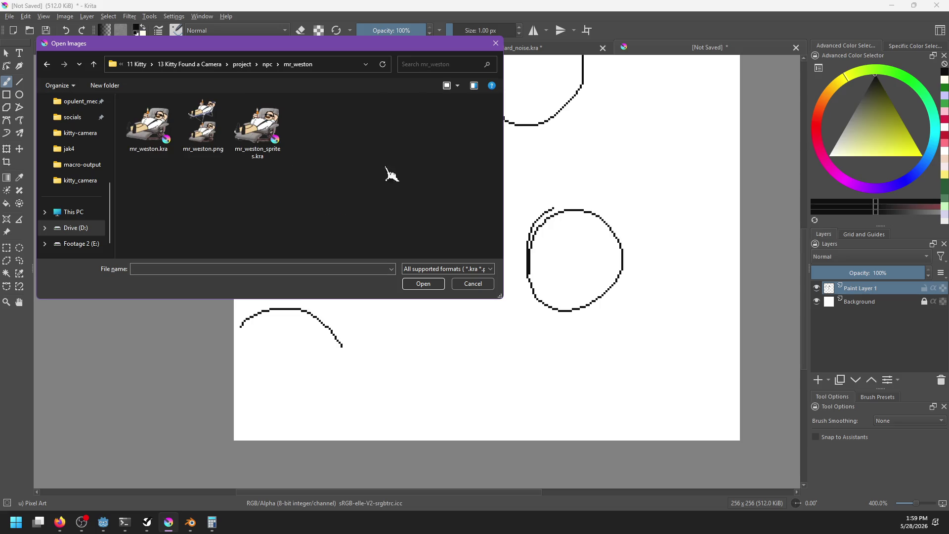
pyautogui.click(258, 138)
pyautogui.doubleClick(258, 139)
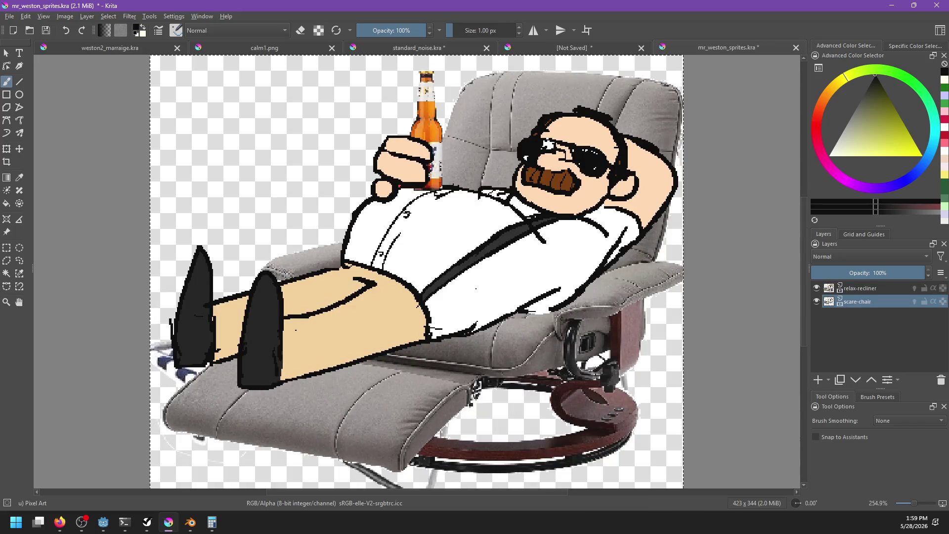
# Paste the scare-chair layer into the bubble sketch and bring it into view
pyautogui.click(585, 56)
pyautogui.hotkey('ctrl', 'v')
pyautogui.press('1')
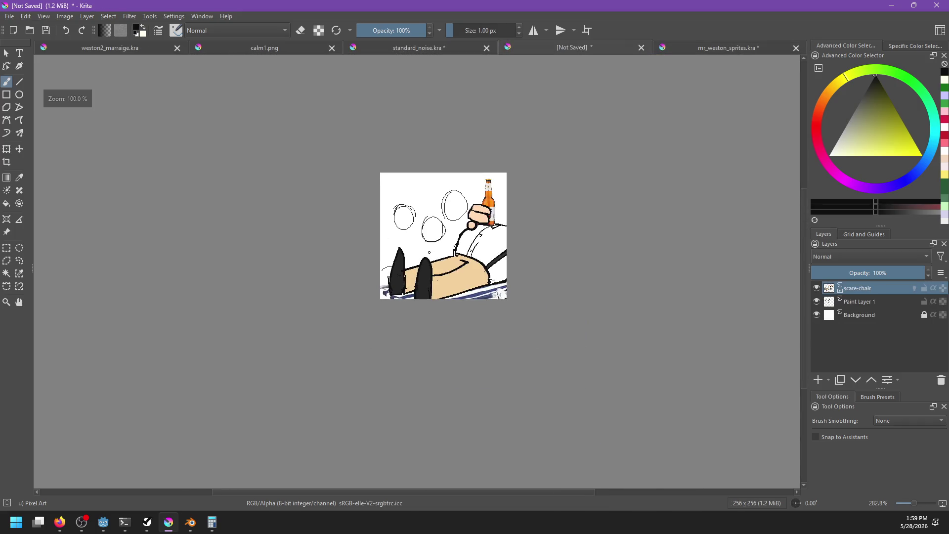
pyautogui.press('t')
pyautogui.moveTo(143, 137)
pyautogui.mouseDown()
pyautogui.moveTo(61, 169)
pyautogui.moveTo(56, 184)
pyautogui.mouseUp()
# Mirror the character horizontally and move it toward the canvas bottom
pyautogui.click(129, 16)
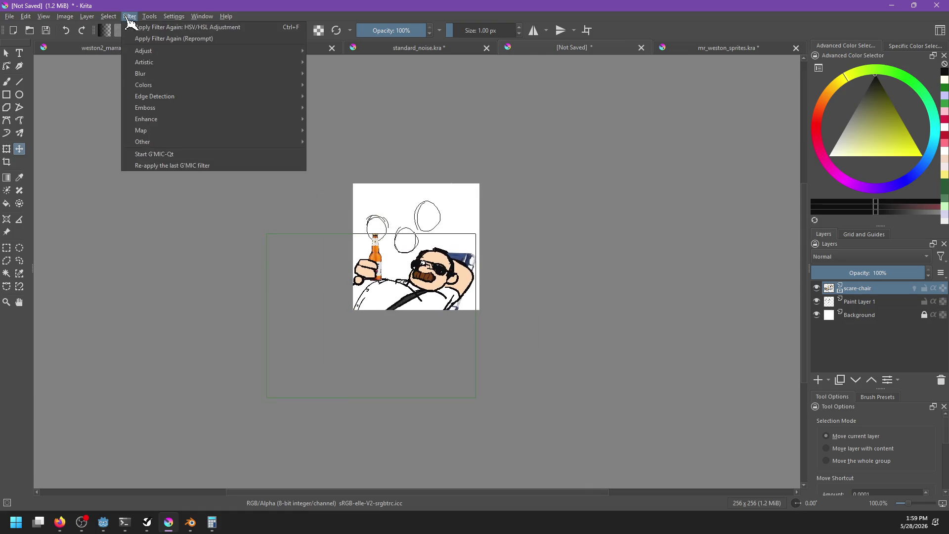
pyautogui.moveTo(277, 145)
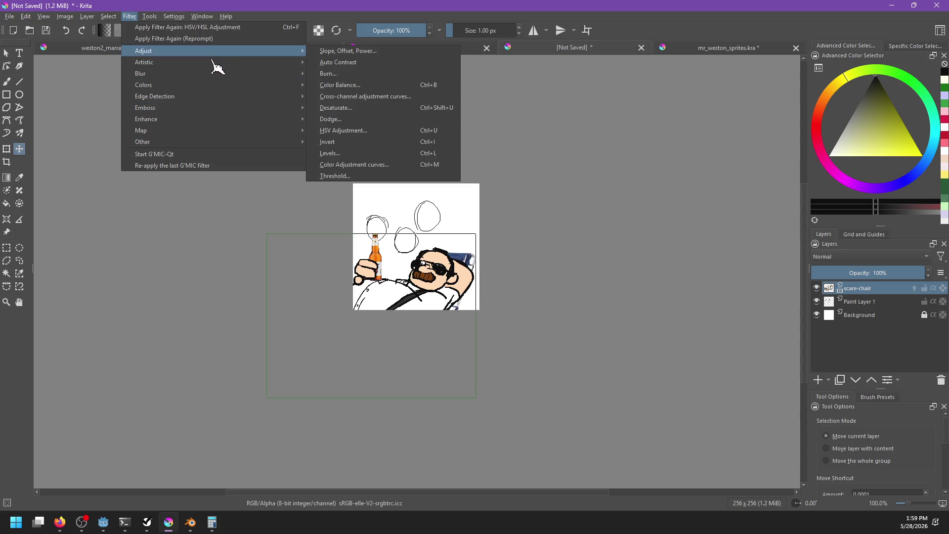
pyautogui.moveTo(85, 17)
pyautogui.moveTo(195, 121)
pyautogui.click(246, 123)
pyautogui.moveTo(451, 265)
pyautogui.mouseDown()
pyautogui.moveTo(434, 271)
pyautogui.moveTo(432, 299)
pyautogui.moveTo(446, 301)
pyautogui.mouseUp()
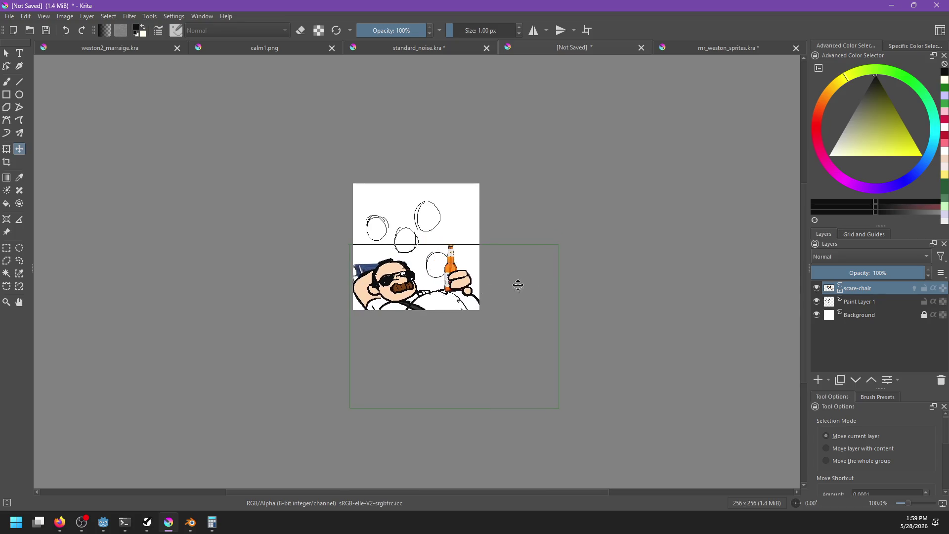
# Scale and position the character below the bubbles with a free transform
pyautogui.hotkey('ctrl', 't')
pyautogui.moveTo(551, 410); pyautogui.dragTo(470, 367)
pyautogui.hotkey('ctrl', 'z')
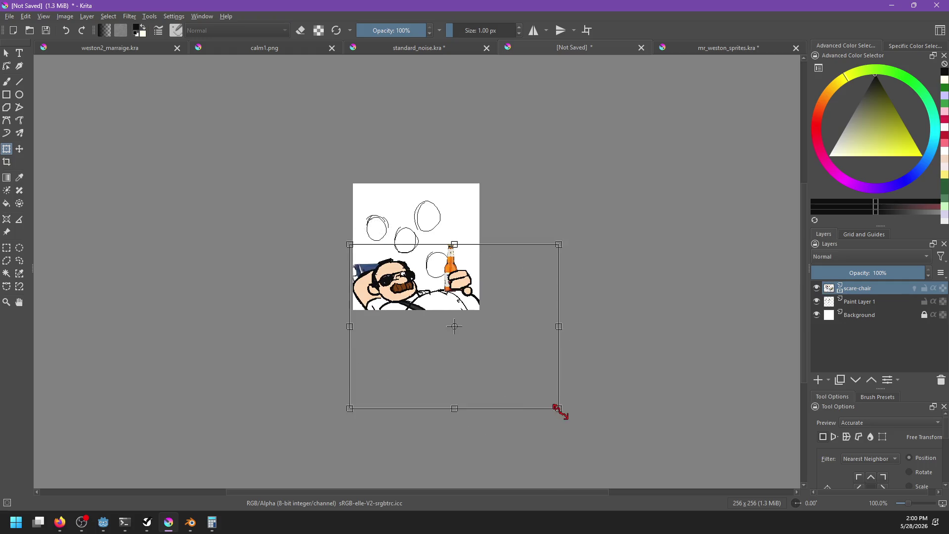
pyautogui.moveTo(560, 411); pyautogui.dragTo(470, 361)
pyautogui.scroll(3, 460, 349)
pyautogui.moveTo(429, 269); pyautogui.dragTo(463, 287)
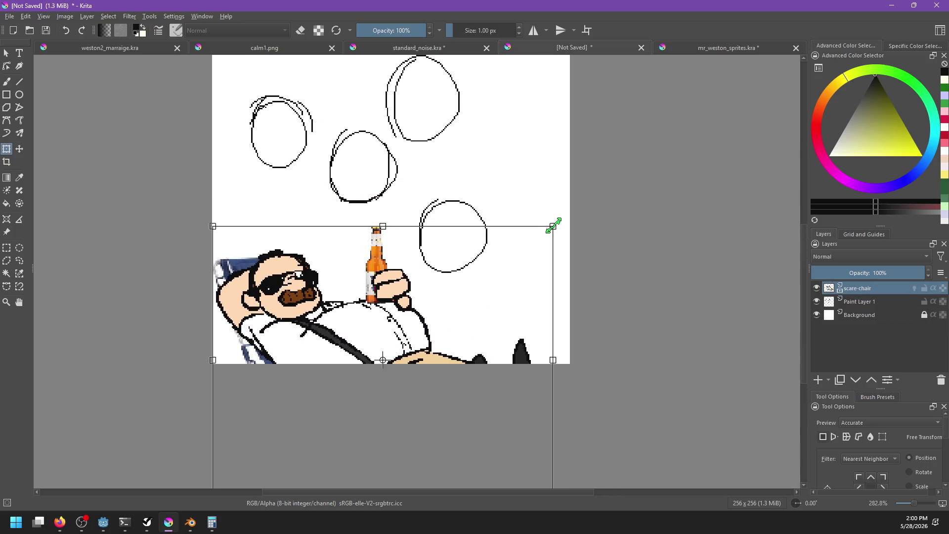
pyautogui.moveTo(553, 225); pyautogui.dragTo(597, 192)
pyautogui.moveTo(310, 262)
pyautogui.mouseDown()
pyautogui.moveTo(341, 233)
pyautogui.moveTo(364, 239)
pyautogui.moveTo(301, 325)
pyautogui.moveTo(306, 335)
pyautogui.mouseUp()
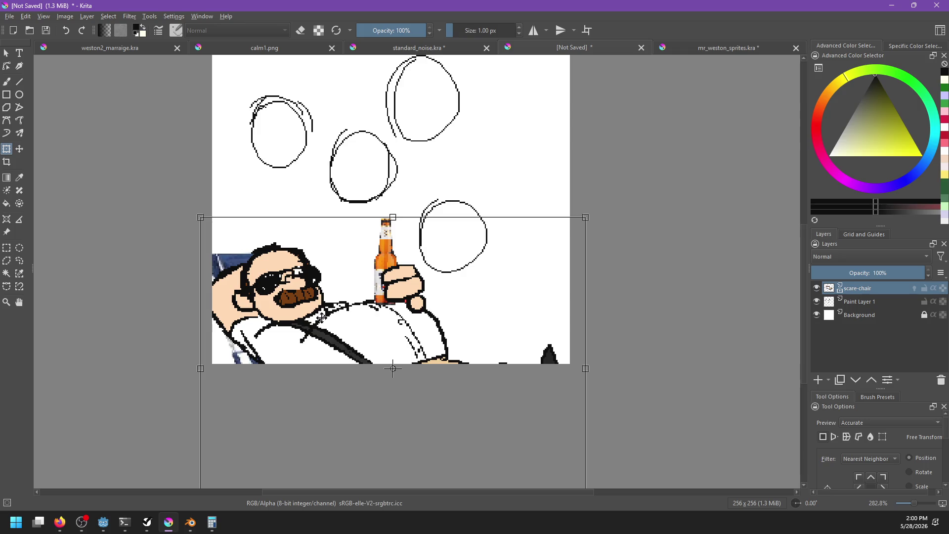
pyautogui.press('Return')
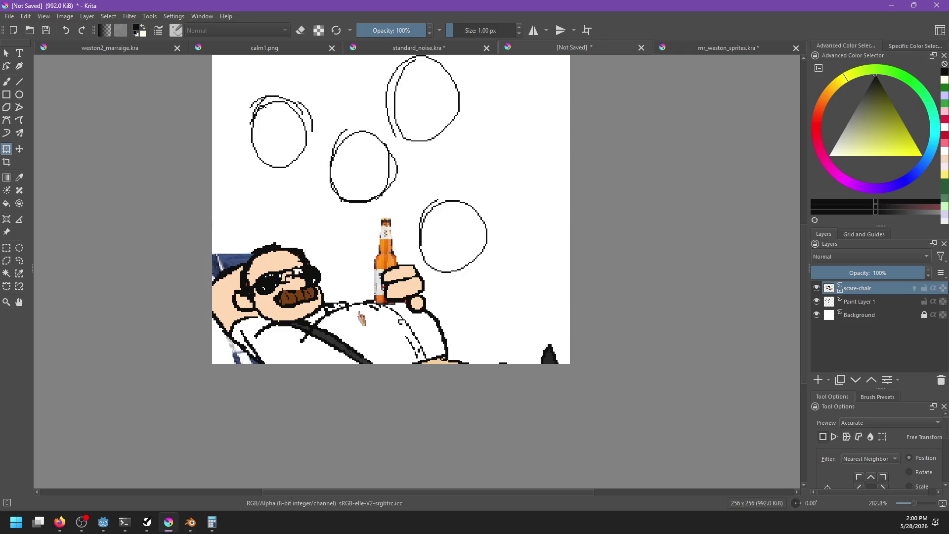
# Clear the contents of the scare-chair layer
pyautogui.hotkey('ctrl', 'a')
pyautogui.press('Delete')
pyautogui.click(709, 49)
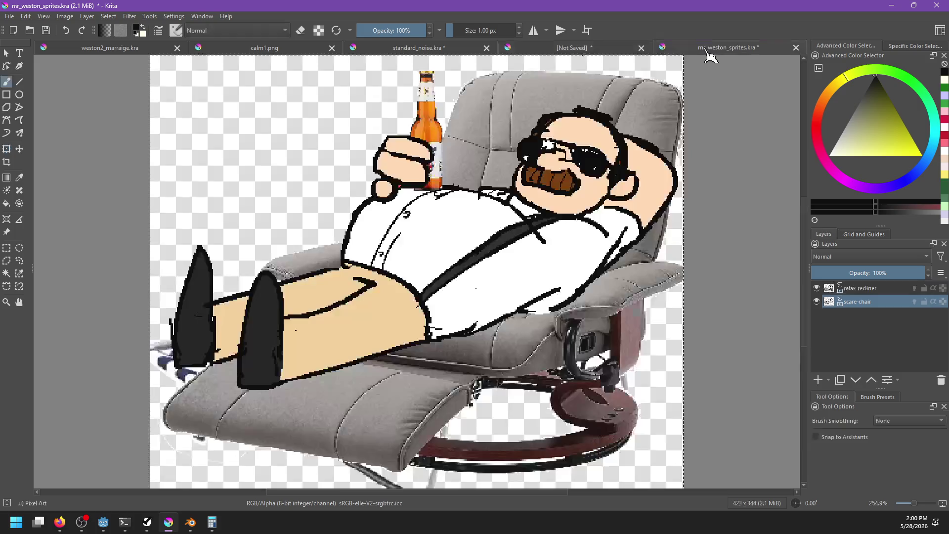
# Paste the relax-recliner layer into the sketch and mirror it horizontally
pyautogui.click(861, 290)
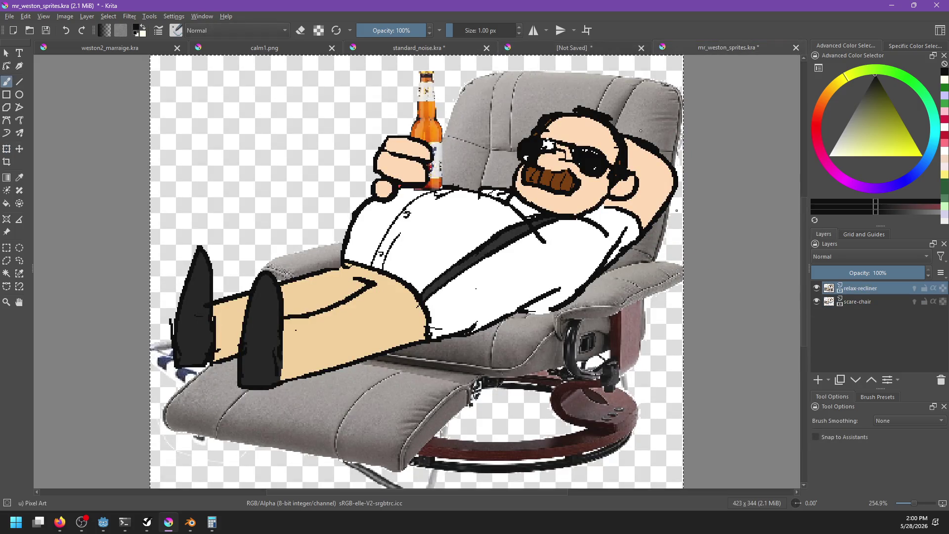
pyautogui.click(544, 50)
pyautogui.hotkey('ctrl', 'v')
pyautogui.hotkey('ctrl', 't')
pyautogui.scroll(-2, 453, 258)
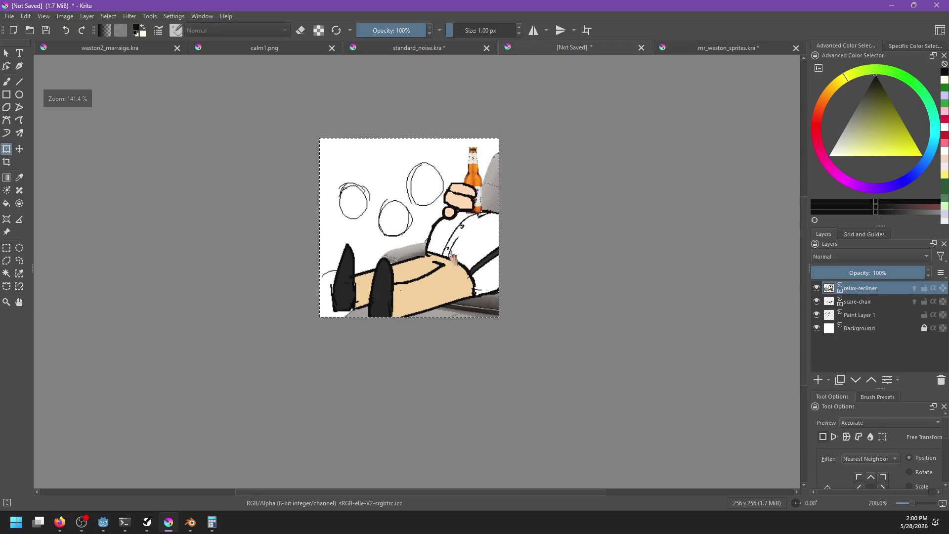
pyautogui.press('Return')
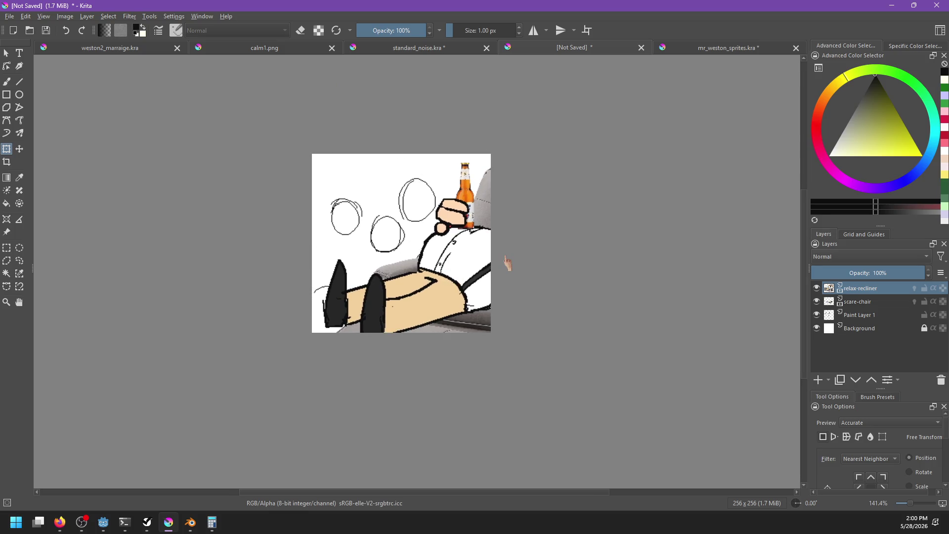
pyautogui.click(86, 17)
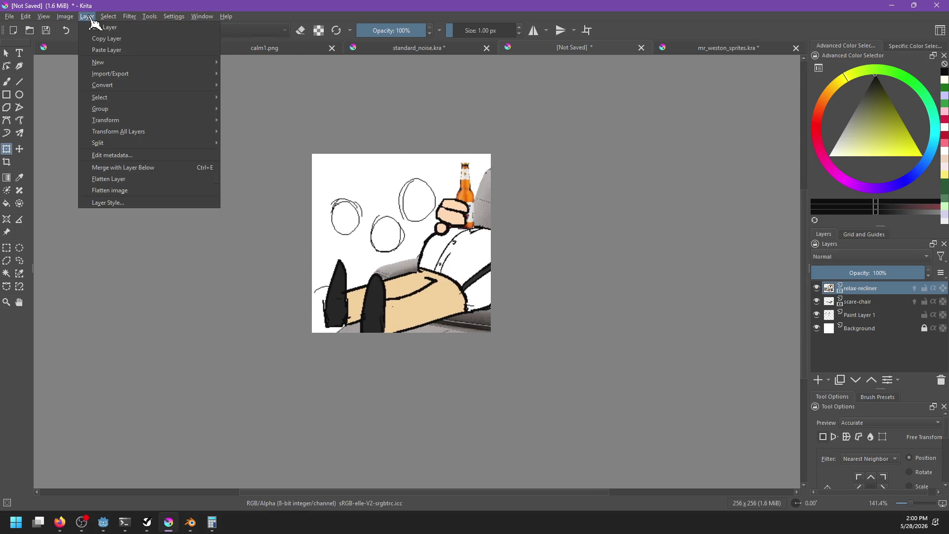
pyautogui.click(235, 123)
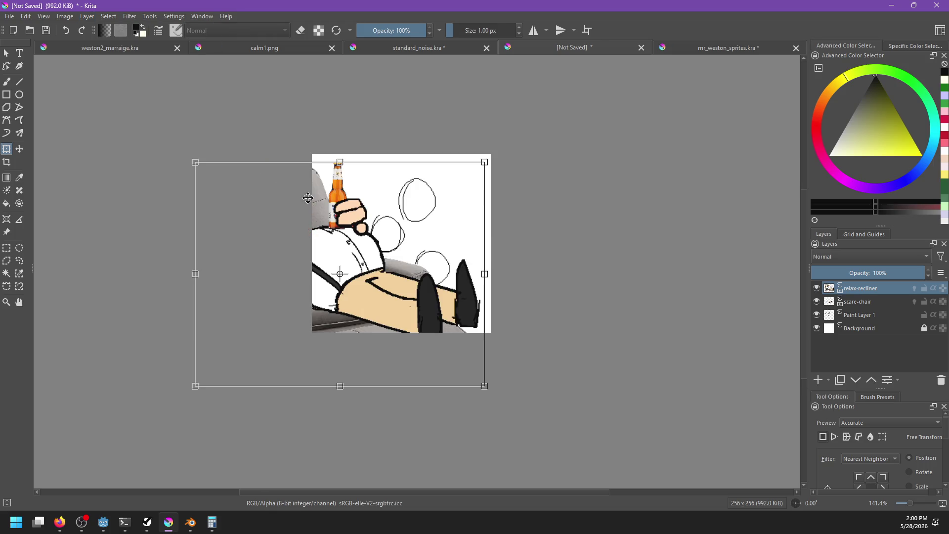
# Shrink and lower the recliner character below the bubbles, then delete the scare-chair layer
pyautogui.moveTo(191, 161)
pyautogui.mouseDown()
pyautogui.moveTo(328, 216)
pyautogui.moveTo(342, 240)
pyautogui.mouseUp()
pyautogui.scroll(2, 383, 287)
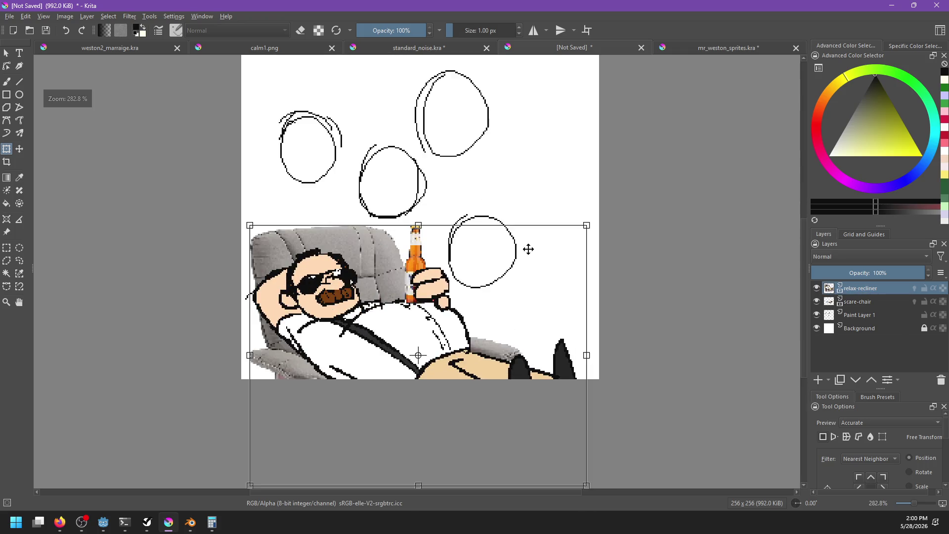
pyautogui.moveTo(581, 233)
pyautogui.mouseDown()
pyautogui.moveTo(679, 210)
pyautogui.moveTo(621, 238)
pyautogui.mouseUp()
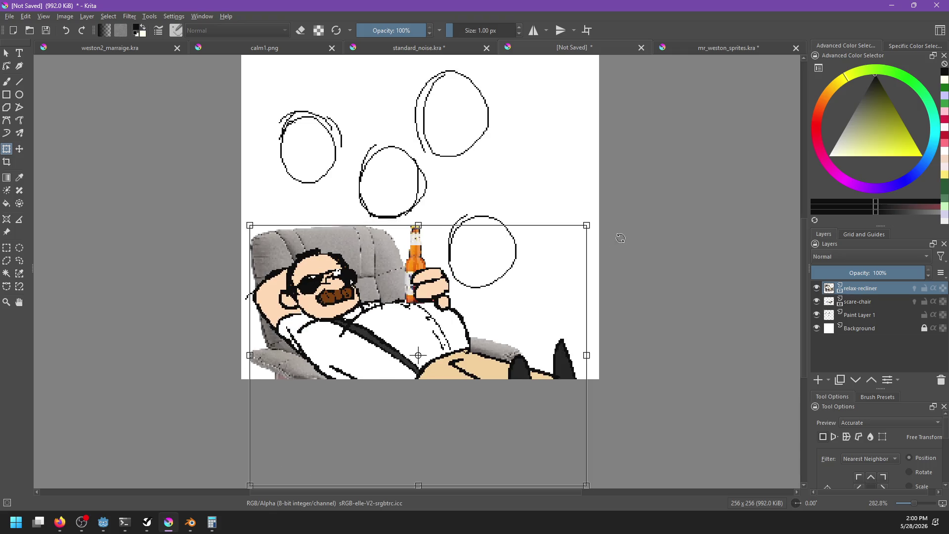
pyautogui.moveTo(357, 265)
pyautogui.mouseDown()
pyautogui.moveTo(358, 227)
pyautogui.moveTo(548, 269)
pyautogui.moveTo(534, 241)
pyautogui.moveTo(442, 190)
pyautogui.moveTo(474, 105)
pyautogui.mouseUp()
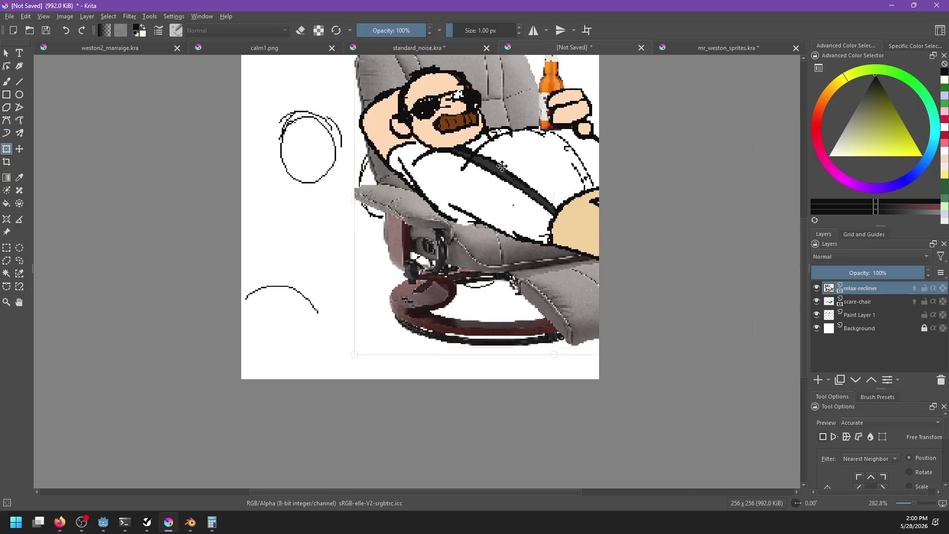
pyautogui.press('Escape')
pyautogui.moveTo(419, 284)
pyautogui.mouseDown()
pyautogui.moveTo(416, 321)
pyautogui.moveTo(418, 314)
pyautogui.mouseUp()
pyautogui.press('Return')
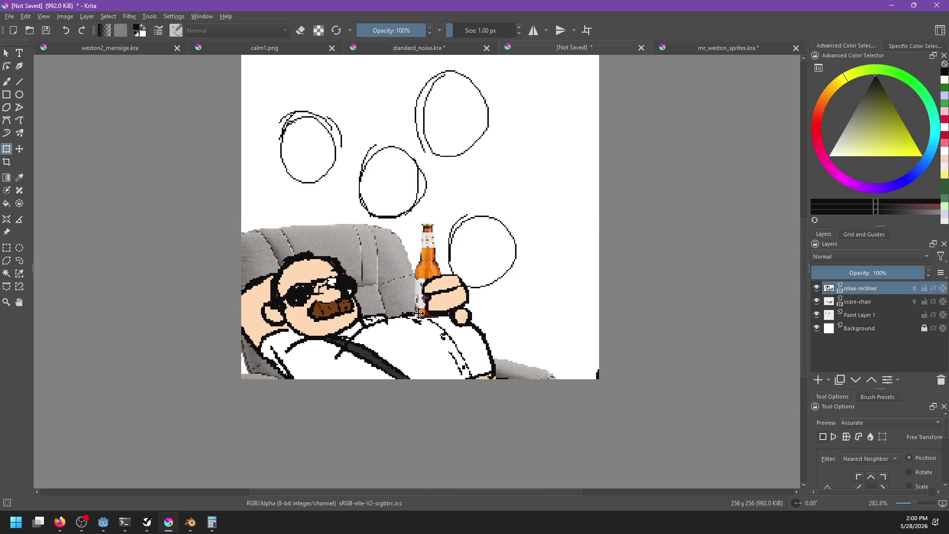
pyautogui.click(870, 302)
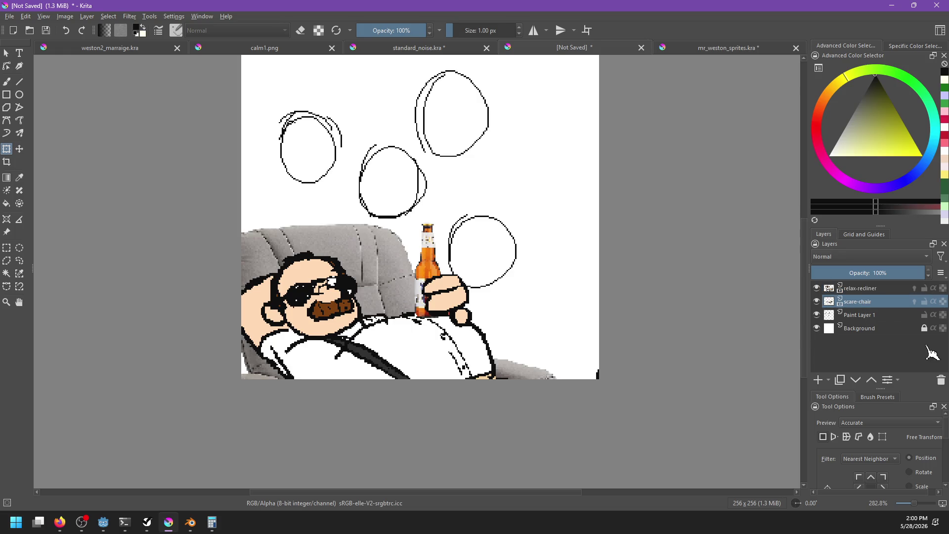
pyautogui.click(940, 379)
# Shift the bubble circles right and up on the canvas
pyautogui.press('t')
pyautogui.moveTo(446, 278)
pyautogui.mouseDown()
pyautogui.moveTo(468, 250)
pyautogui.moveTo(491, 250)
pyautogui.mouseUp()
pyautogui.scroll(2, 504, 317)
pyautogui.moveTo(503, 317); pyautogui.dragTo(511, 312)
pyautogui.scroll(1, 488, 332)
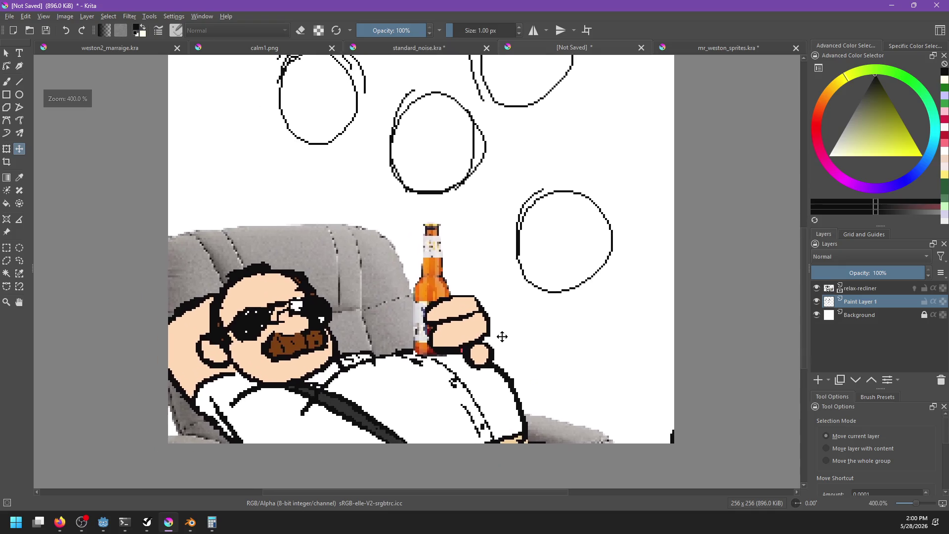
pyautogui.scroll(2, 502, 336)
pyautogui.press('b')
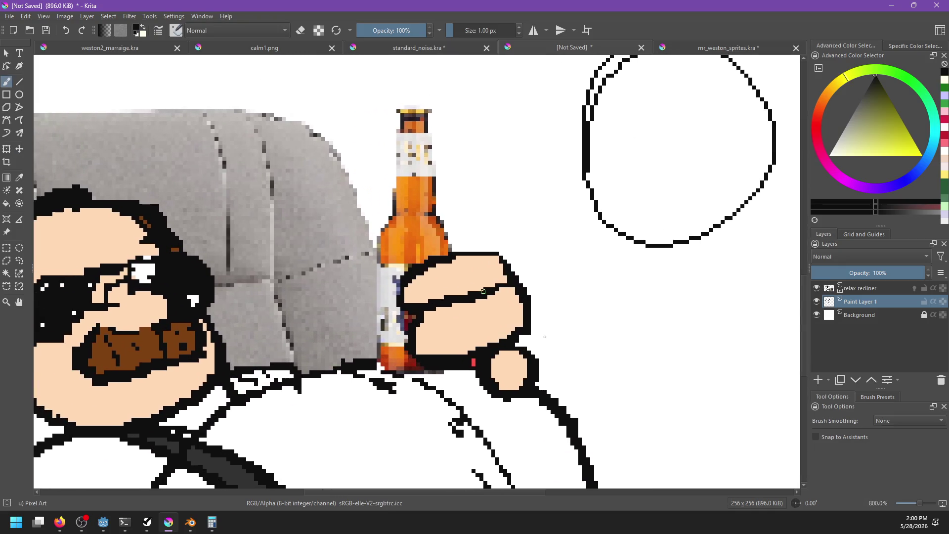
pyautogui.scroll(2, 544, 336)
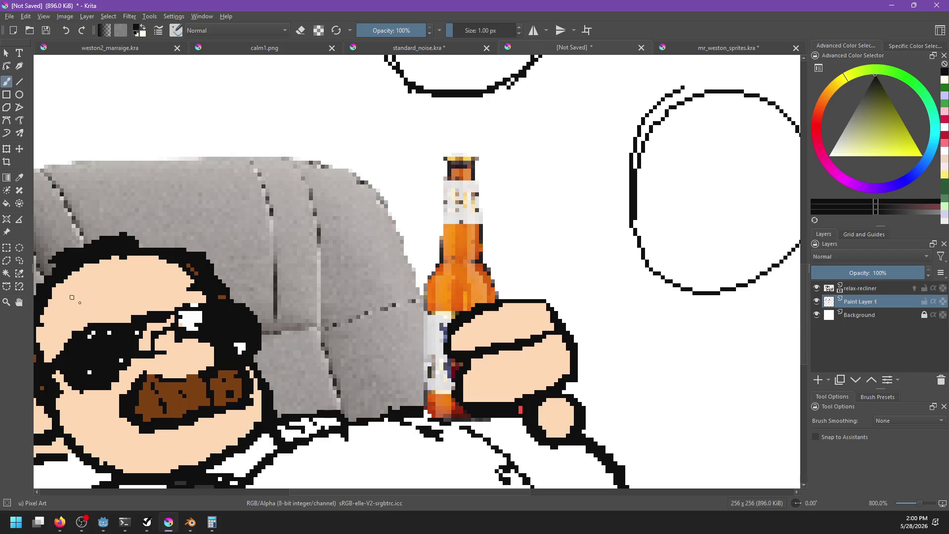
pyautogui.scroll(-3, 456, 323)
pyautogui.scroll(-4, 456, 322)
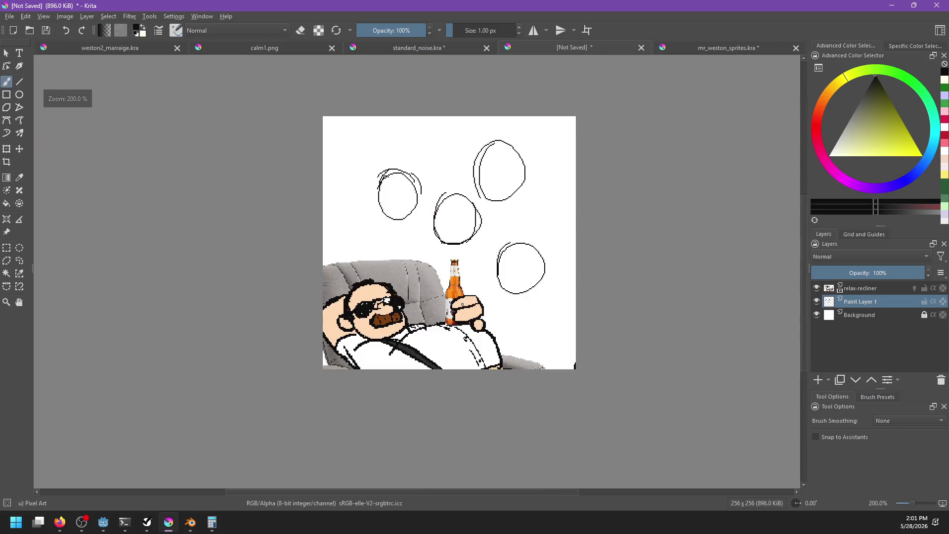
# Save the drawing as weston3_family.kra
pyautogui.hotkey('ctrl', 's')
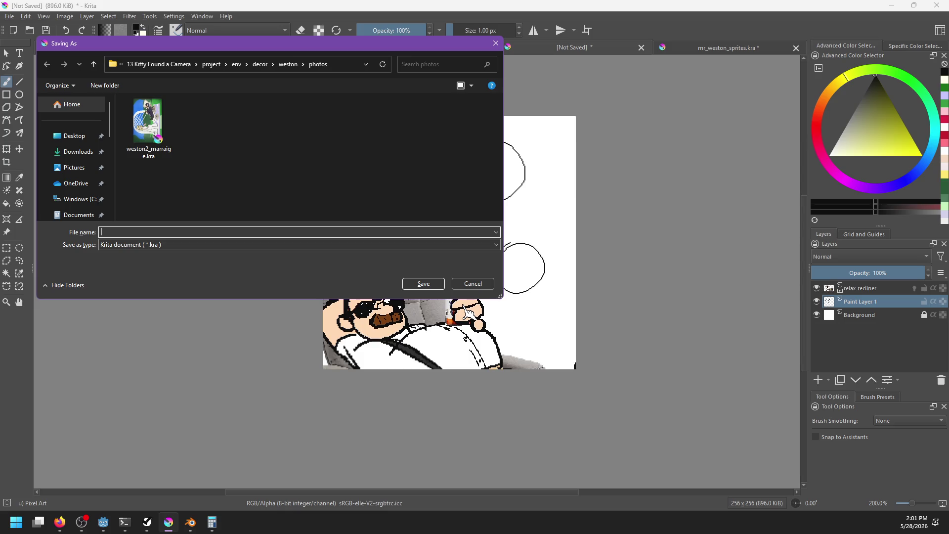
pyautogui.write('weston3_family')
pyautogui.press('Return')
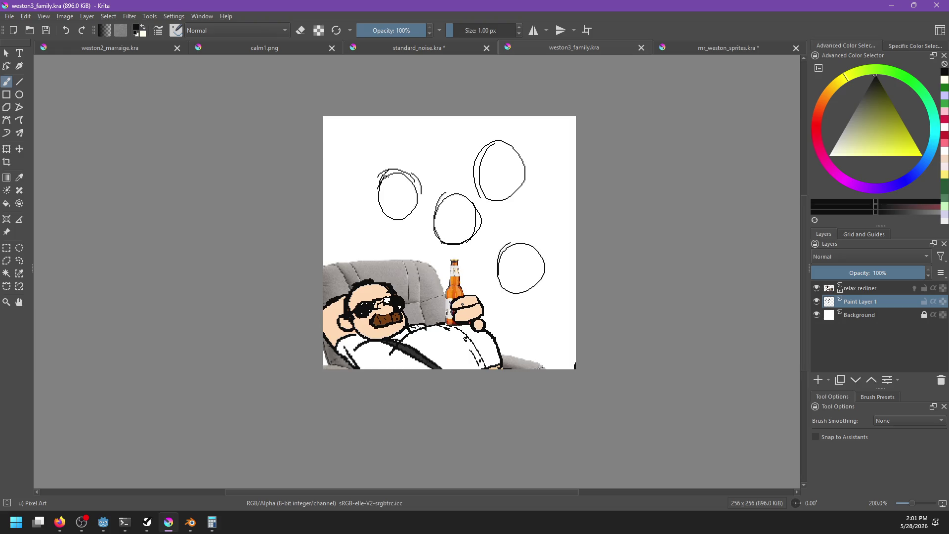
# Add an empty Paint Layer 2 above the relax-recliner layer
pyautogui.click(857, 291)
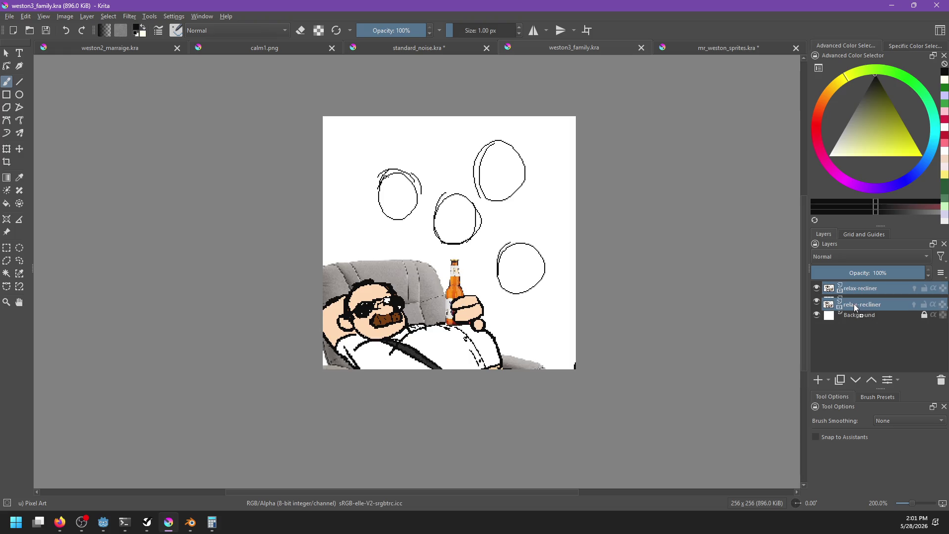
pyautogui.click(858, 303)
pyautogui.click(863, 291)
pyautogui.click(818, 379)
pyautogui.scroll(2, 476, 322)
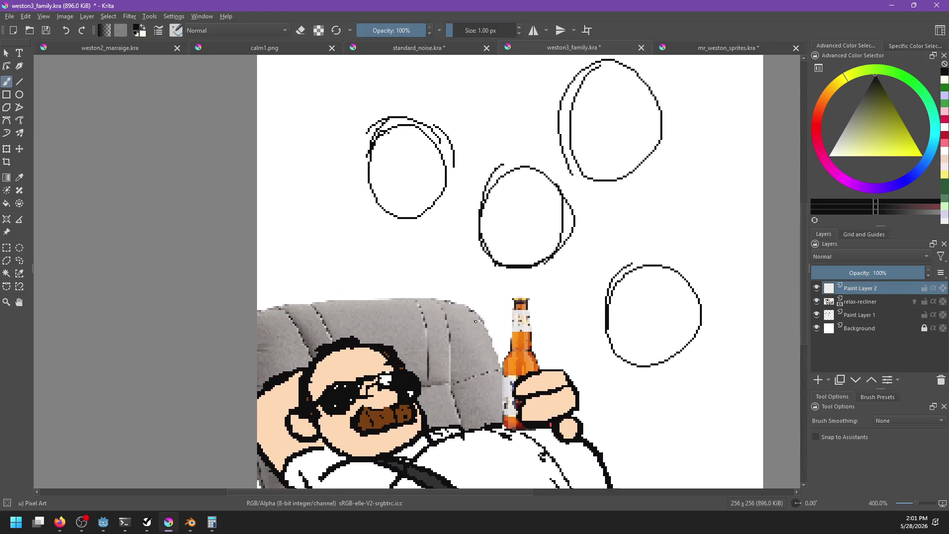
# Sketch the woman's curved shoulder line above the recliner, undoing failed strokes
pyautogui.moveTo(348, 266); pyautogui.dragTo(371, 319)
pyautogui.hotkey('ctrl', 'z')
pyautogui.moveTo(342, 271)
pyautogui.mouseDown()
pyautogui.moveTo(377, 318)
pyautogui.moveTo(398, 254)
pyautogui.mouseUp()
pyautogui.hotkey('ctrl', 'z')
pyautogui.hotkey('ctrl', 'z')
pyautogui.moveTo(374, 314); pyautogui.dragTo(390, 253)
pyautogui.hotkey('ctrl', 'z')
pyautogui.moveTo(382, 306); pyautogui.dragTo(391, 249)
# Draw the curve of the face's left side beside the upper-left circle
pyautogui.hotkey('ctrl', 'z')
pyautogui.moveTo(367, 193); pyautogui.dragTo(383, 242)
pyautogui.hotkey('ctrl', 'z')
pyautogui.moveTo(361, 184)
pyautogui.mouseDown()
pyautogui.moveTo(376, 237)
pyautogui.moveTo(367, 227)
pyautogui.moveTo(381, 238)
pyautogui.mouseUp()
pyautogui.hotkey('ctrl', 'z')
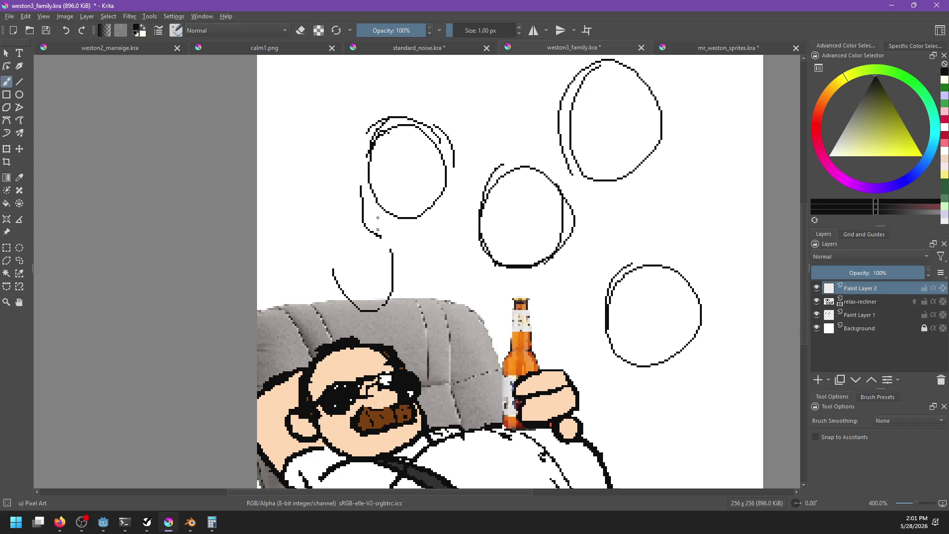
pyautogui.hotkey('ctrl', 'z')
pyautogui.hotkey('ctrl', 'z')
pyautogui.moveTo(359, 186); pyautogui.dragTo(381, 228)
# Trace the face's lower-left edge and lower-right jaw line
pyautogui.hotkey('ctrl', 'z')
pyautogui.moveTo(360, 196); pyautogui.dragTo(381, 241)
pyautogui.moveTo(362, 182); pyautogui.dragTo(385, 214)
pyautogui.hotkey('ctrl', 'z')
pyautogui.moveTo(364, 182)
pyautogui.mouseDown()
pyautogui.moveTo(393, 242)
pyautogui.moveTo(434, 191)
pyautogui.mouseUp()
pyautogui.hotkey('ctrl', 'z')
pyautogui.hotkey('ctrl', 'z')
pyautogui.moveTo(411, 221); pyautogui.dragTo(445, 186)
pyautogui.hotkey('ctrl', 'z')
pyautogui.moveTo(411, 222); pyautogui.dragTo(441, 192)
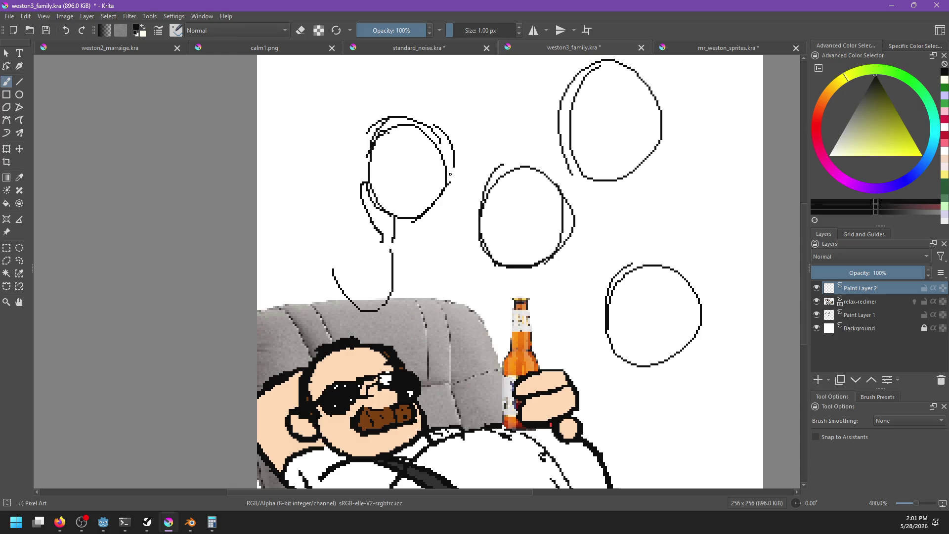
# Rework the face's left and lower-right edges and extend the right cheek toward the neck
pyautogui.hotkey('ctrl', 'z')
pyautogui.hotkey('ctrl', 'z')
pyautogui.moveTo(373, 201); pyautogui.dragTo(397, 215)
pyautogui.hotkey('ctrl', 'z')
pyautogui.moveTo(377, 182); pyautogui.dragTo(375, 212)
pyautogui.hotkey('ctrl', 'z')
pyautogui.moveTo(371, 177)
pyautogui.mouseDown()
pyautogui.moveTo(376, 213)
pyautogui.moveTo(368, 184)
pyautogui.mouseUp()
pyautogui.hotkey('ctrl', 'z')
pyautogui.hotkey('ctrl', 'z')
pyautogui.hotkey('ctrl', 'z')
pyautogui.moveTo(406, 220); pyautogui.dragTo(437, 193)
pyautogui.hotkey('ctrl', 'z')
pyautogui.hotkey('ctrl', 'z')
pyautogui.moveTo(420, 213); pyautogui.dragTo(447, 176)
pyautogui.hotkey('ctrl', 'z')
pyautogui.moveTo(428, 206)
pyautogui.mouseDown()
pyautogui.moveTo(443, 188)
pyautogui.moveTo(448, 229)
pyautogui.mouseUp()
pyautogui.hotkey('ctrl', 'z')
pyautogui.hotkey('ctrl', 'z')
pyautogui.moveTo(448, 186); pyautogui.dragTo(425, 277)
pyautogui.hotkey('ctrl', 'z')
pyautogui.hotkey('ctrl', 'z')
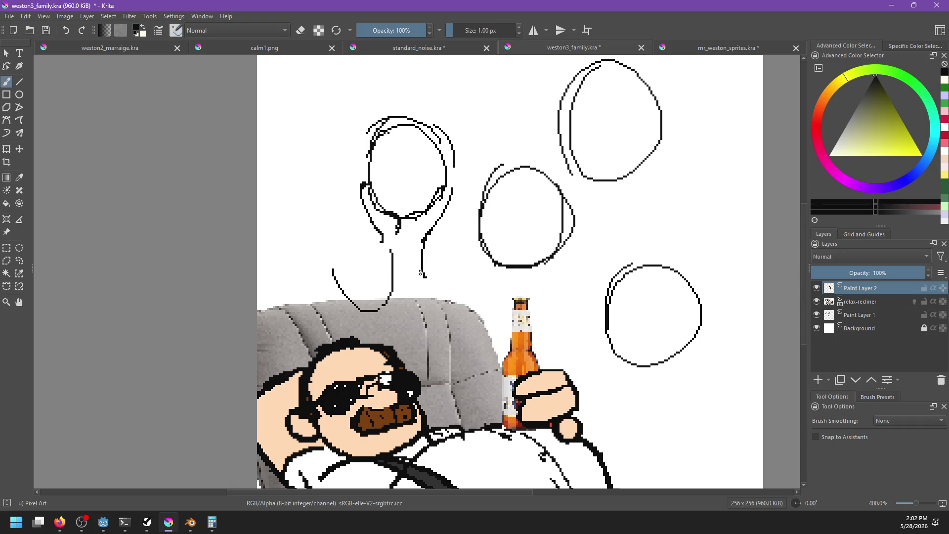
# Draw the neck lines on both sides, extending them down toward the sofa
pyautogui.hotkey('ctrl', 'z')
pyautogui.moveTo(431, 237)
pyautogui.mouseDown()
pyautogui.moveTo(436, 319)
pyautogui.moveTo(434, 302)
pyautogui.mouseUp()
pyautogui.moveTo(334, 272)
pyautogui.mouseDown()
pyautogui.moveTo(359, 324)
pyautogui.moveTo(394, 302)
pyautogui.mouseUp()
pyautogui.hotkey('ctrl', 'z')
pyautogui.moveTo(346, 234); pyautogui.dragTo(364, 319)
pyautogui.hotkey('ctrl', 'z')
pyautogui.moveTo(353, 258); pyautogui.dragTo(370, 319)
pyautogui.moveTo(349, 220); pyautogui.dragTo(353, 258)
pyautogui.hotkey('ctrl', 'z')
pyautogui.moveTo(353, 223)
pyautogui.mouseDown()
pyautogui.moveTo(353, 251)
pyautogui.moveTo(368, 213)
pyautogui.mouseUp()
pyautogui.hotkey('ctrl', 'z')
pyautogui.moveTo(436, 223)
pyautogui.mouseDown()
pyautogui.moveTo(446, 312)
pyautogui.moveTo(438, 324)
pyautogui.mouseUp()
pyautogui.hotkey('ctrl', 'z')
pyautogui.moveTo(399, 230)
pyautogui.mouseDown()
pyautogui.moveTo(421, 313)
pyautogui.moveTo(447, 303)
pyautogui.mouseUp()
pyautogui.moveTo(419, 249); pyautogui.dragTo(439, 301)
pyautogui.hotkey('ctrl', 'z')
# Add the arm and hand lines, a smile, and a trial hair stroke left of the head
pyautogui.moveTo(382, 235); pyautogui.dragTo(370, 285)
pyautogui.hotkey('ctrl', 'z')
pyautogui.moveTo(399, 242)
pyautogui.mouseDown()
pyautogui.moveTo(395, 309)
pyautogui.moveTo(405, 283)
pyautogui.moveTo(395, 307)
pyautogui.mouseUp()
pyautogui.hotkey('ctrl', 'z')
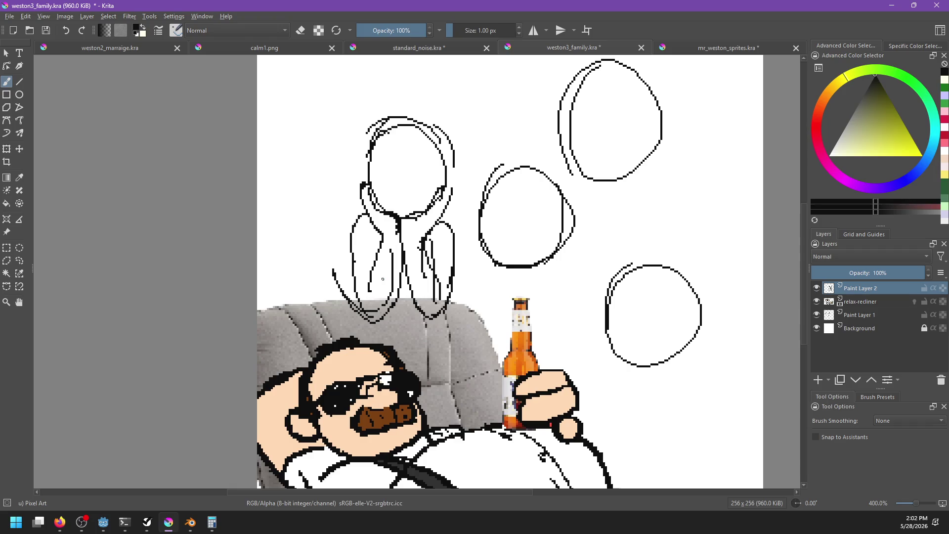
pyautogui.scroll(1, 390, 257)
pyautogui.hotkey('ctrl', 'z')
pyautogui.moveTo(400, 237)
pyautogui.mouseDown()
pyautogui.moveTo(432, 211)
pyautogui.moveTo(375, 218)
pyautogui.mouseUp()
pyautogui.hotkey('ctrl', 'z')
pyautogui.hotkey('ctrl', 'z')
pyautogui.hotkey('ctrl', 'z')
pyautogui.hotkey('ctrl', 'z')
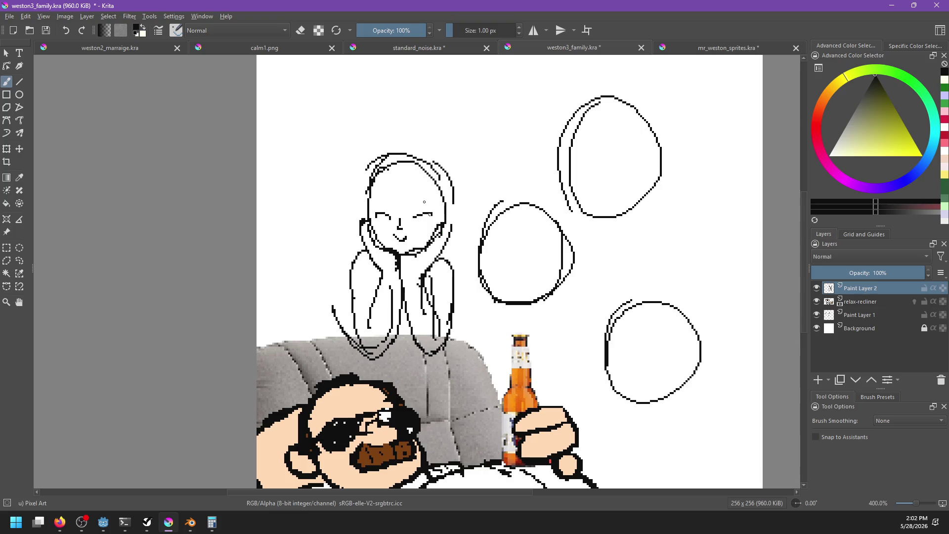
pyautogui.moveTo(386, 133); pyautogui.dragTo(324, 231)
pyautogui.hotkey('ctrl', 'z')
pyautogui.hotkey('alt', 'Tab')
# Filter Godot's files by 'mrs_w' and view the mrs_weston.png sprite and mrs_weston.tscn
pyautogui.doubleClick(89, 316)
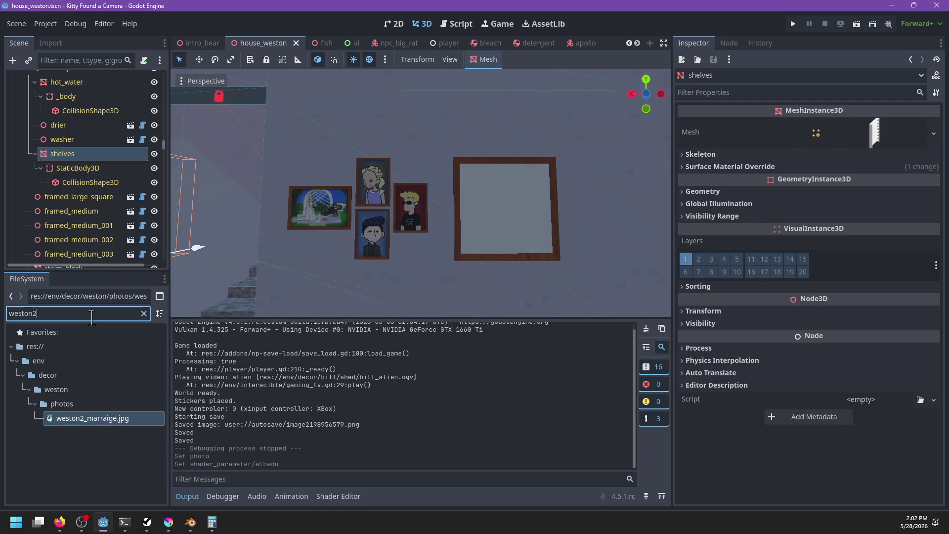
pyautogui.write('mrs_w')
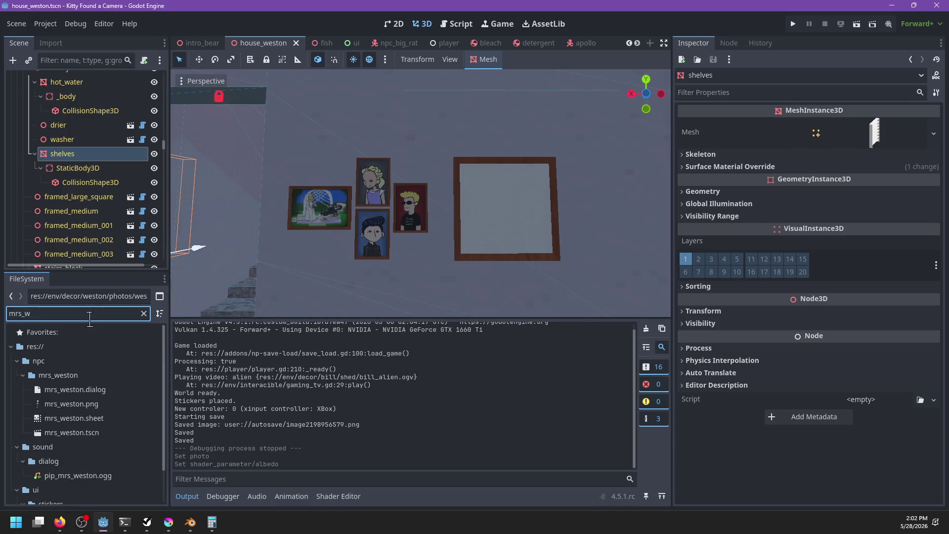
pyautogui.click(71, 403)
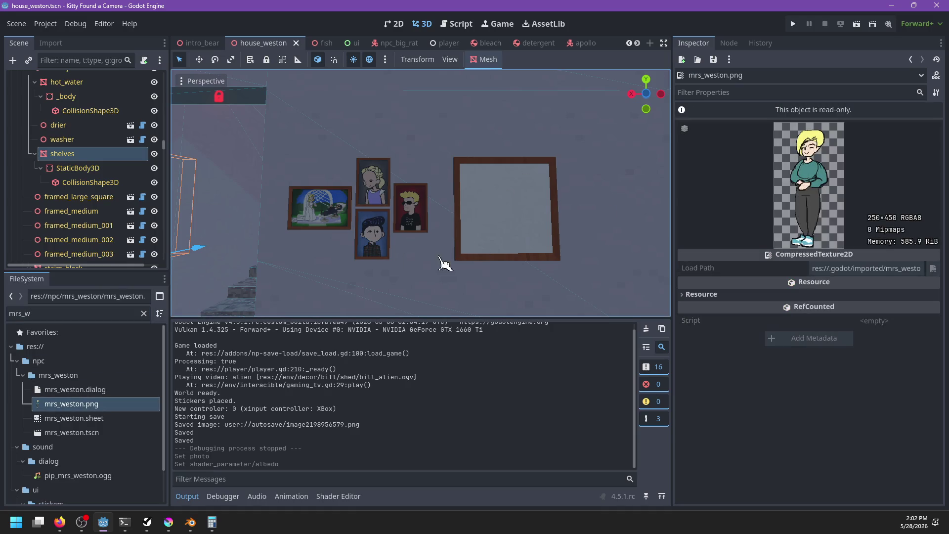
pyautogui.click(79, 431)
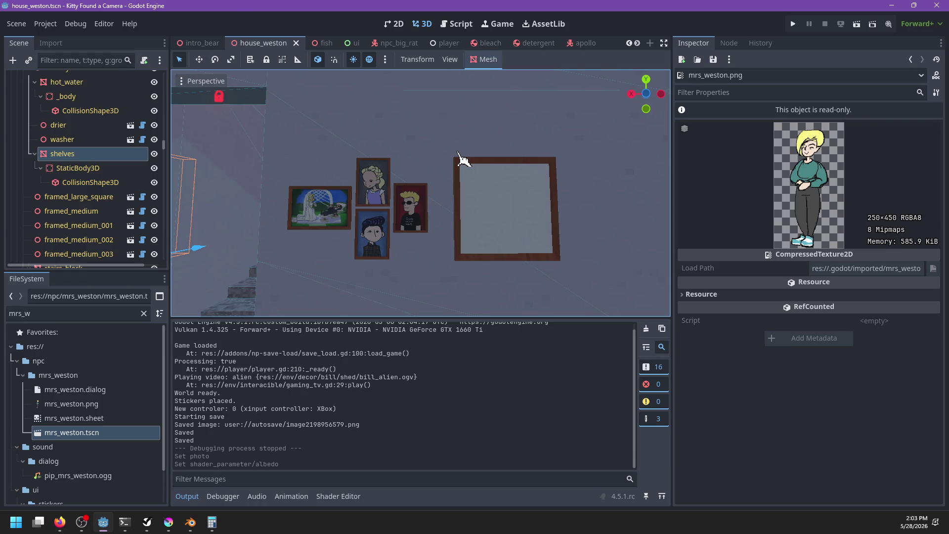
pyautogui.hotkey('alt', 'Tab')
pyautogui.hotkey('alt', 'Tab')
pyautogui.hotkey('alt', 'Tab')
# Draw hair arcing over the head and down both sides, including an ear on the right
pyautogui.moveTo(384, 144); pyautogui.dragTo(357, 237)
pyautogui.hotkey('ctrl', 'z')
pyautogui.moveTo(381, 144)
pyautogui.mouseDown()
pyautogui.moveTo(346, 225)
pyautogui.moveTo(356, 231)
pyautogui.moveTo(361, 218)
pyautogui.mouseUp()
pyautogui.hotkey('ctrl', 'z')
pyautogui.moveTo(353, 149)
pyautogui.mouseDown()
pyautogui.moveTo(444, 168)
pyautogui.moveTo(387, 137)
pyautogui.moveTo(464, 194)
pyautogui.moveTo(437, 233)
pyautogui.mouseUp()
pyautogui.hotkey('ctrl', 'z')
pyautogui.hotkey('ctrl', 'z')
pyautogui.moveTo(459, 174); pyautogui.dragTo(448, 227)
pyautogui.hotkey('ctrl', 'z')
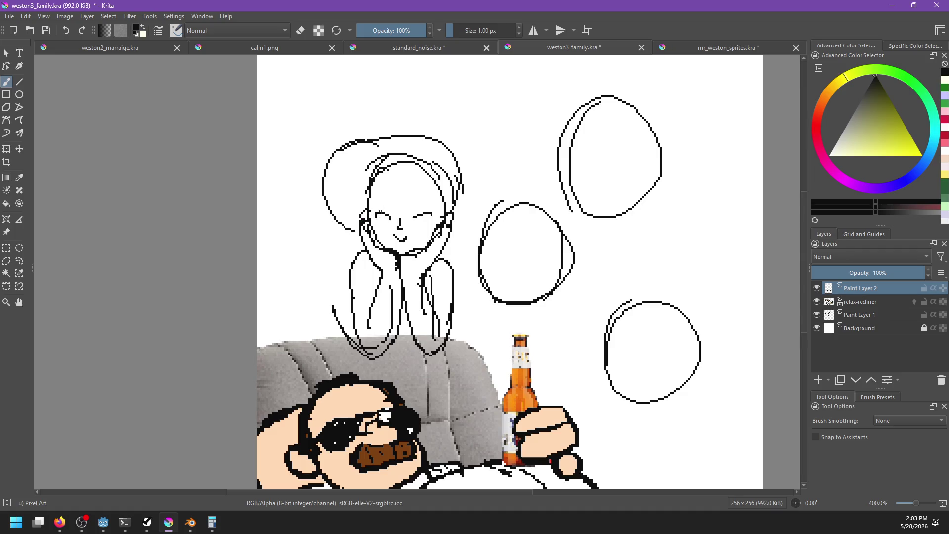
# Try bangs and short strands across the forehead, checking the Godot reference
pyautogui.moveTo(418, 164); pyautogui.dragTo(371, 192)
pyautogui.hotkey('ctrl', 'z')
pyautogui.hotkey('ctrl', 'z')
pyautogui.moveTo(417, 171)
pyautogui.mouseDown()
pyautogui.moveTo(447, 199)
pyautogui.moveTo(436, 200)
pyautogui.mouseUp()
pyautogui.hotkey('alt', 'Tab')
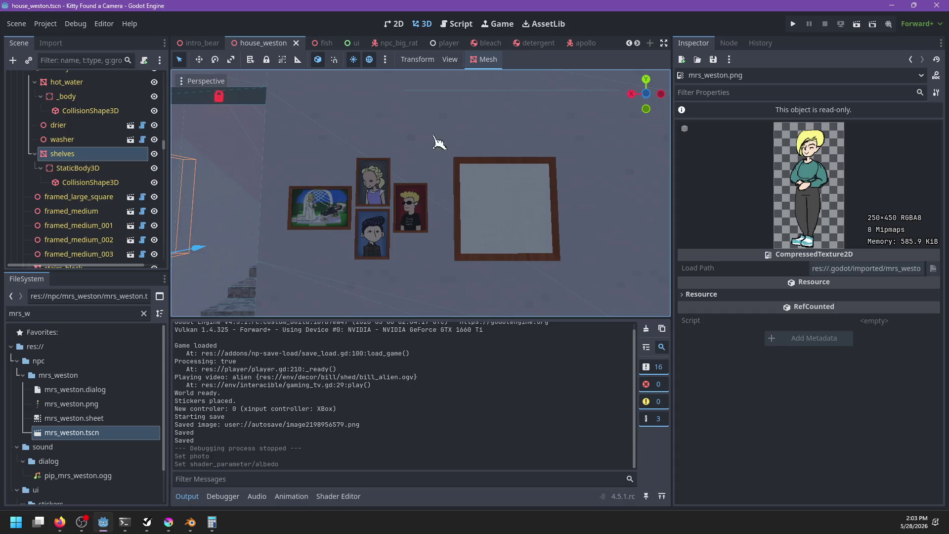
pyautogui.hotkey('alt', 'Tab')
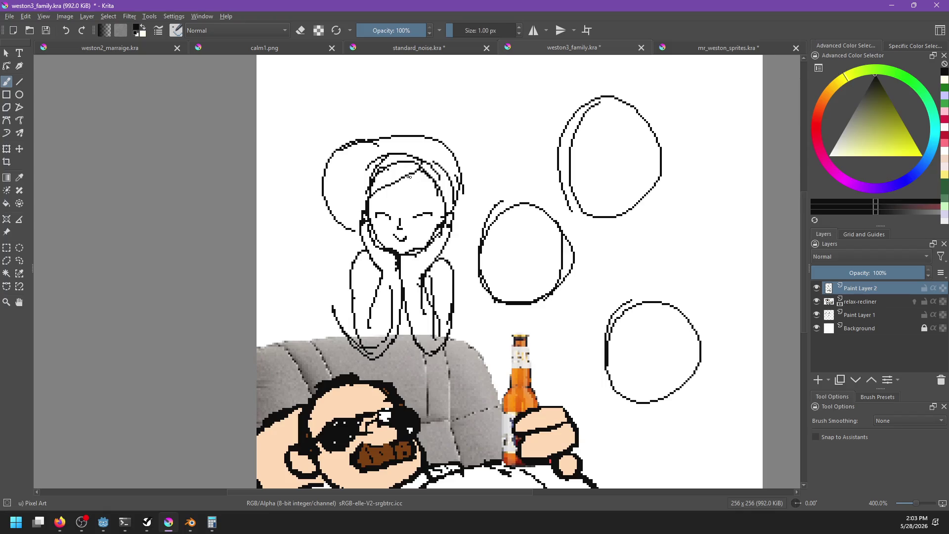
pyautogui.hotkey('ctrl', 'z')
pyautogui.moveTo(413, 173); pyautogui.dragTo(437, 179)
pyautogui.hotkey('ctrl', 'z')
# Switch to the Pixel Art Fill brush in eraser mode and erase the woman's outer left arm lines
pyautogui.rightClick(423, 194)
pyautogui.rightClick(423, 194)
pyautogui.rightClick(384, 171)
pyautogui.click(390, 100)
pyautogui.press('e')
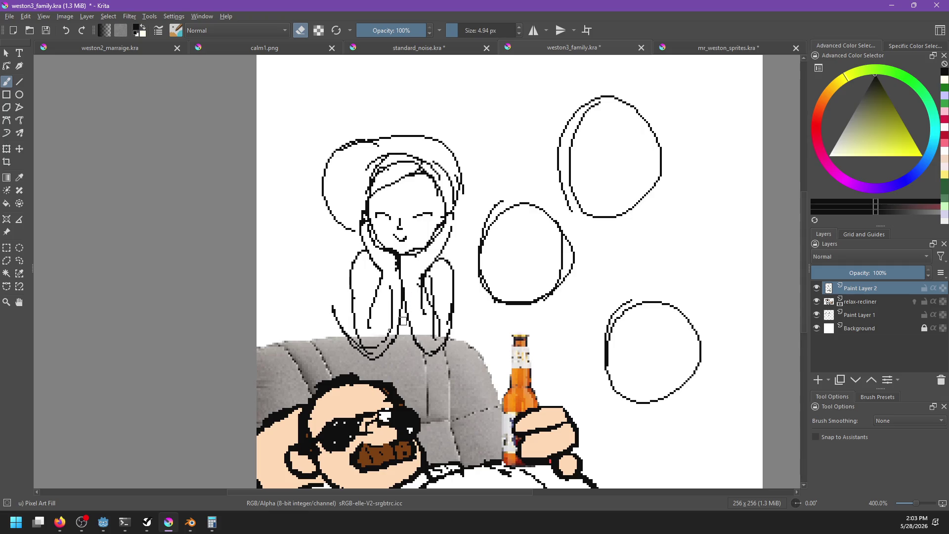
pyautogui.moveTo(333, 304)
pyautogui.mouseDown()
pyautogui.moveTo(359, 367)
pyautogui.moveTo(366, 361)
pyautogui.mouseUp()
# Move Paint Layer 1 to the top, merge the sketch layers, rename it mrs_weston, and save
pyautogui.moveTo(866, 316); pyautogui.dragTo(865, 298)
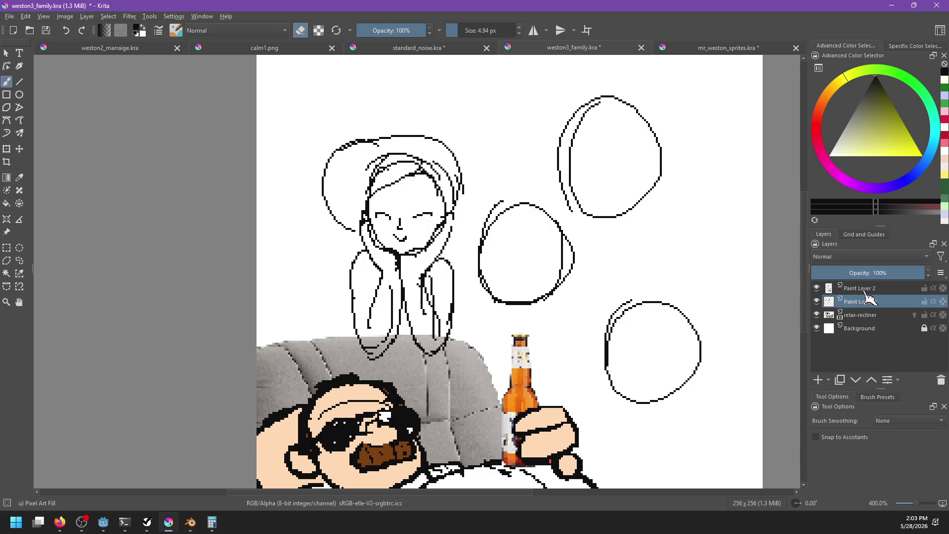
pyautogui.hotkey('ctrl', 'e')
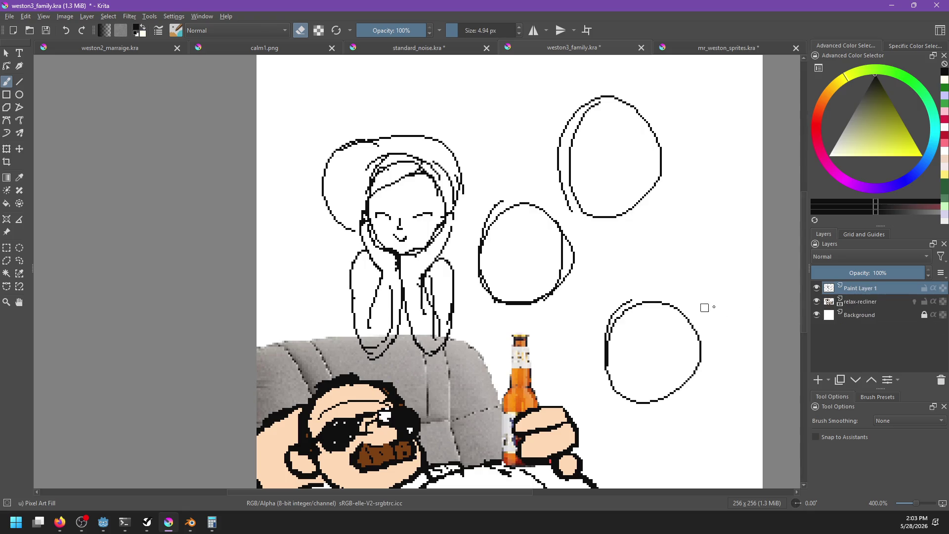
pyautogui.doubleClick(865, 287)
pyautogui.write('mr_weston')
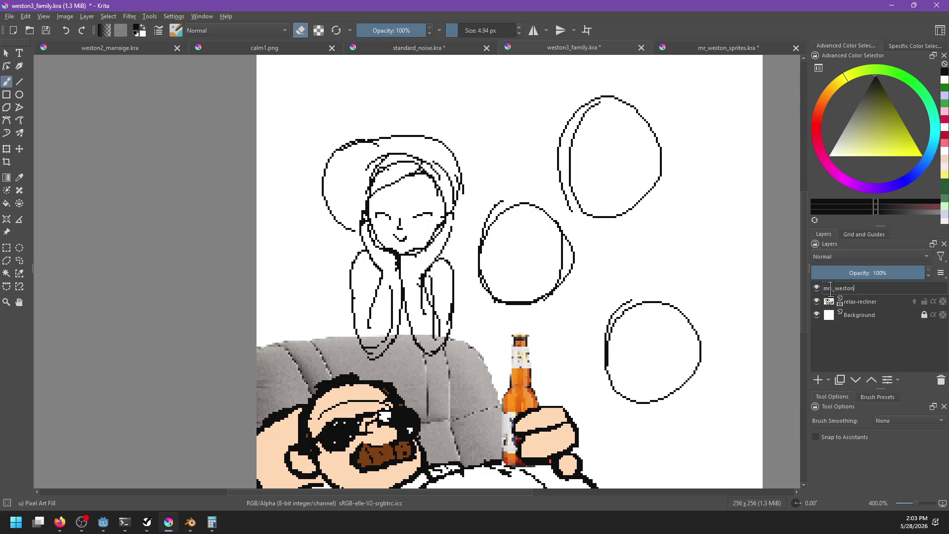
pyautogui.write('s')
pyautogui.press('Return')
pyautogui.hotkey('ctrl', 's')
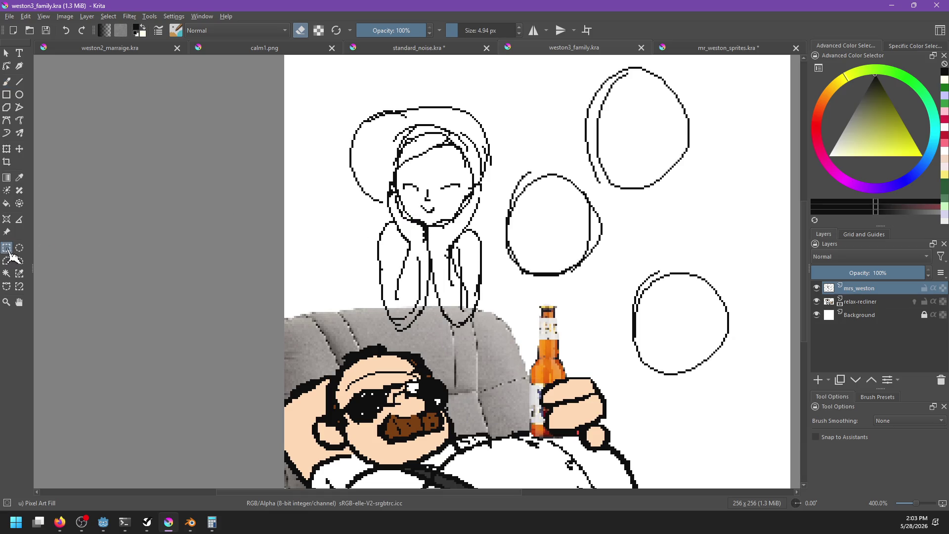
# With the Pixel Art brush, redraw the line near the woman's hands
pyautogui.rightClick(388, 241)
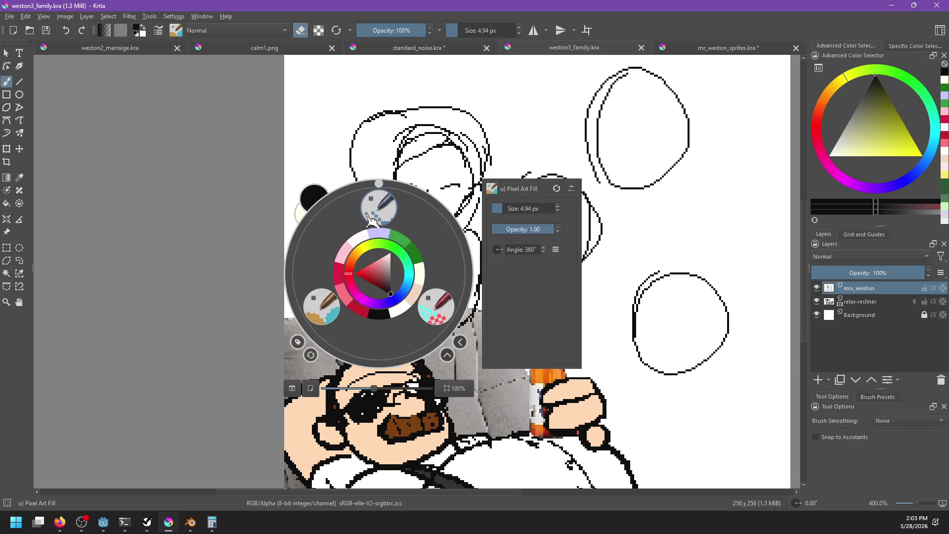
pyautogui.click(379, 208)
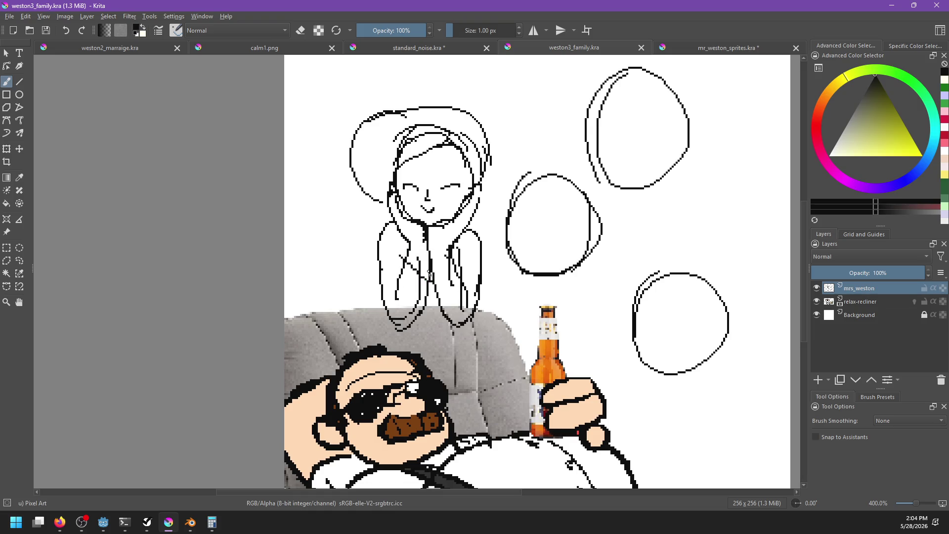
pyautogui.hotkey('ctrl', 'z')
pyautogui.moveTo(451, 259)
pyautogui.mouseDown()
pyautogui.moveTo(434, 286)
pyautogui.moveTo(420, 270)
pyautogui.moveTo(378, 307)
pyautogui.mouseUp()
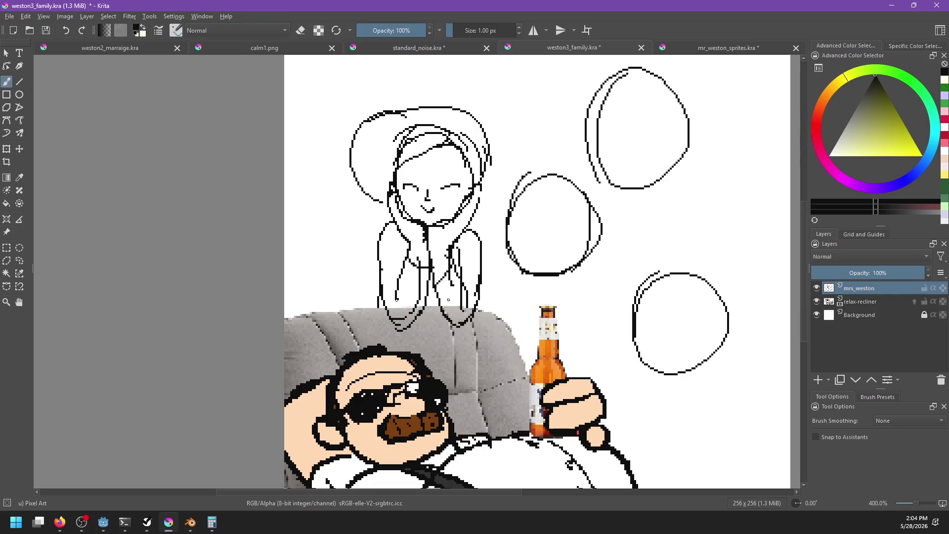
# Erase the stray hair lines across the forehead with a larger eraser brush
pyautogui.scroll(5, 406, 283)
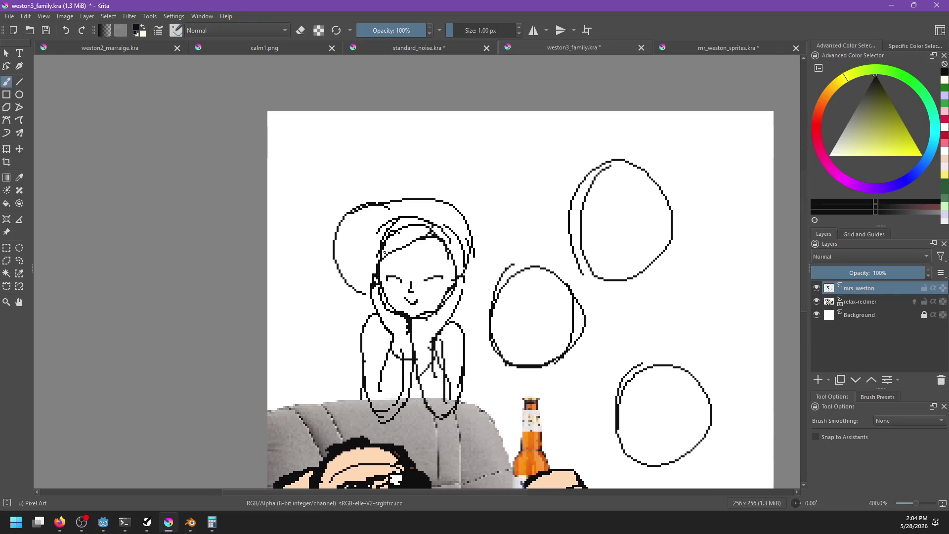
pyautogui.rightClick(341, 286)
pyautogui.click(282, 274)
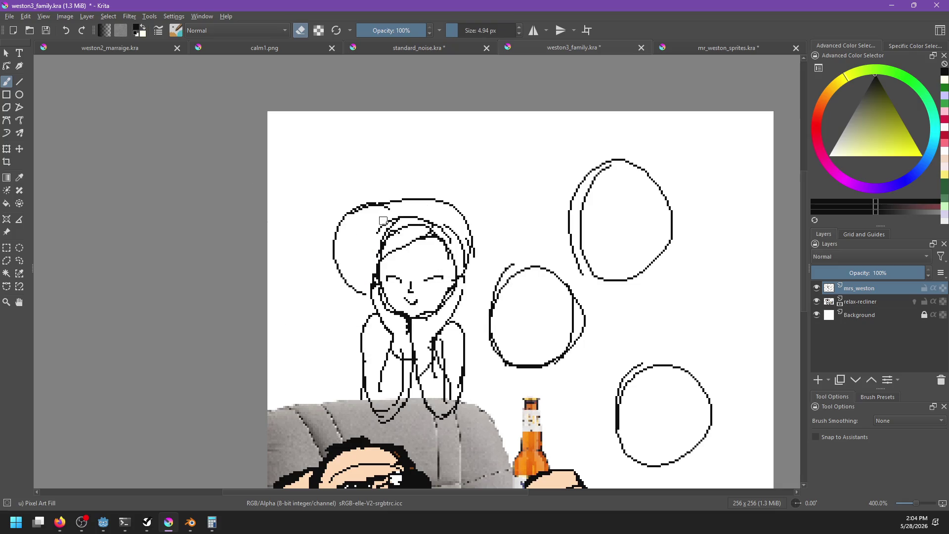
pyautogui.moveTo(392, 223)
pyautogui.mouseDown()
pyautogui.moveTo(383, 250)
pyautogui.moveTo(414, 218)
pyautogui.moveTo(457, 244)
pyautogui.moveTo(479, 241)
pyautogui.moveTo(467, 289)
pyautogui.moveTo(440, 308)
pyautogui.mouseUp()
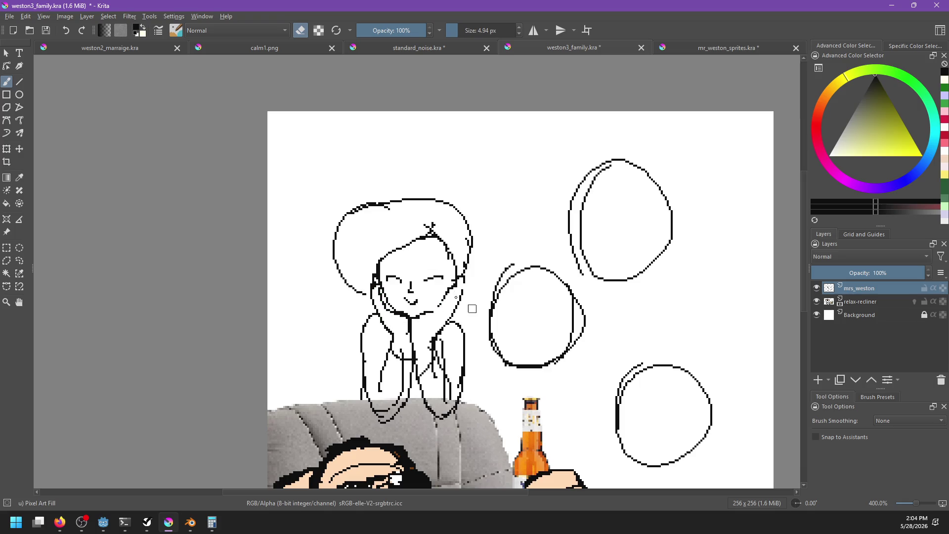
# Add a short line on the right cheek with the 1 px pixel brush and save
pyautogui.rightClick(428, 285)
pyautogui.click(429, 225)
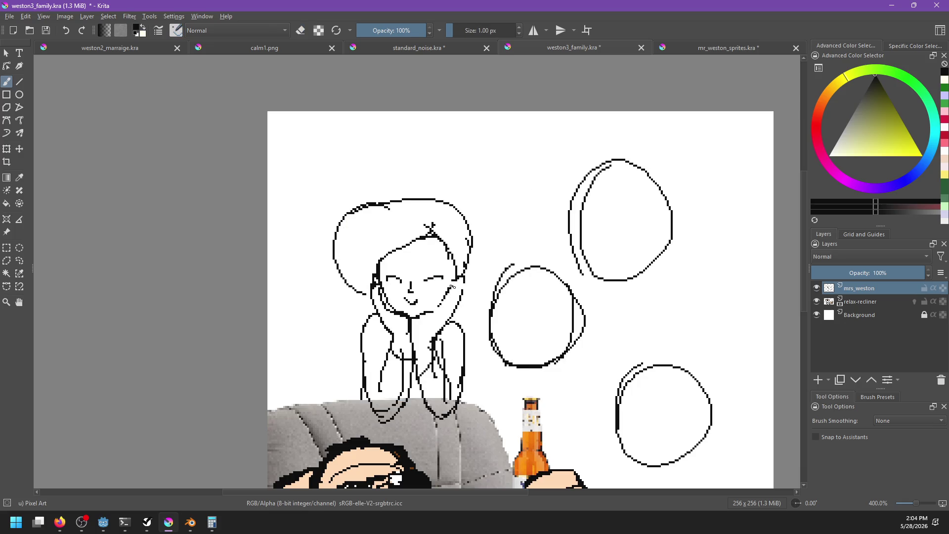
pyautogui.moveTo(442, 303); pyautogui.dragTo(435, 311)
pyautogui.hotkey('ctrl', 's')
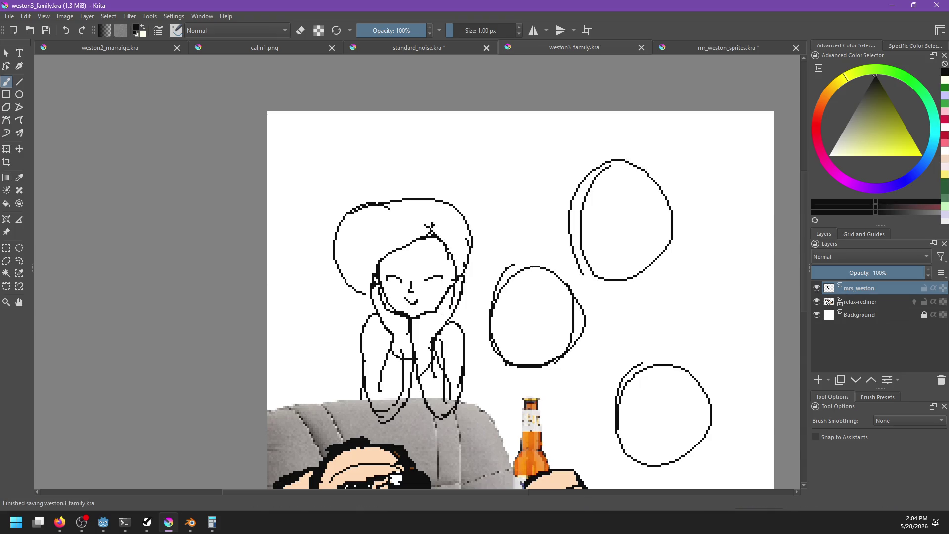
# Erase the small stray mark near the arm with the larger eraser brush
pyautogui.rightClick(426, 307)
pyautogui.click(375, 329)
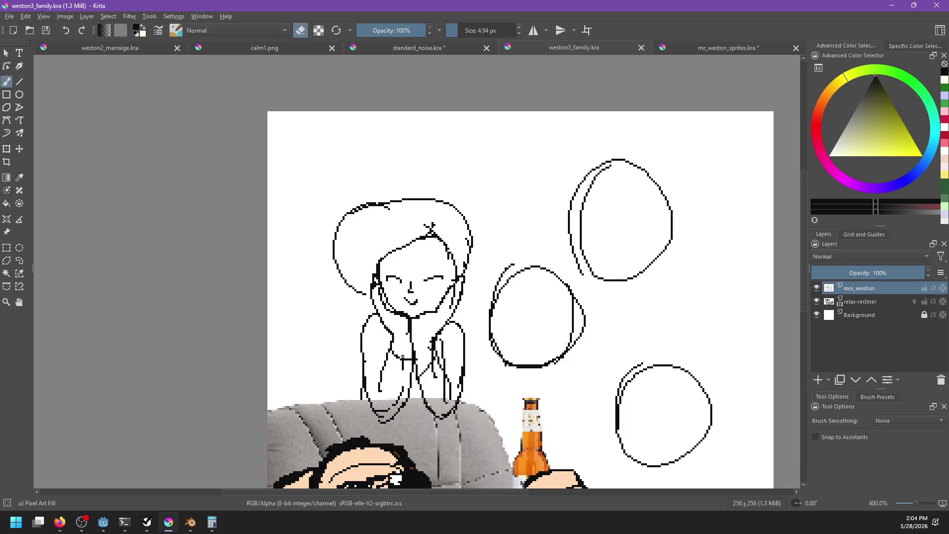
pyautogui.click(403, 363)
pyautogui.moveTo(402, 385); pyautogui.dragTo(391, 406)
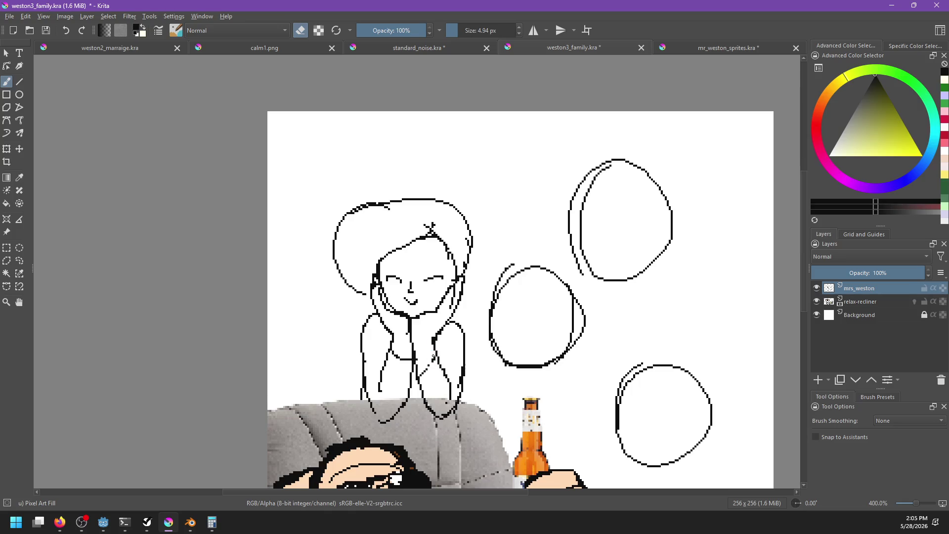
# Trim the arm lines near the recliner using the 1 px brush in erase mode
pyautogui.rightClick(400, 318)
pyautogui.click(396, 228)
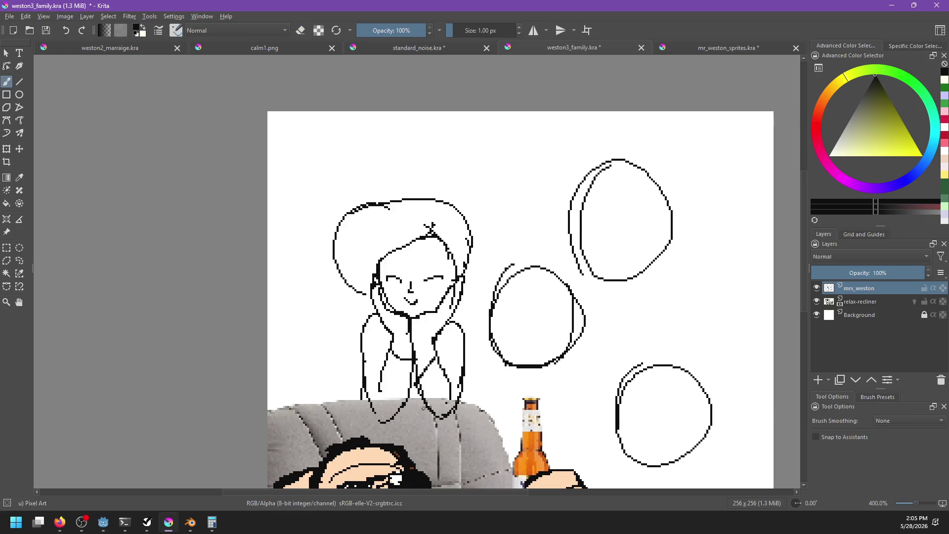
pyautogui.press('e')
pyautogui.press('e')
pyautogui.moveTo(430, 402); pyautogui.dragTo(422, 374)
pyautogui.press('e')
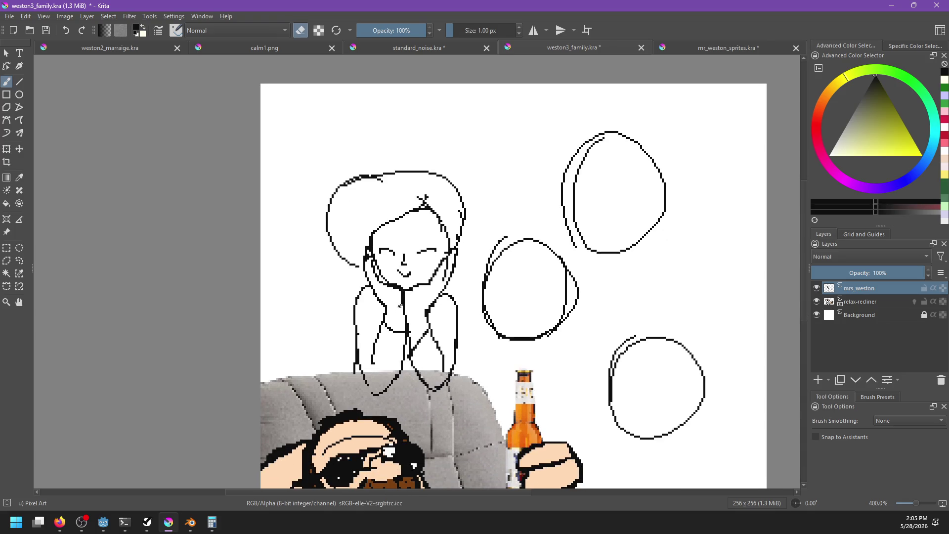
pyautogui.press('e')
pyautogui.moveTo(411, 336); pyautogui.dragTo(428, 345)
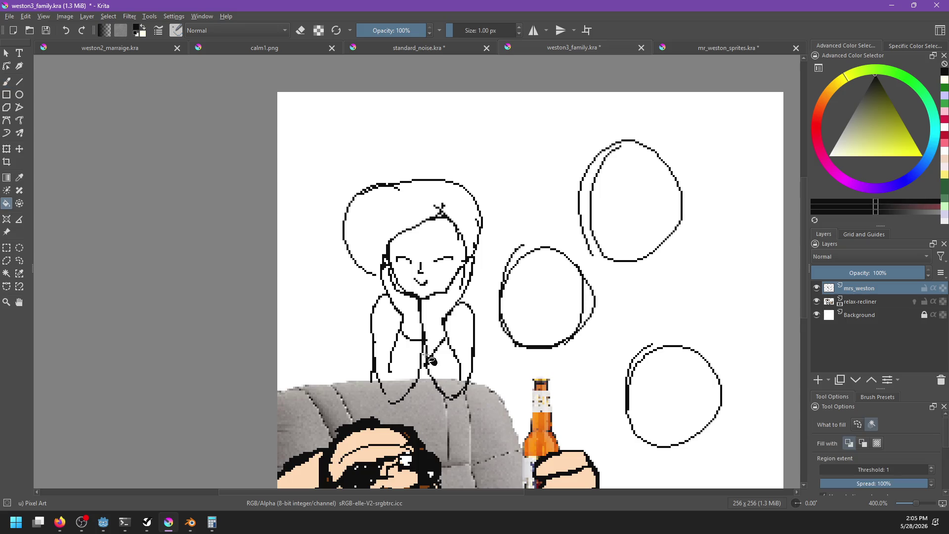
# Back in the family drawing, choose a dark red in the colour selector for filling
pyautogui.click(723, 52)
pyautogui.click(606, 52)
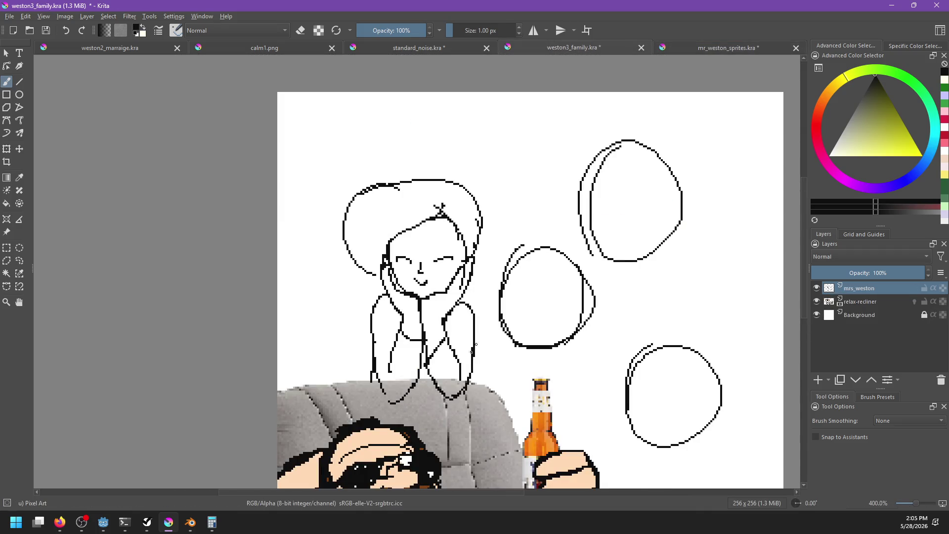
pyautogui.press('e')
pyautogui.press('f')
pyautogui.moveTo(902, 75)
pyautogui.mouseDown()
pyautogui.moveTo(918, 88)
pyautogui.moveTo(927, 194)
pyautogui.moveTo(822, 184)
pyautogui.moveTo(814, 130)
pyautogui.mouseUp()
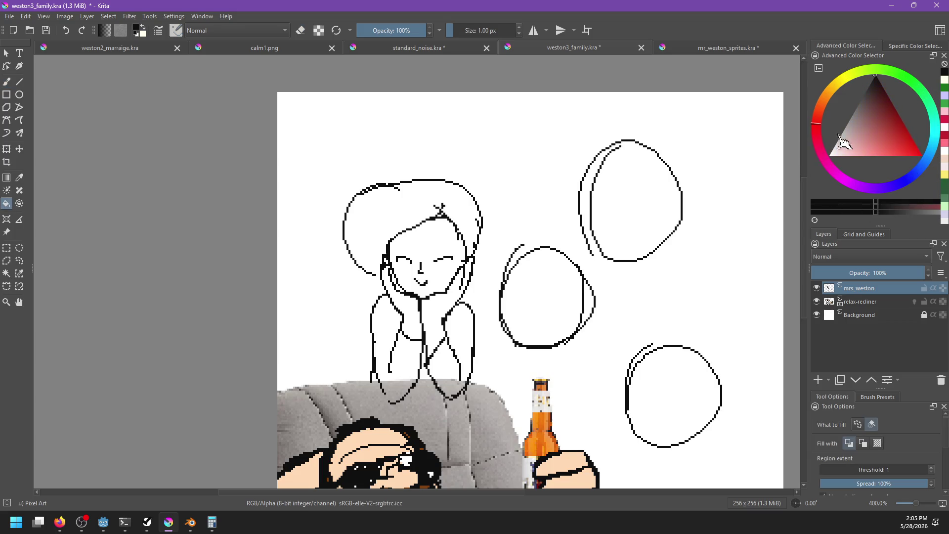
pyautogui.moveTo(893, 119); pyautogui.dragTo(883, 110)
# Fill the woman's left and right sleeves and the gap between them dark red
pyautogui.click(397, 322)
pyautogui.hotkey('ctrl', 'z')
pyautogui.press('b')
pyautogui.press('x')
pyautogui.keyDown('ctrl'); pyautogui.click(389, 398); pyautogui.keyUp('ctrl')
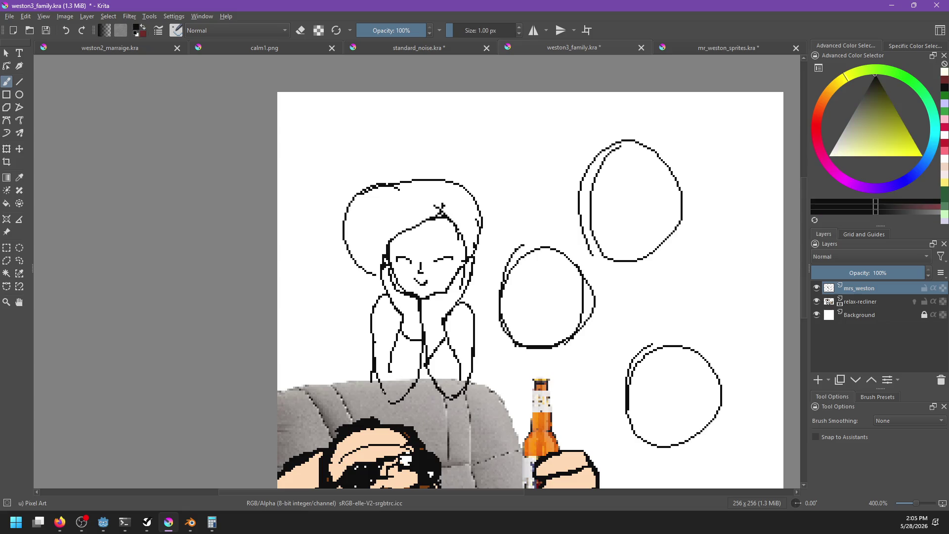
pyautogui.press('f')
pyautogui.press('x')
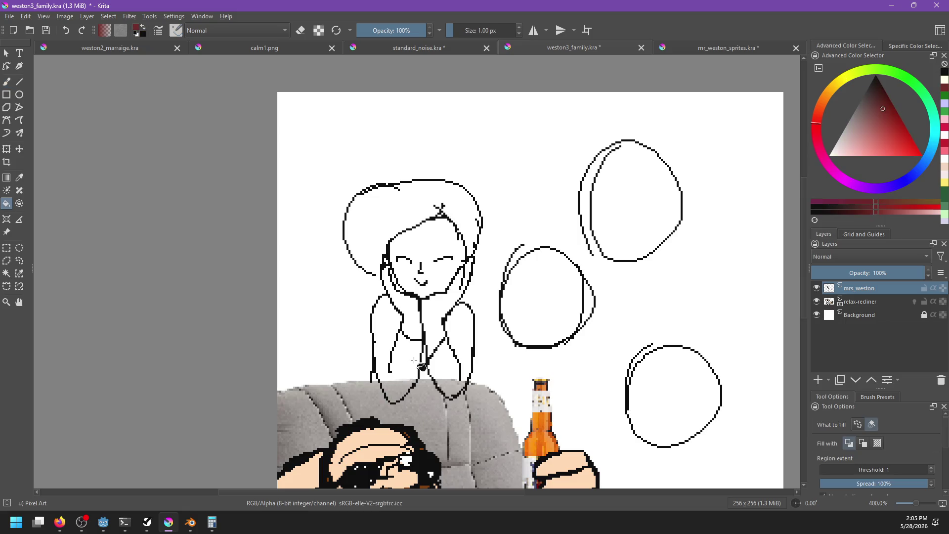
pyautogui.click(417, 360)
pyautogui.click(458, 376)
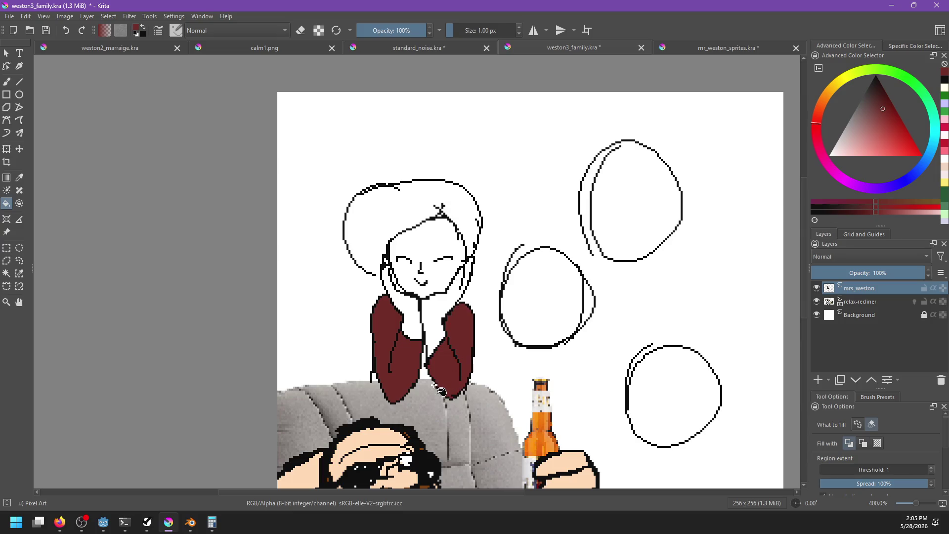
pyautogui.press('b')
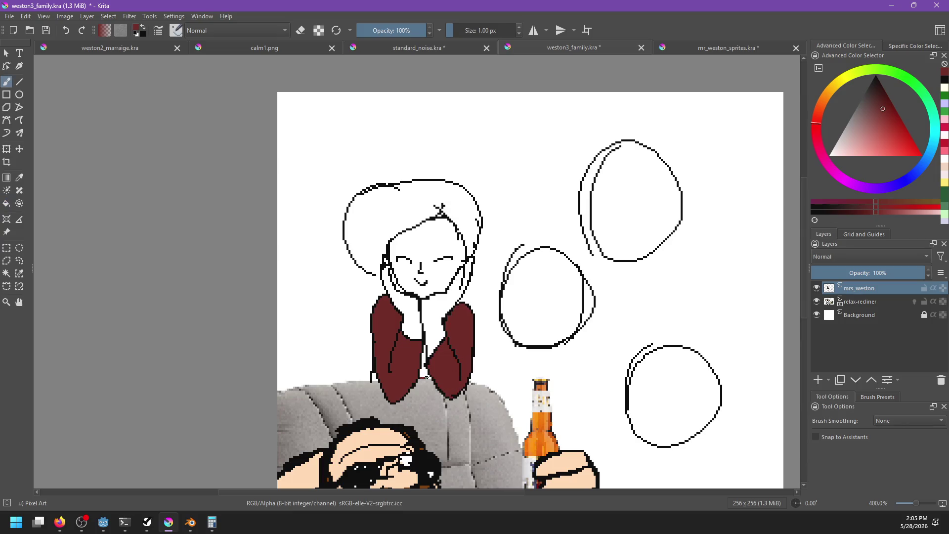
pyautogui.press('f')
pyautogui.click(426, 372)
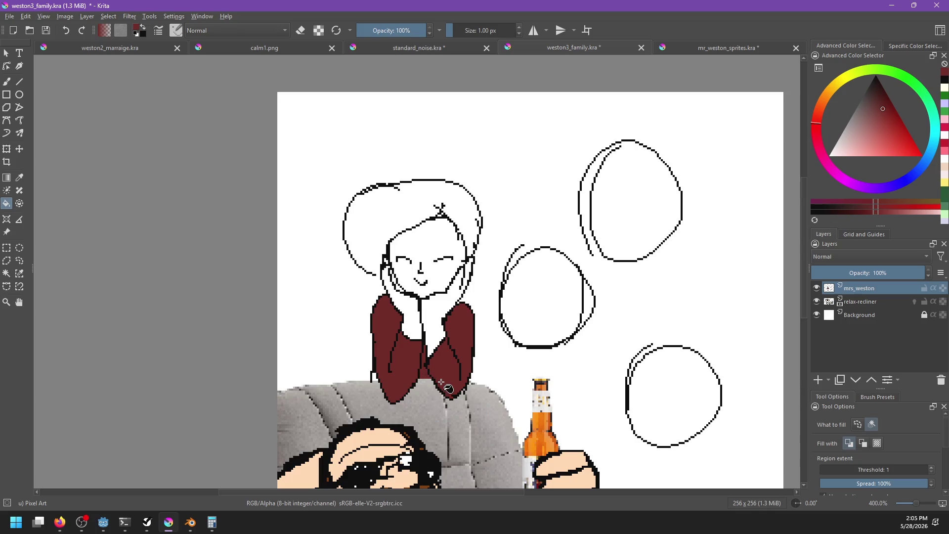
# Bring up calm1.png for reference, then the weston2_marraige.kra wedding painting
pyautogui.press('b')
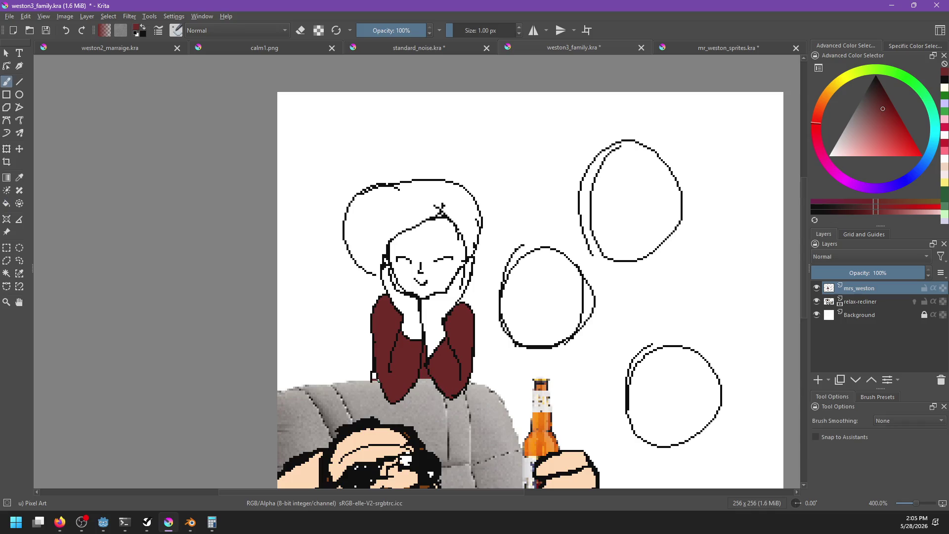
pyautogui.press('e')
pyautogui.press('f')
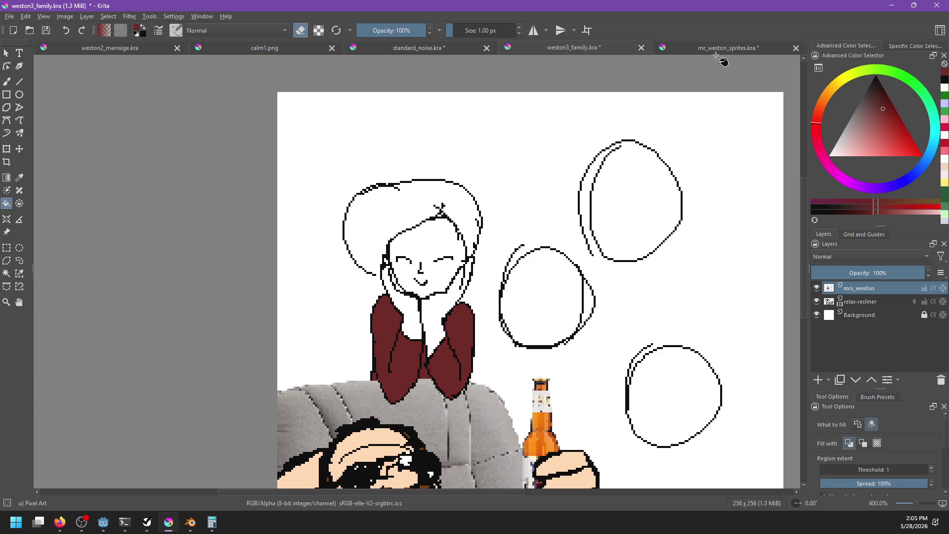
pyautogui.click(240, 46)
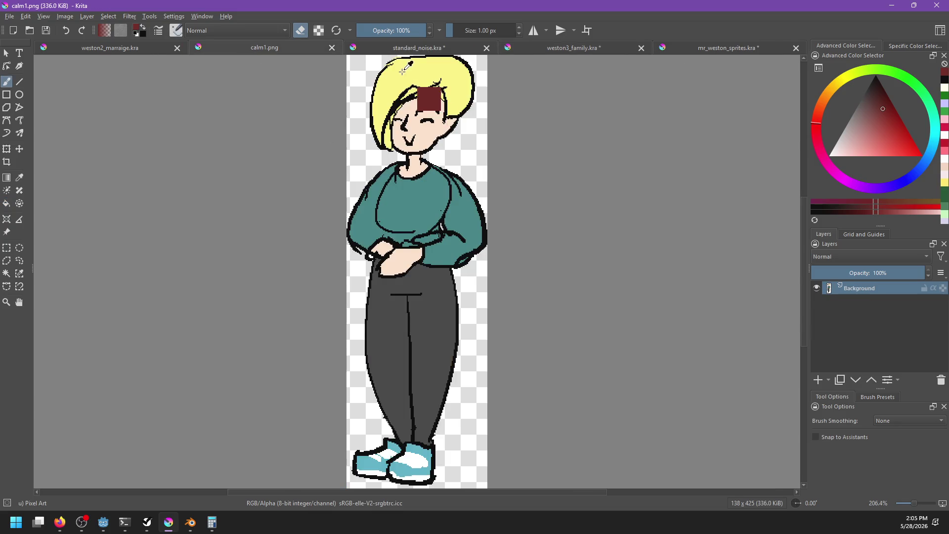
pyautogui.click(139, 47)
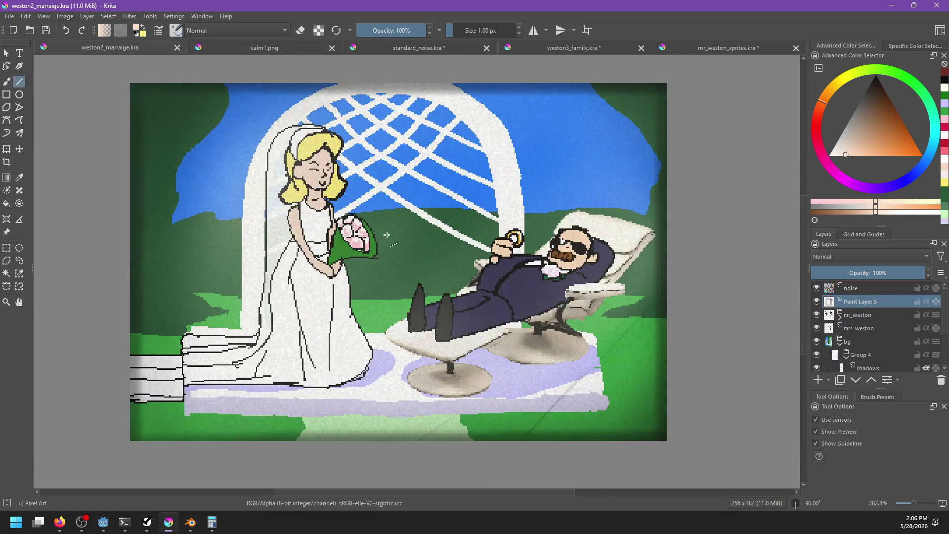
# Return to weston3_family.kra and fill small white gaps in the outline
pyautogui.click(617, 51)
pyautogui.hotkey('ctrl', 'shift', 'z')
pyautogui.hotkey('ctrl', 'shift', 'z')
pyautogui.hotkey('ctrl', 'shift', 'z')
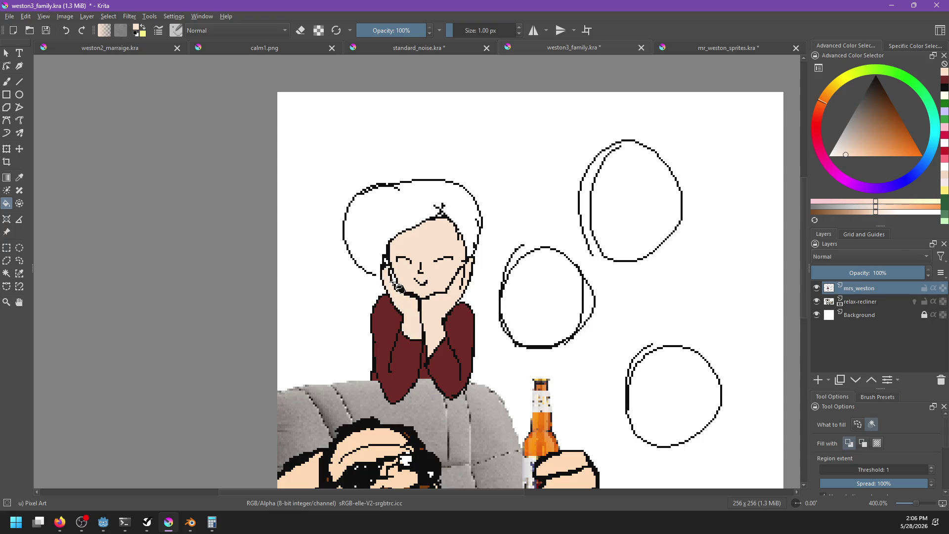
pyautogui.scroll(8, 398, 287)
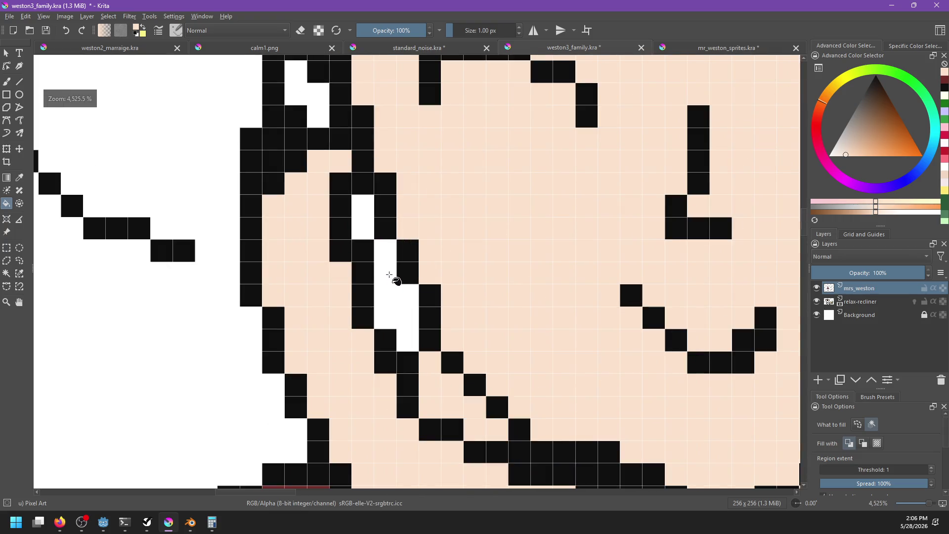
pyautogui.click(322, 116)
pyautogui.scroll(-8, 353, 128)
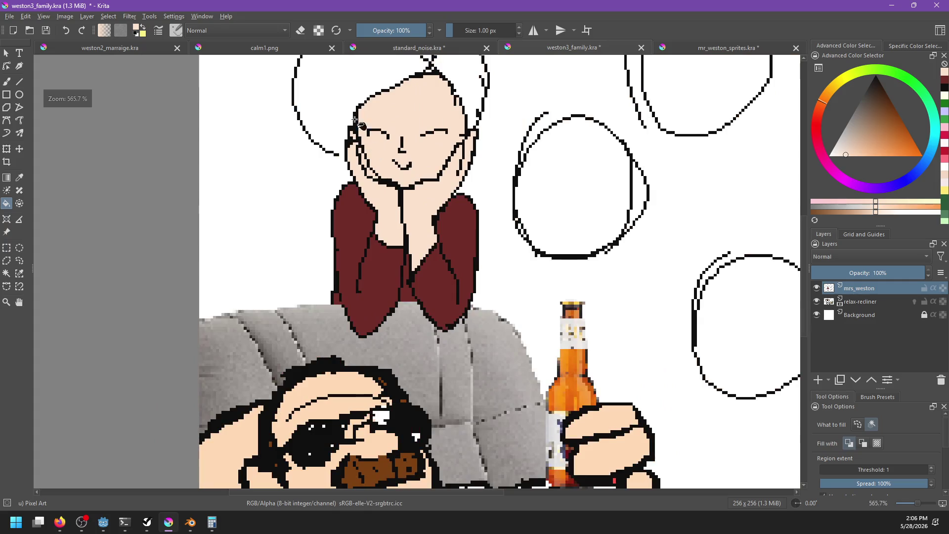
# Fill the woman's hair yellow, undoing an accidental background fill
pyautogui.click(416, 116)
pyautogui.hotkey('ctrl', 'z')
pyautogui.press('b')
pyautogui.scroll(1, 280, 332)
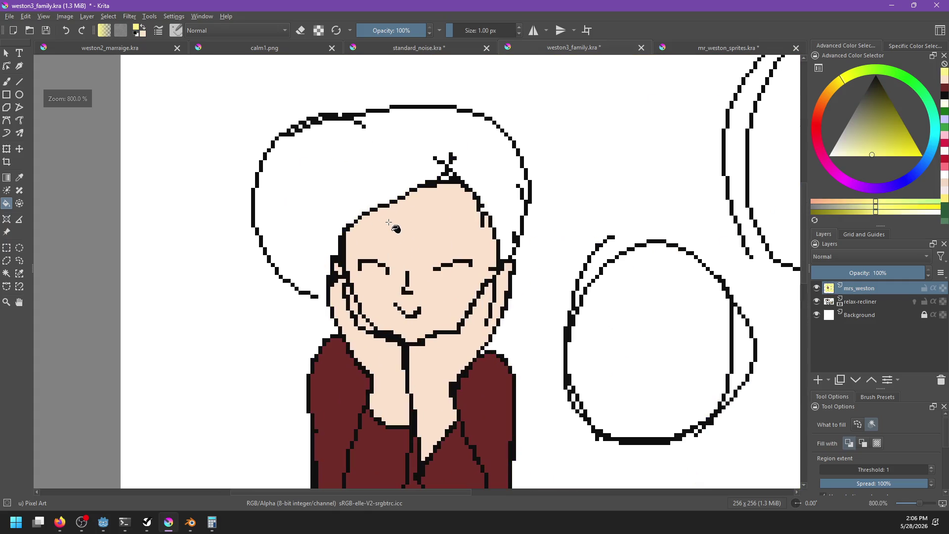
pyautogui.keyDown('ctrl'); pyautogui.click(322, 297); pyautogui.keyUp('ctrl')
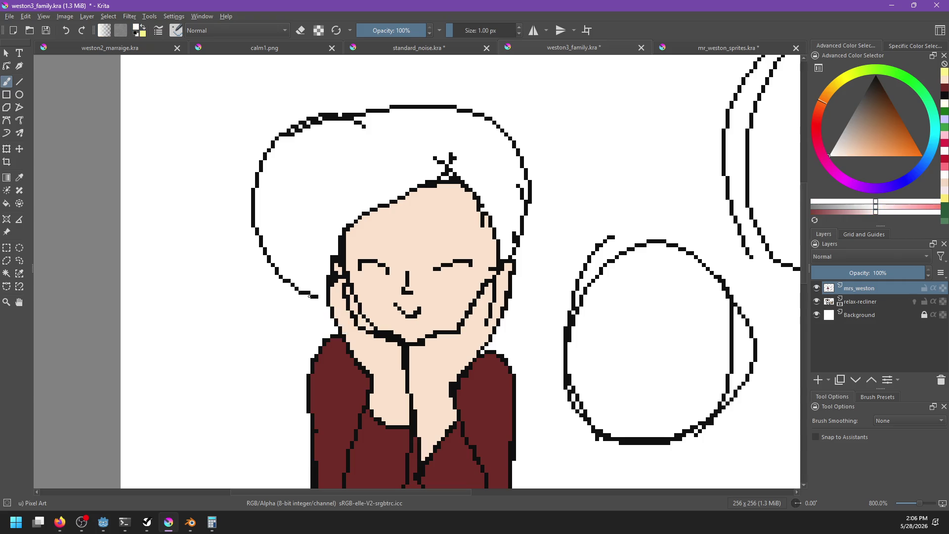
pyautogui.press('f')
pyautogui.press('x')
pyautogui.click(306, 208)
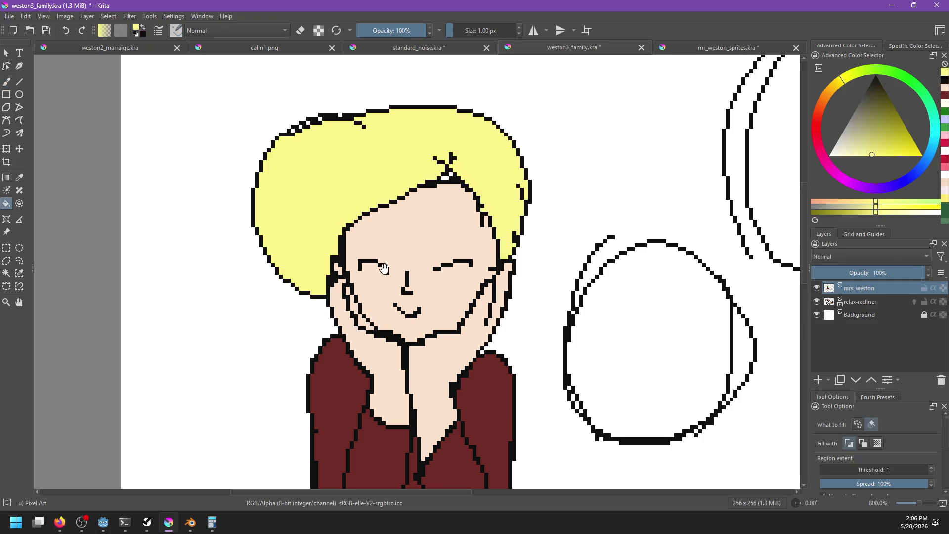
# Close the gap in the hair outline and draw a curved black strand line in the hair
pyautogui.press('b')
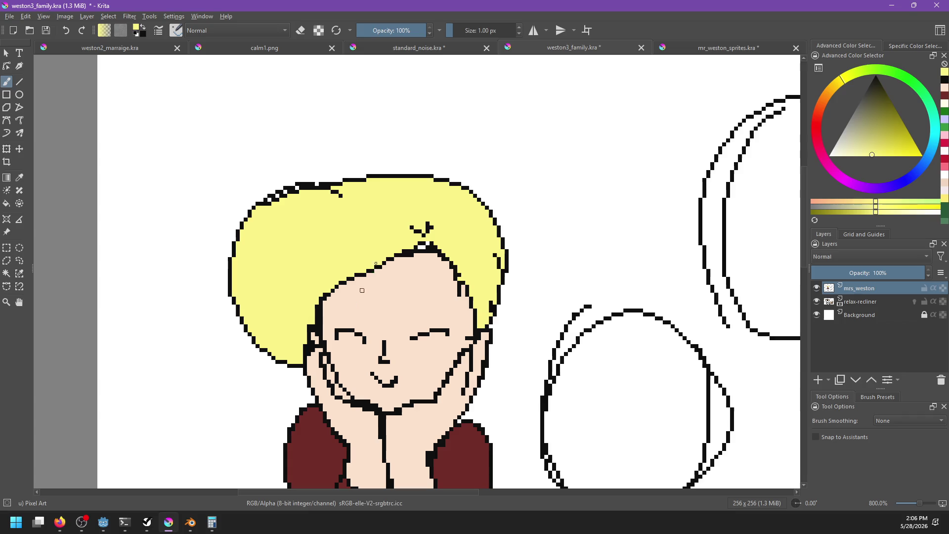
pyautogui.click(424, 246)
pyautogui.press('x')
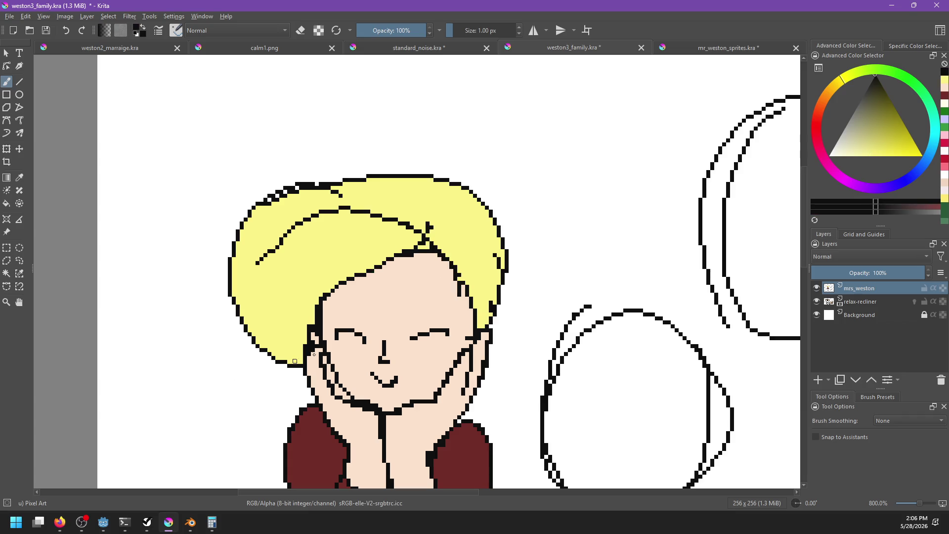
pyautogui.moveTo(407, 221); pyautogui.dragTo(319, 312)
pyautogui.hotkey('ctrl', 'z')
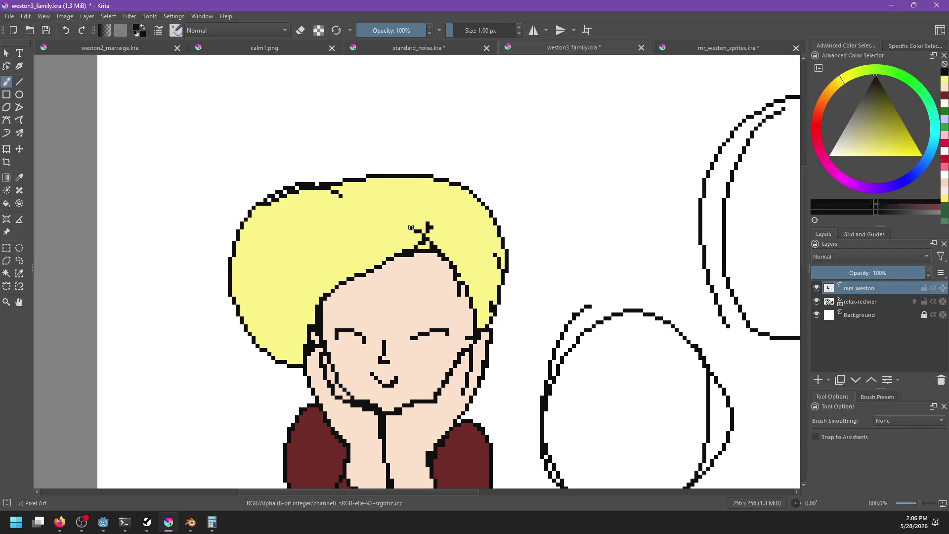
pyautogui.moveTo(413, 227); pyautogui.dragTo(289, 319)
pyautogui.hotkey('ctrl', 'z')
pyautogui.moveTo(415, 226)
pyautogui.mouseDown()
pyautogui.moveTo(289, 327)
pyautogui.moveTo(299, 339)
pyautogui.mouseUp()
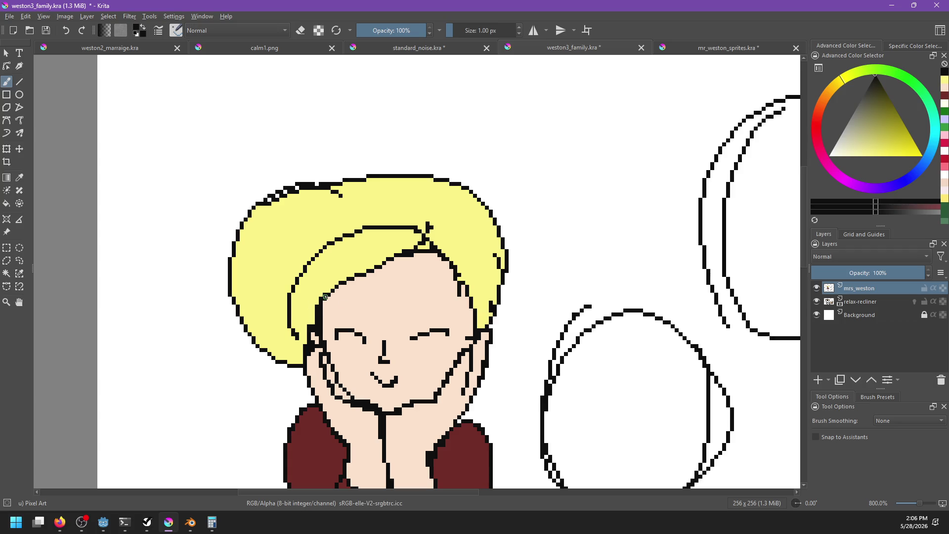
pyautogui.scroll(-5, 342, 286)
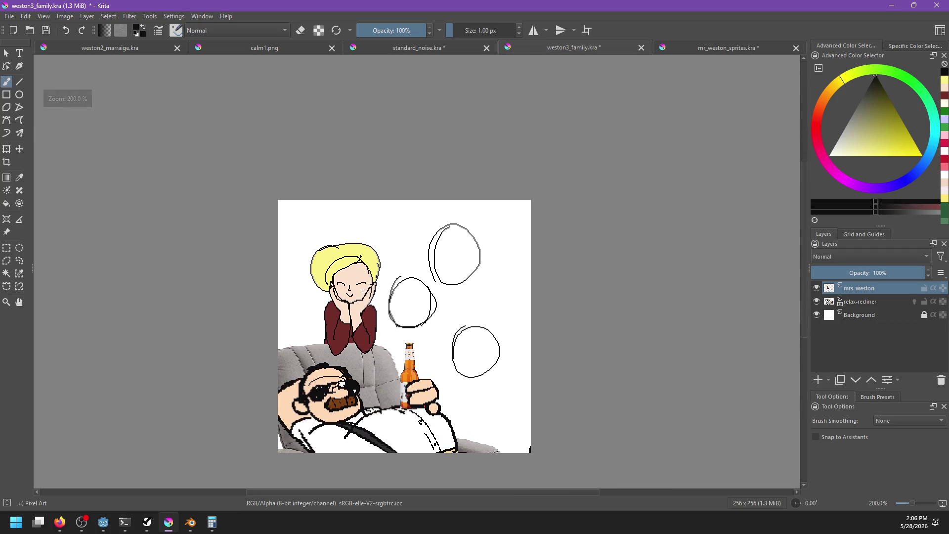
# On the mrs_weston layer, erase part of the stray line on the man's forehead
pyautogui.scroll(3, 287, 411)
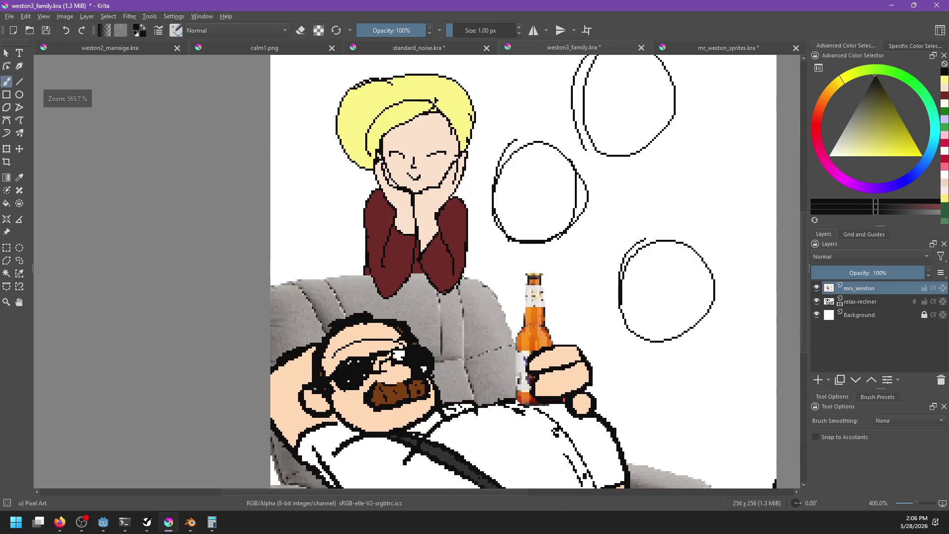
pyautogui.click(732, 49)
pyautogui.click(632, 49)
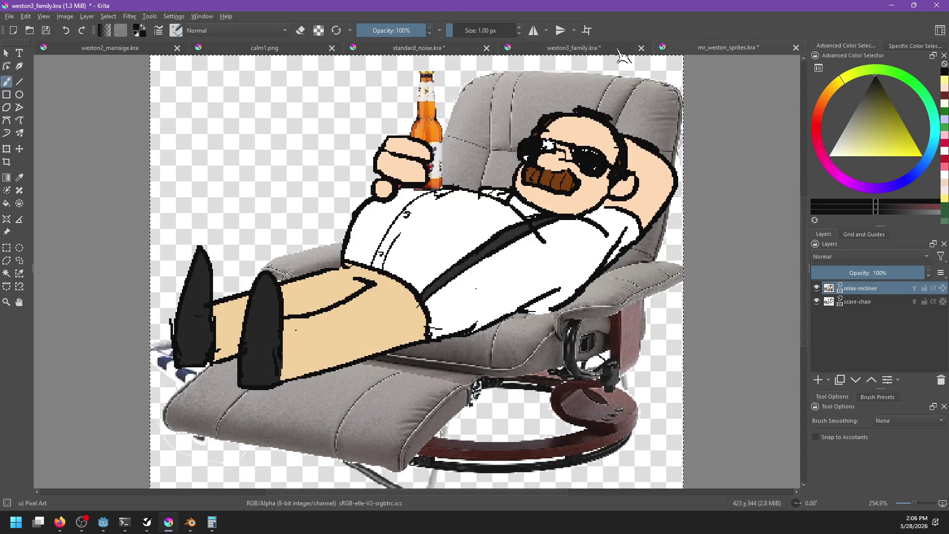
pyautogui.click(850, 302)
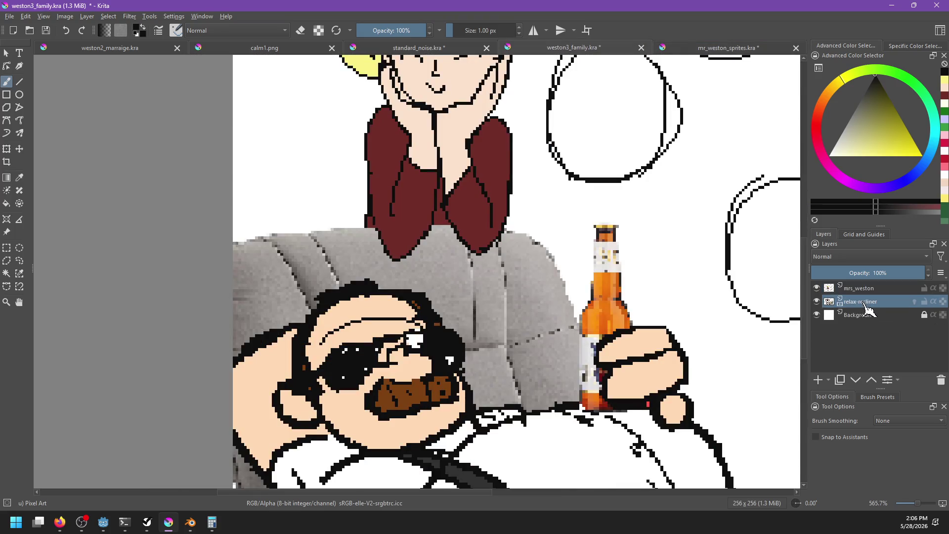
pyautogui.click(859, 288)
pyautogui.press('e')
pyautogui.moveTo(338, 328)
pyautogui.mouseDown()
pyautogui.moveTo(350, 320)
pyautogui.moveTo(326, 326)
pyautogui.mouseUp()
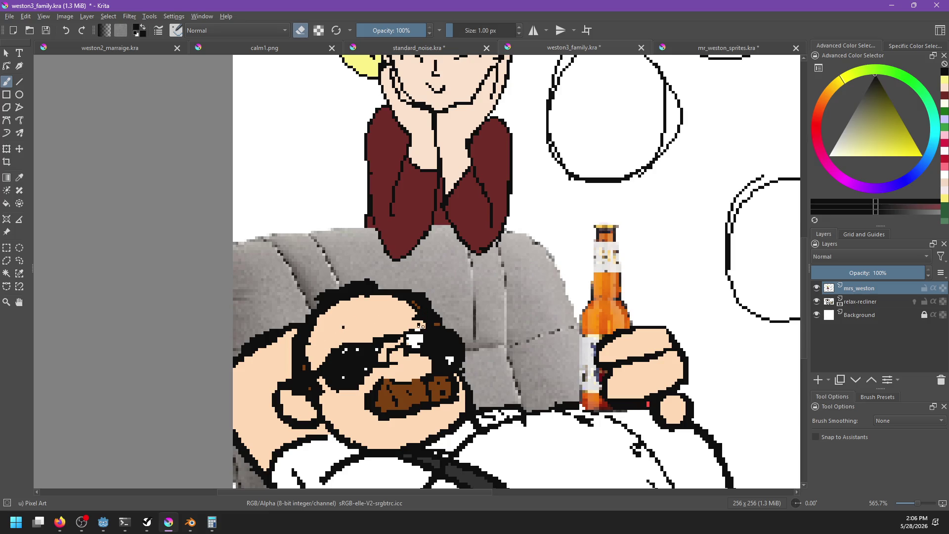
# Switch to the Pixel Art Fill brush and pan toward the bottle and bubbles
pyautogui.rightClick(467, 325)
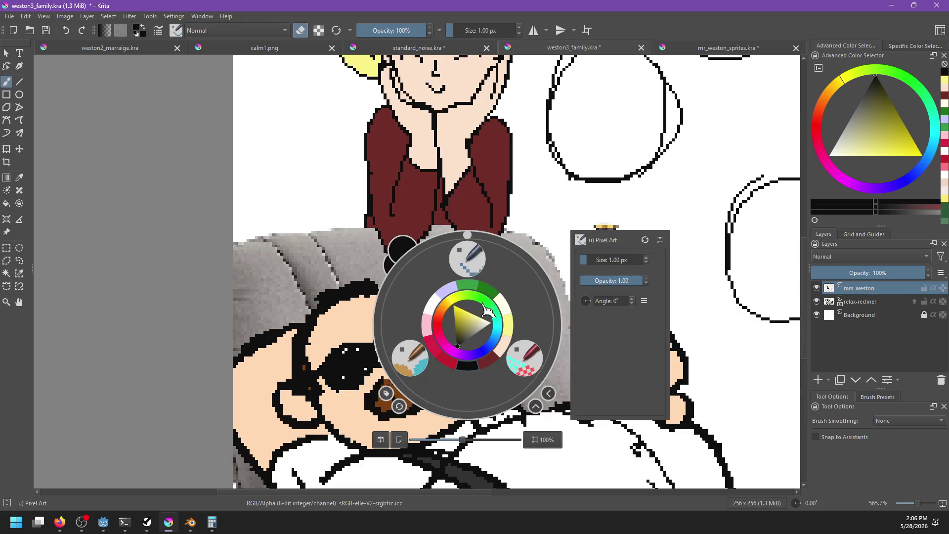
pyautogui.click(413, 359)
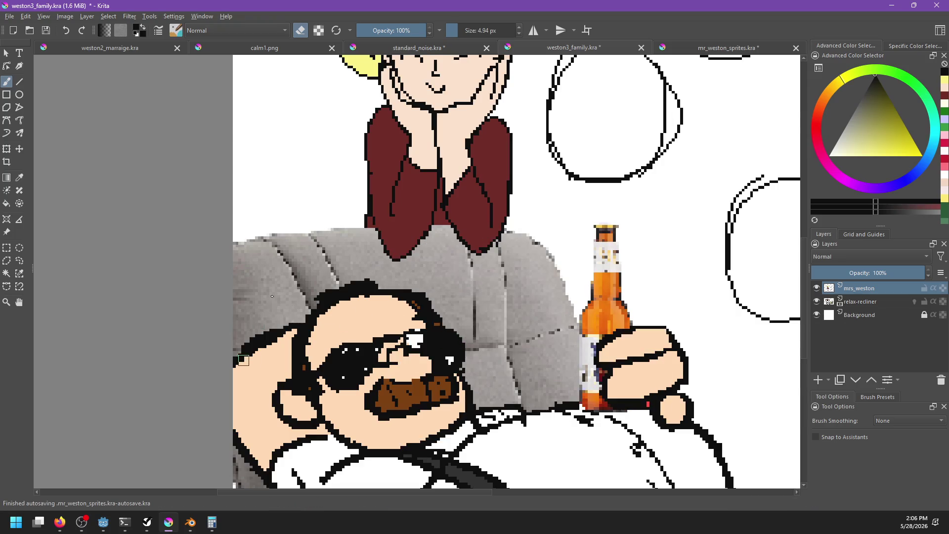
pyautogui.moveTo(341, 378)
pyautogui.mouseDown()
pyautogui.moveTo(310, 336)
pyautogui.moveTo(280, 333)
pyautogui.mouseUp()
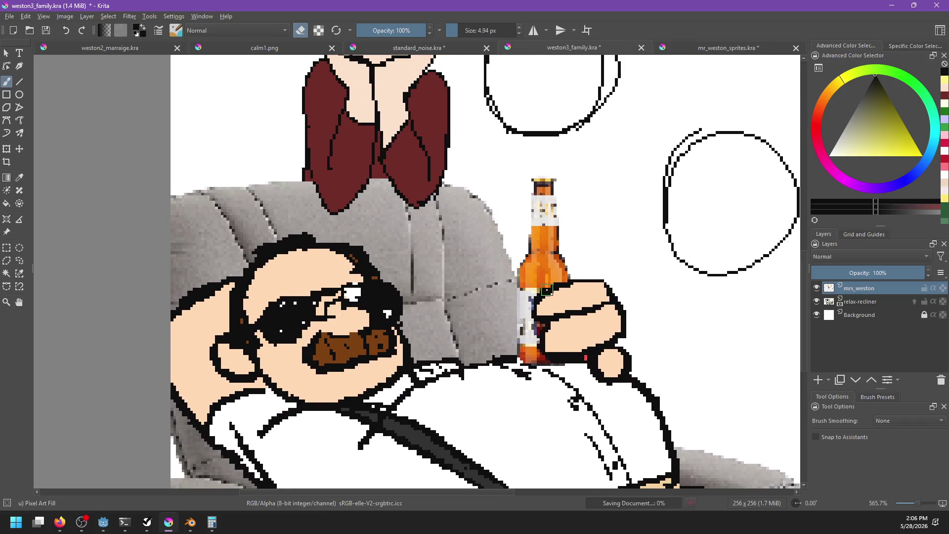
pyautogui.scroll(-3, 499, 232)
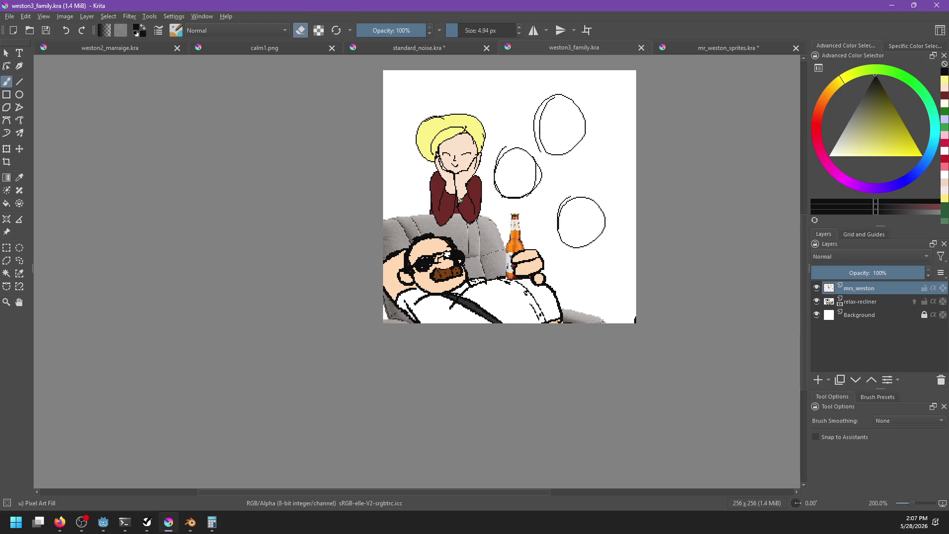
pyautogui.scroll(4, 447, 104)
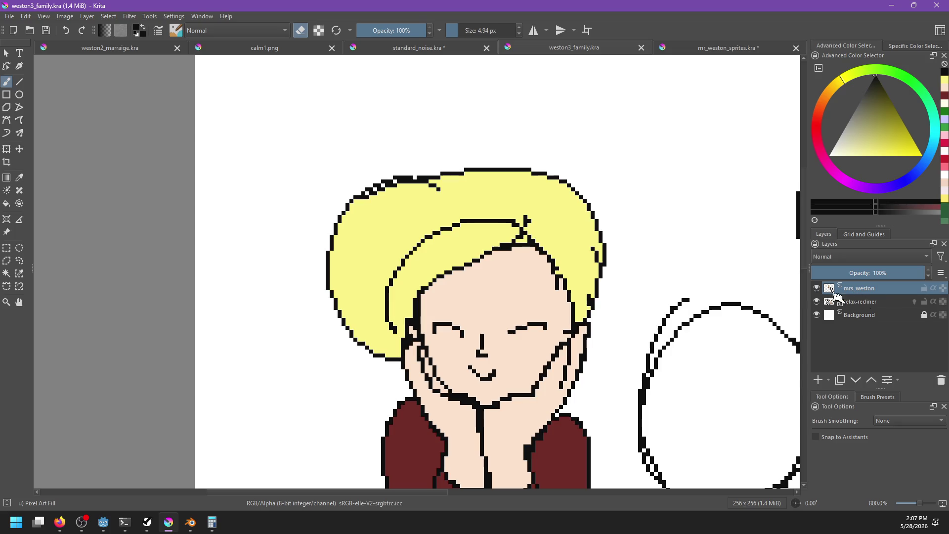
# Pick the hair's yellow and paint over the woman's inner hairline
pyautogui.click(391, 302)
pyautogui.keyDown('ctrl'); pyautogui.click(362, 277); pyautogui.keyUp('ctrl')
pyautogui.hotkey('ctrl', 'z')
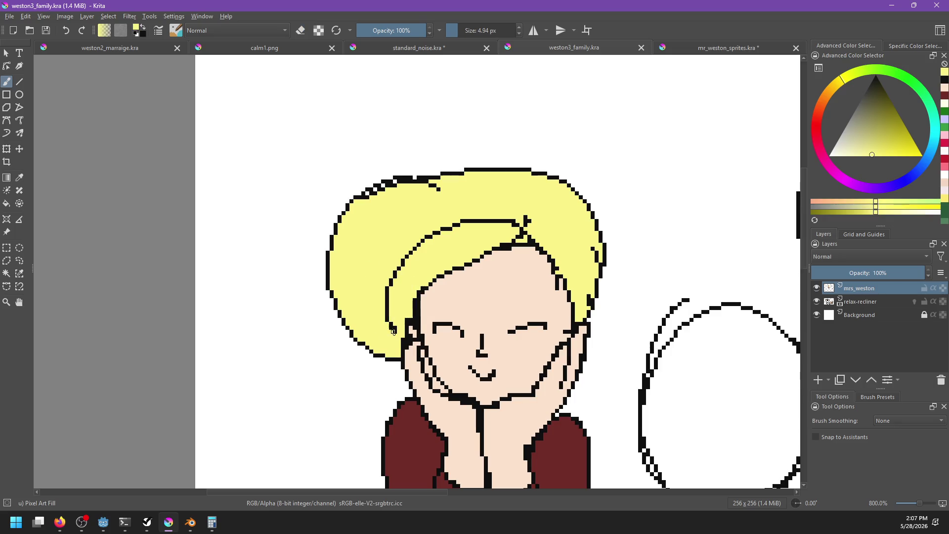
pyautogui.moveTo(404, 276)
pyautogui.mouseDown()
pyautogui.moveTo(388, 322)
pyautogui.moveTo(480, 216)
pyautogui.moveTo(530, 229)
pyautogui.mouseUp()
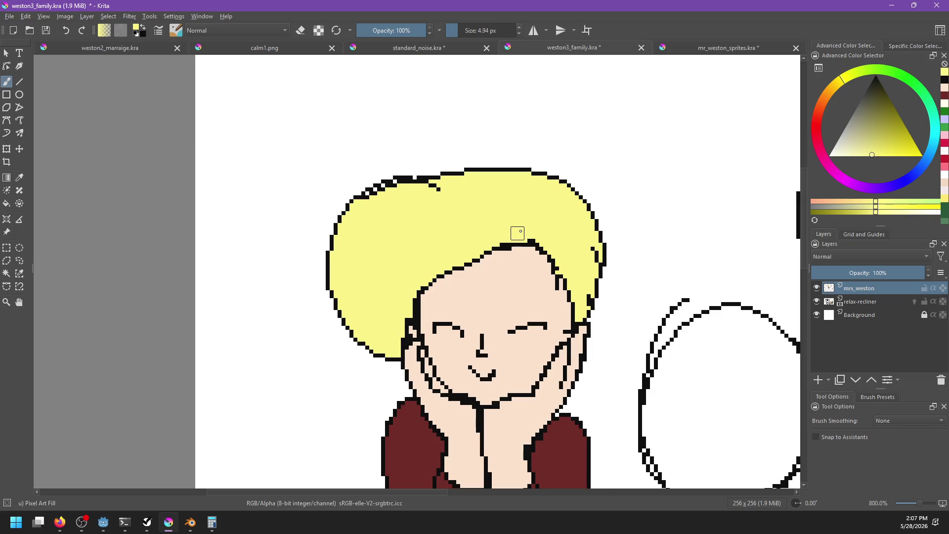
# With the 1 px pixel brush, draw two curved strands on the left of the hair
pyautogui.rightClick(535, 260)
pyautogui.click(534, 197)
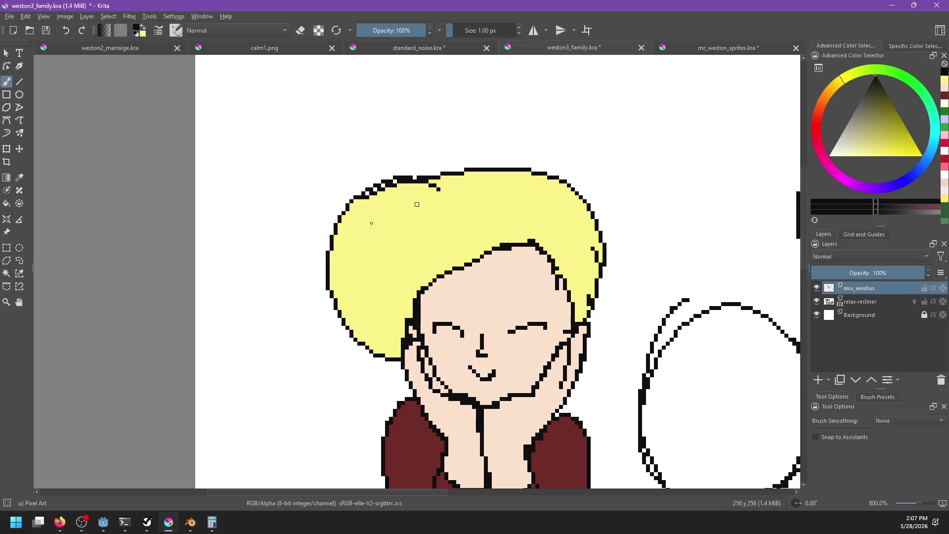
pyautogui.moveTo(391, 209); pyautogui.dragTo(373, 333)
pyautogui.moveTo(381, 223); pyautogui.dragTo(389, 332)
pyautogui.hotkey('ctrl', 'z')
pyautogui.moveTo(380, 231); pyautogui.dragTo(399, 341)
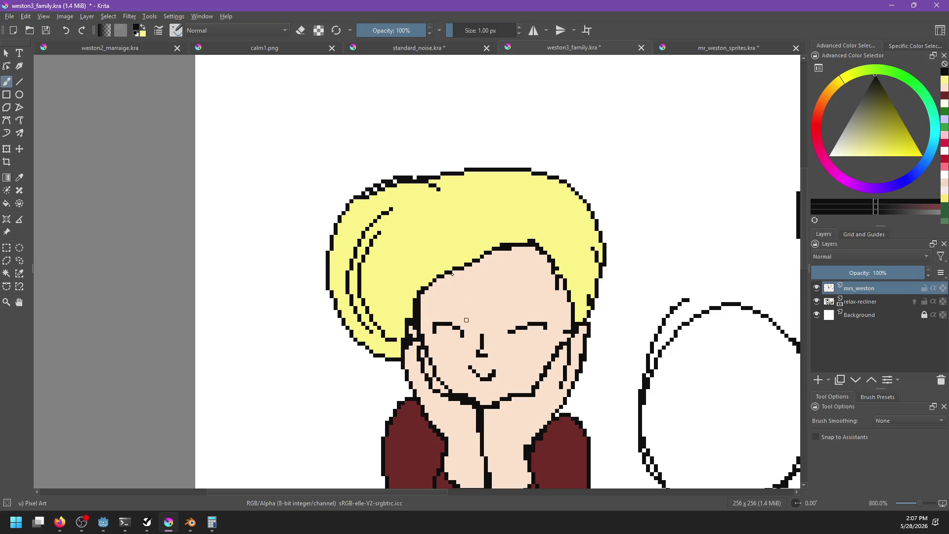
# Try several strands across the top of the hair, undoing each attempt
pyautogui.moveTo(400, 215); pyautogui.dragTo(539, 198)
pyautogui.hotkey('ctrl', 'z')
pyautogui.moveTo(423, 217); pyautogui.dragTo(581, 235)
pyautogui.hotkey('ctrl', 'z')
pyautogui.moveTo(406, 218); pyautogui.dragTo(530, 223)
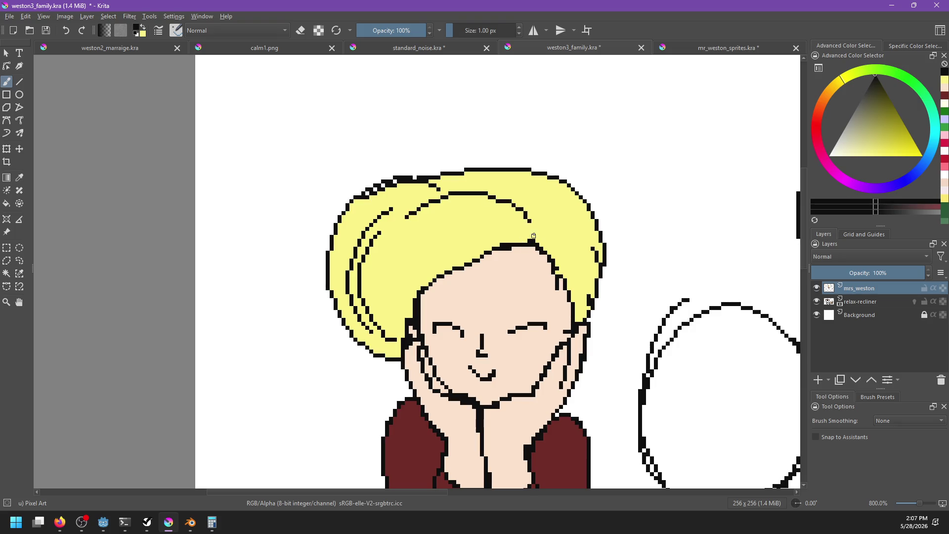
pyautogui.hotkey('ctrl', 'z')
pyautogui.moveTo(533, 223)
pyautogui.mouseDown()
pyautogui.moveTo(547, 193)
pyautogui.moveTo(561, 202)
pyautogui.mouseUp()
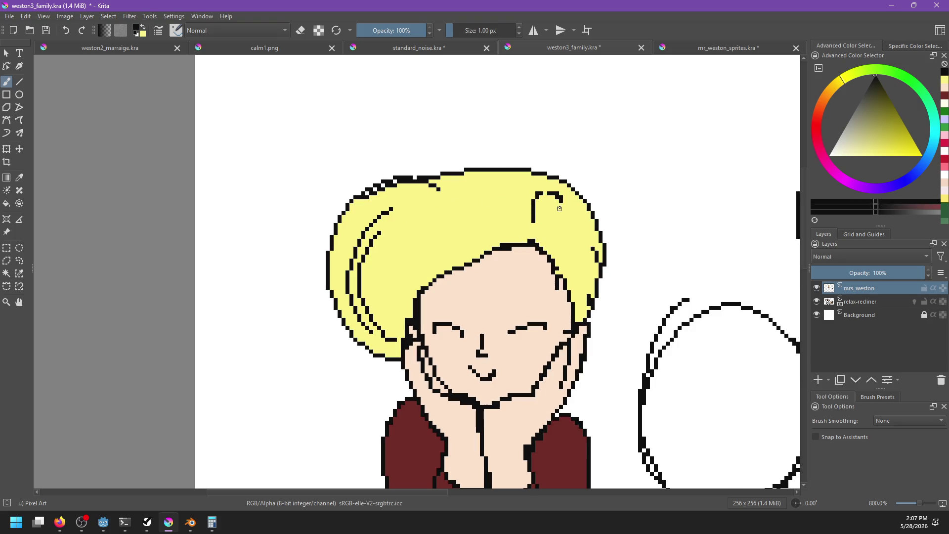
pyautogui.hotkey('ctrl', 'z')
pyautogui.moveTo(528, 230)
pyautogui.mouseDown()
pyautogui.moveTo(566, 206)
pyautogui.moveTo(525, 205)
pyautogui.mouseUp()
pyautogui.hotkey('ctrl', 'z')
pyautogui.hotkey('ctrl', 'z')
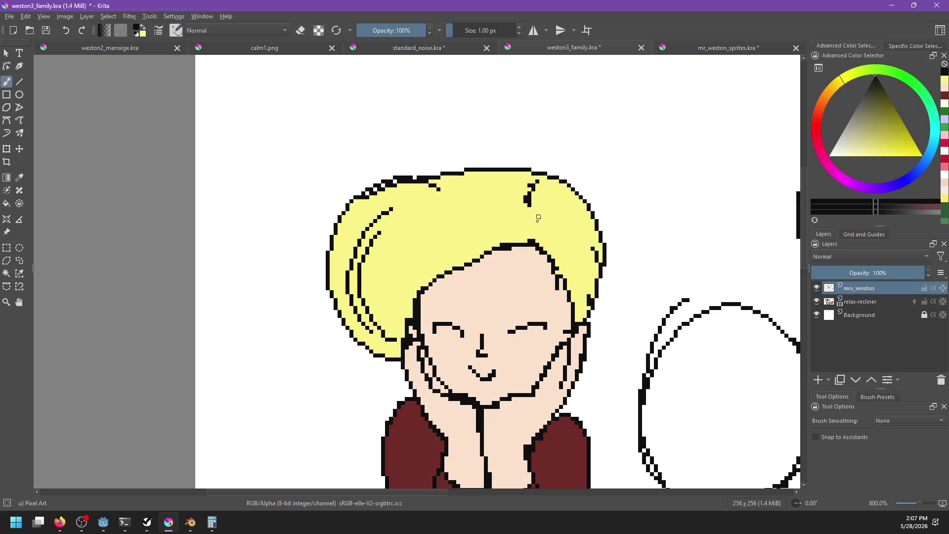
pyautogui.scroll(-4, 564, 238)
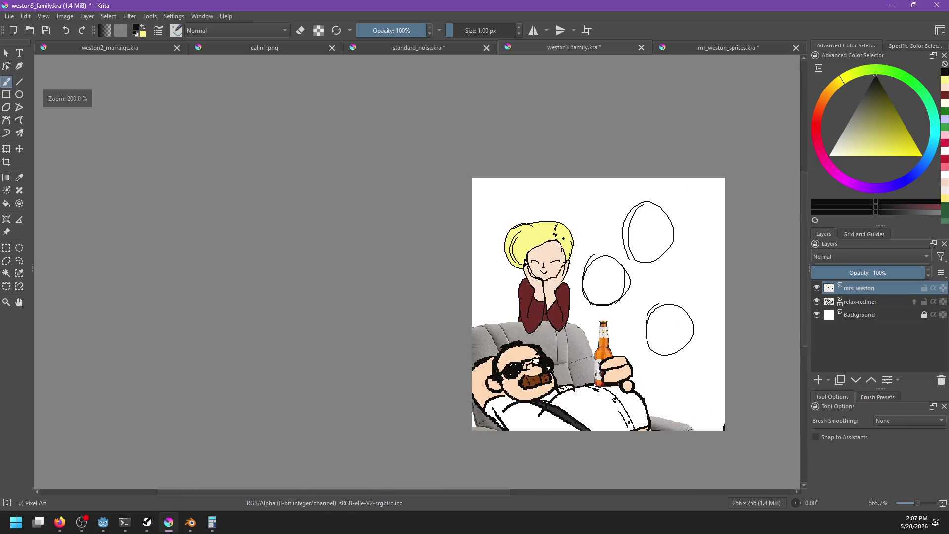
pyautogui.scroll(4, 572, 227)
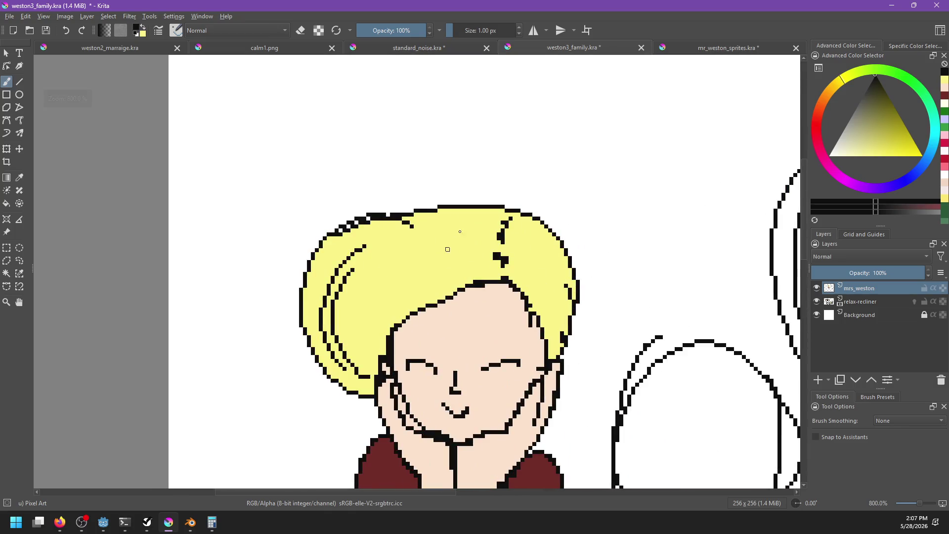
# Draw a strand rising across the hair and save the family scene
pyautogui.moveTo(438, 230); pyautogui.dragTo(498, 241)
pyautogui.hotkey('ctrl', 'z')
pyautogui.moveTo(403, 249); pyautogui.dragTo(485, 238)
pyautogui.hotkey('ctrl', 's')
pyautogui.scroll(-5, 495, 249)
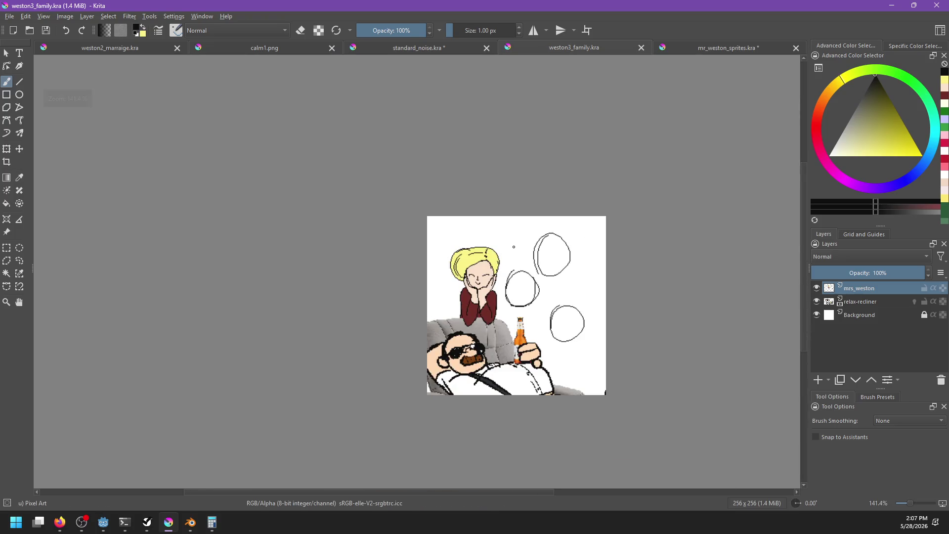
pyautogui.scroll(2, 514, 247)
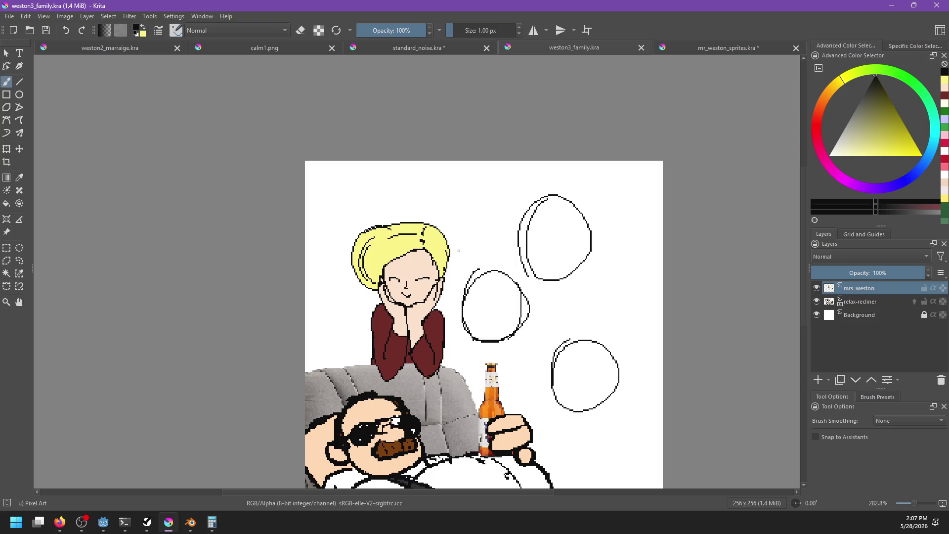
# After checking calm1.png, thicken the hair's upper-left outline with the 2 px Pixel Art Fill brush
pyautogui.click(287, 47)
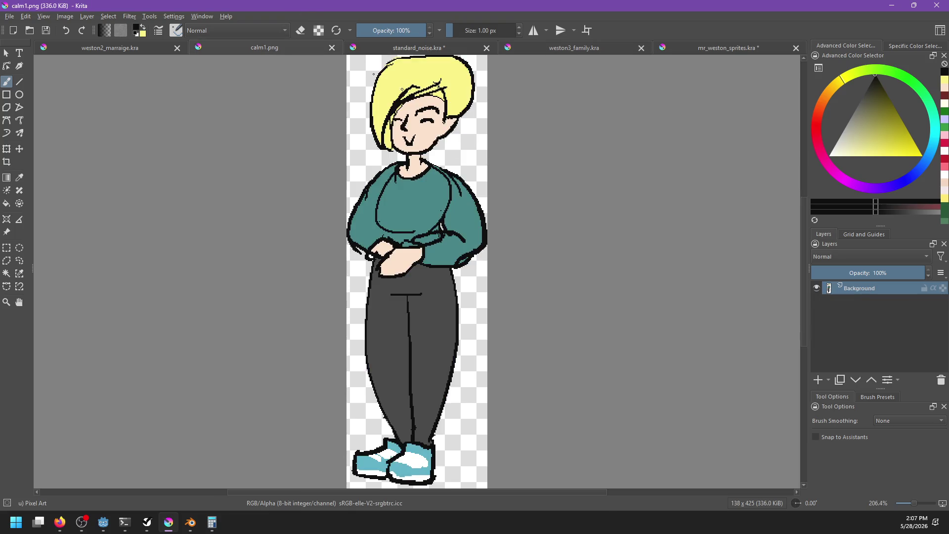
pyautogui.hotkey('ctrl', 'Tab')
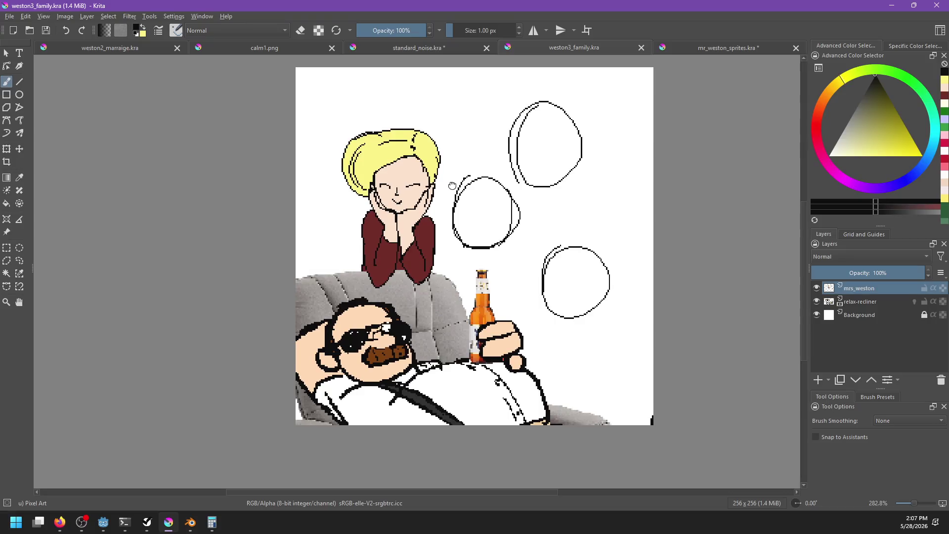
pyautogui.scroll(2, 386, 166)
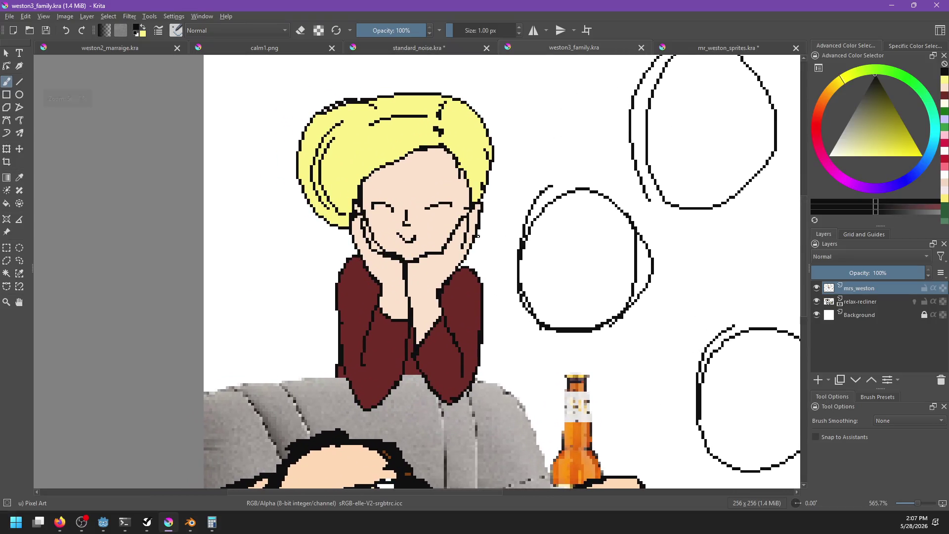
pyautogui.rightClick(463, 242)
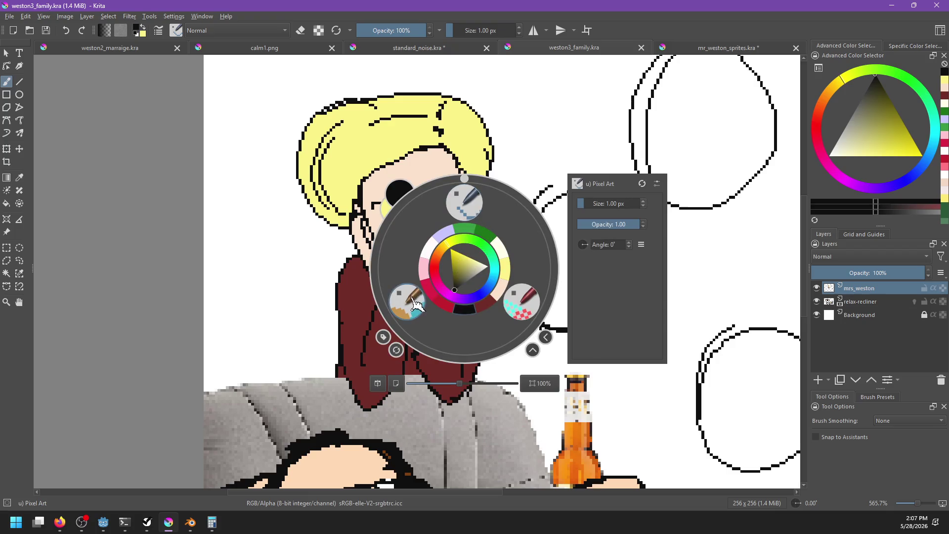
pyautogui.click(404, 299)
pyautogui.press('[')
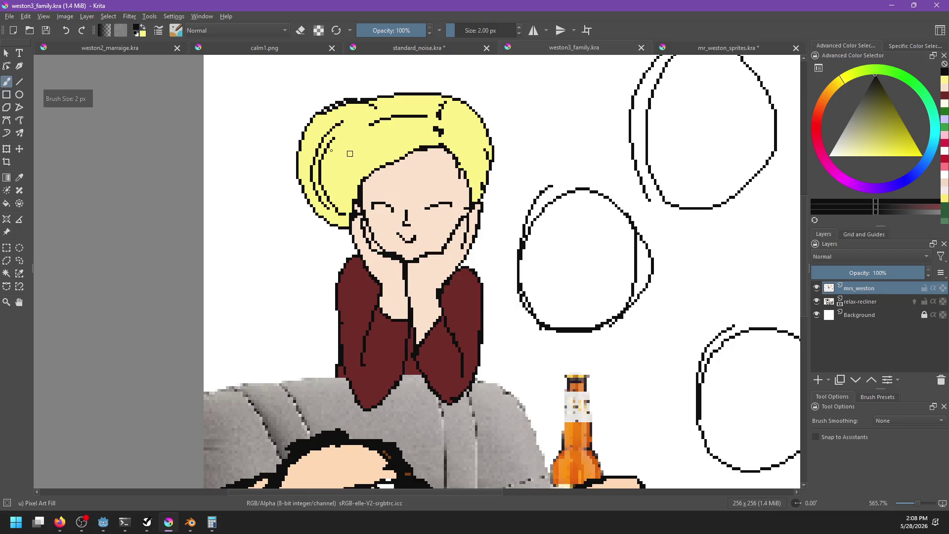
pyautogui.hotkey('ctrl', 'z')
pyautogui.hotkey('ctrl', 'z')
pyautogui.moveTo(334, 111); pyautogui.dragTo(300, 152)
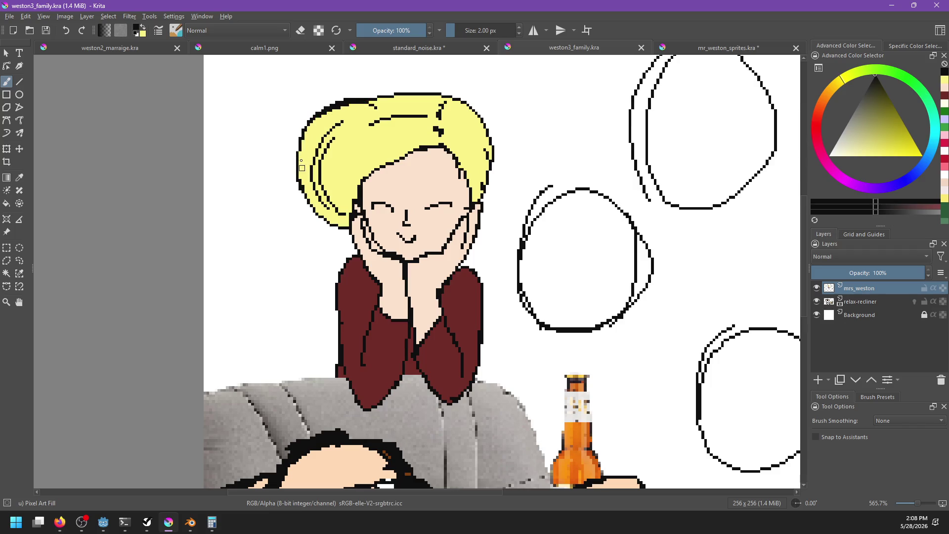
pyautogui.moveTo(325, 218)
pyautogui.mouseDown()
pyautogui.moveTo(355, 233)
pyautogui.moveTo(361, 257)
pyautogui.mouseUp()
pyautogui.hotkey('ctrl', 'z')
pyautogui.hotkey('ctrl', 'z')
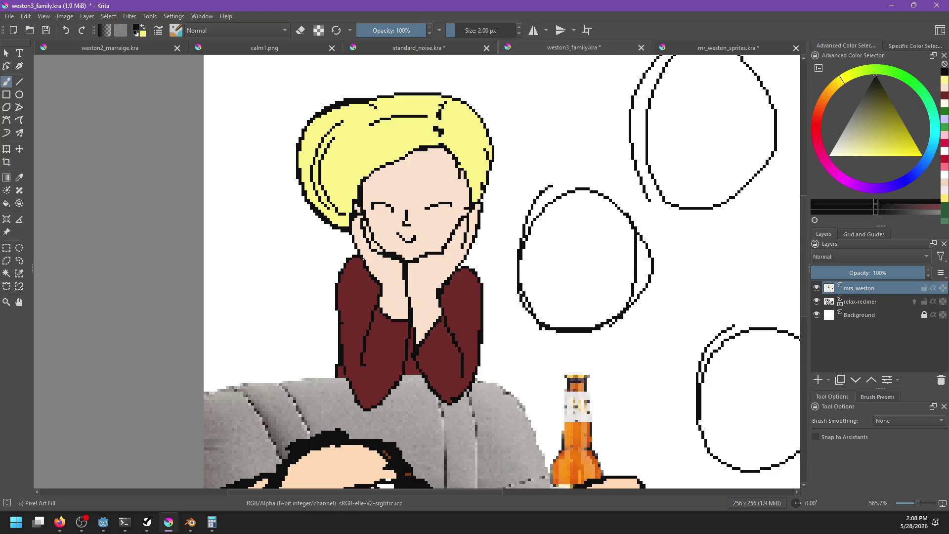